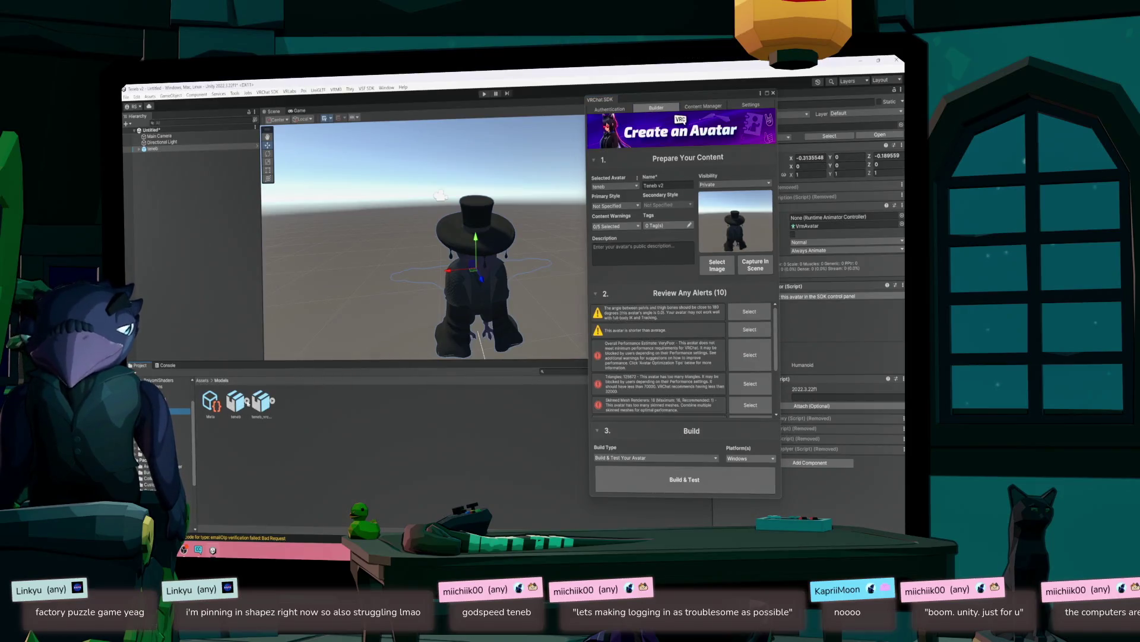
# - Close the VRChat SDK panel and delete the old teneb avatar from the Hierarchy
pyautogui.click(262, 402)
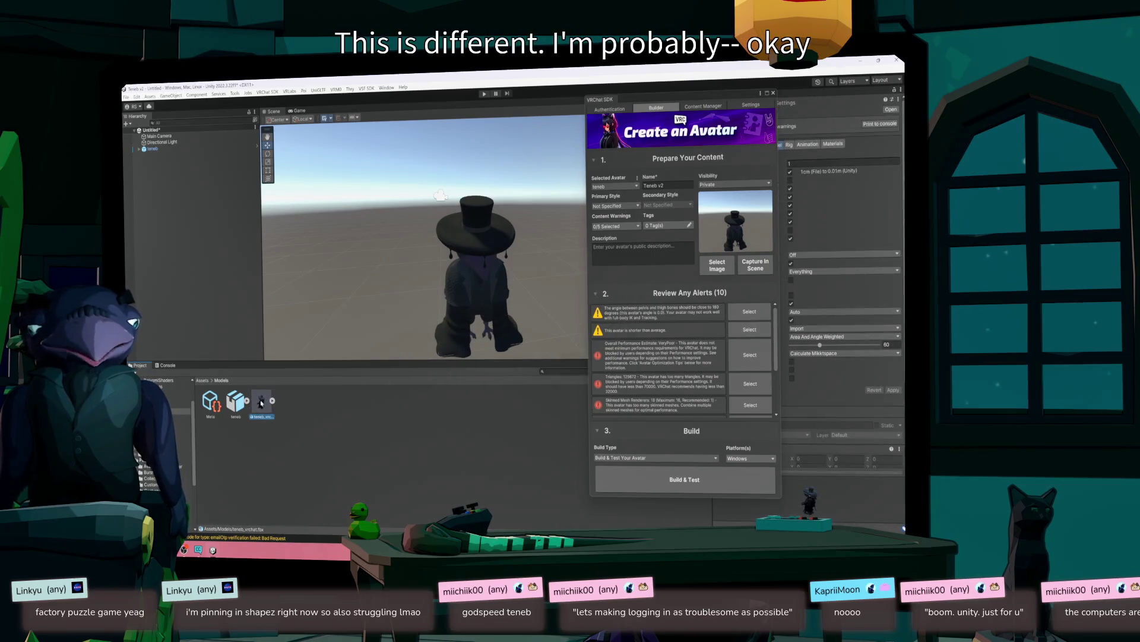
pyautogui.click(773, 93)
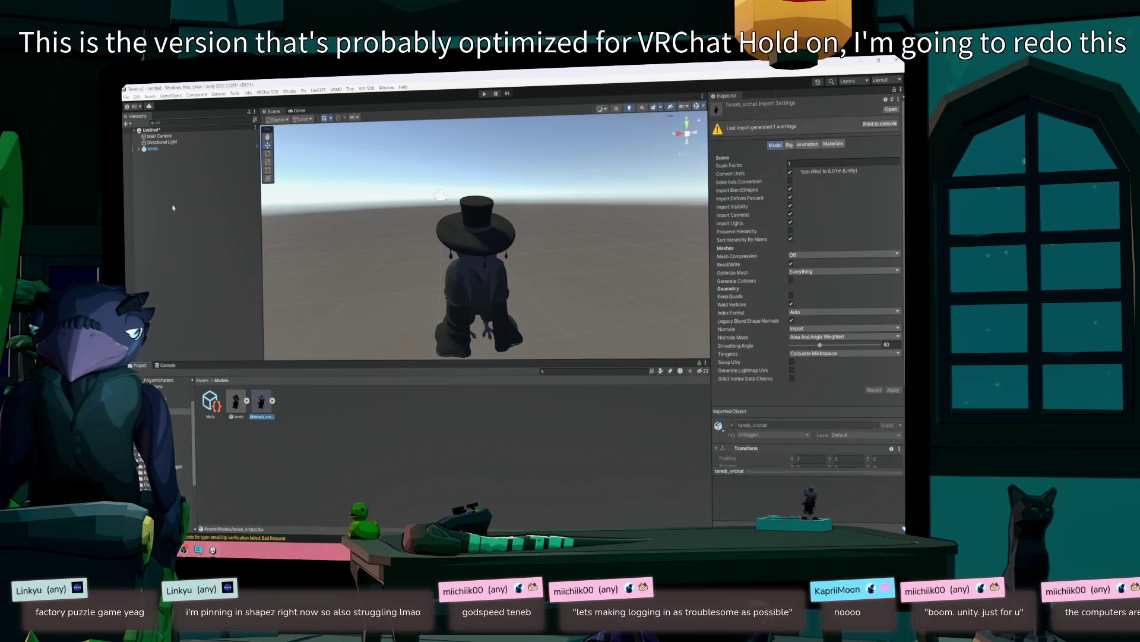
pyautogui.click(153, 148)
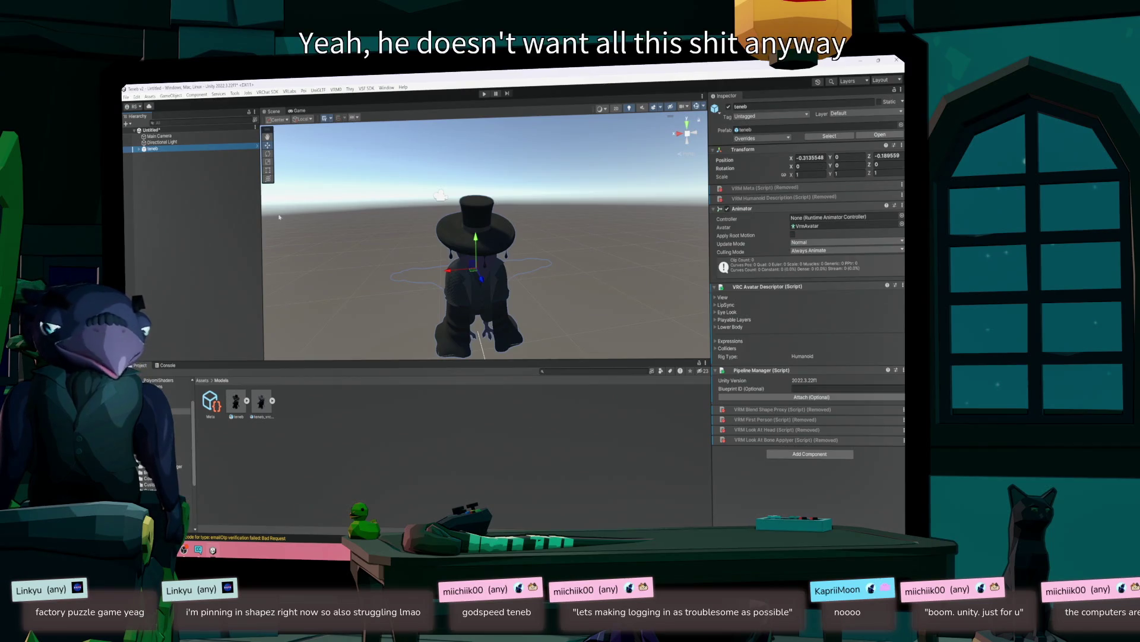
pyautogui.press('Delete')
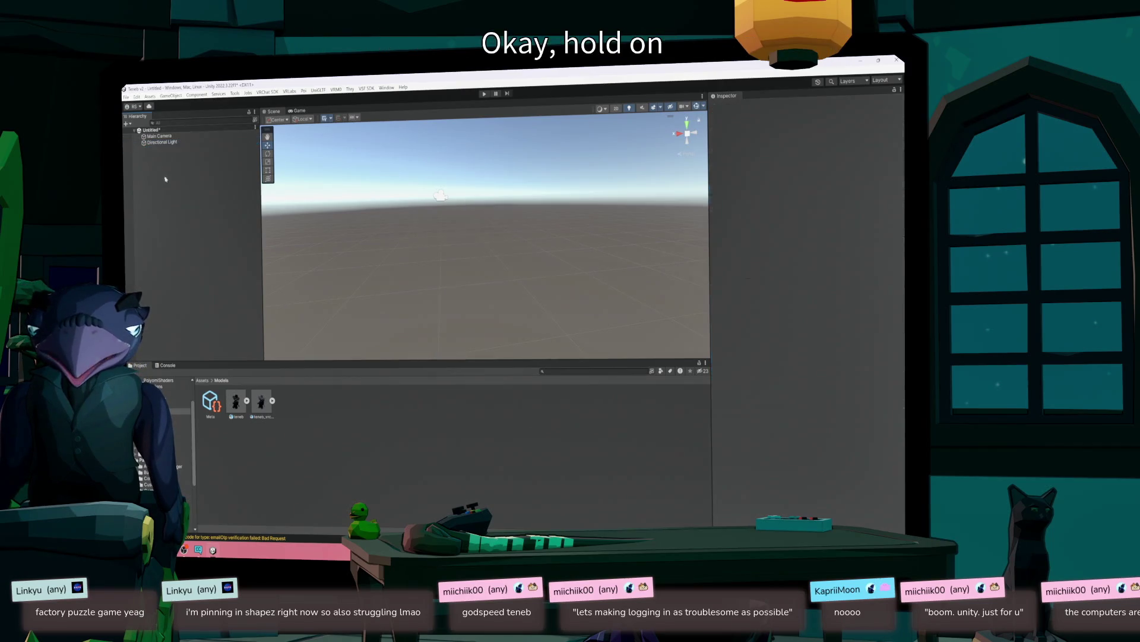
# - Drag teneb_vrchat into the scene, reset its position to 0,0,0, and reopen the SDK Control Panel
pyautogui.moveTo(260, 408); pyautogui.dragTo(475, 308)
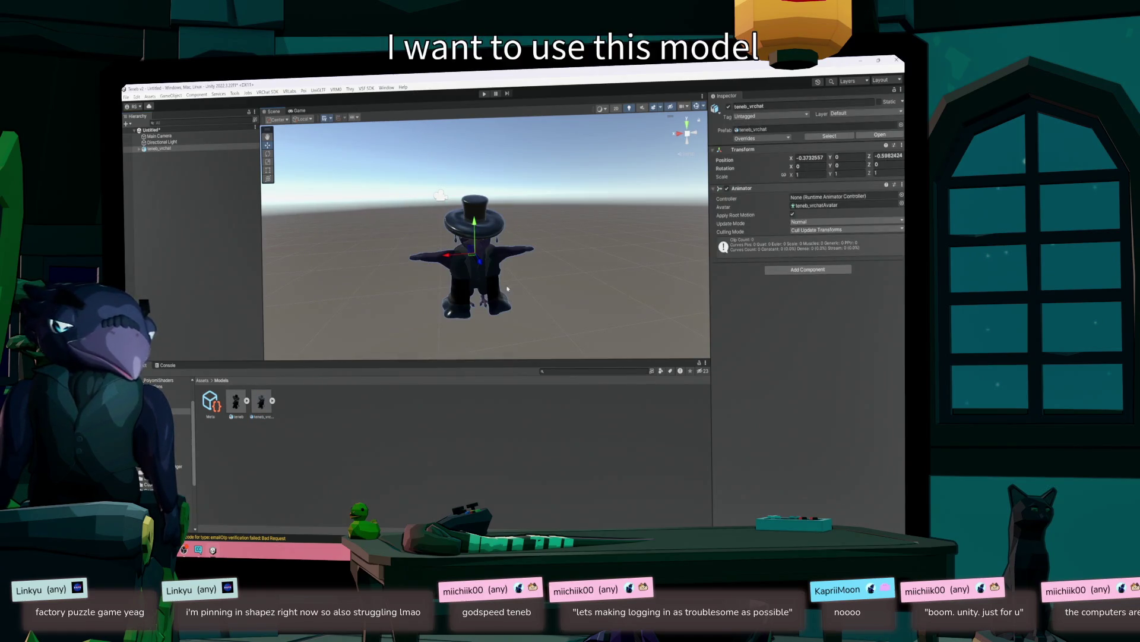
pyautogui.rightClick(750, 160)
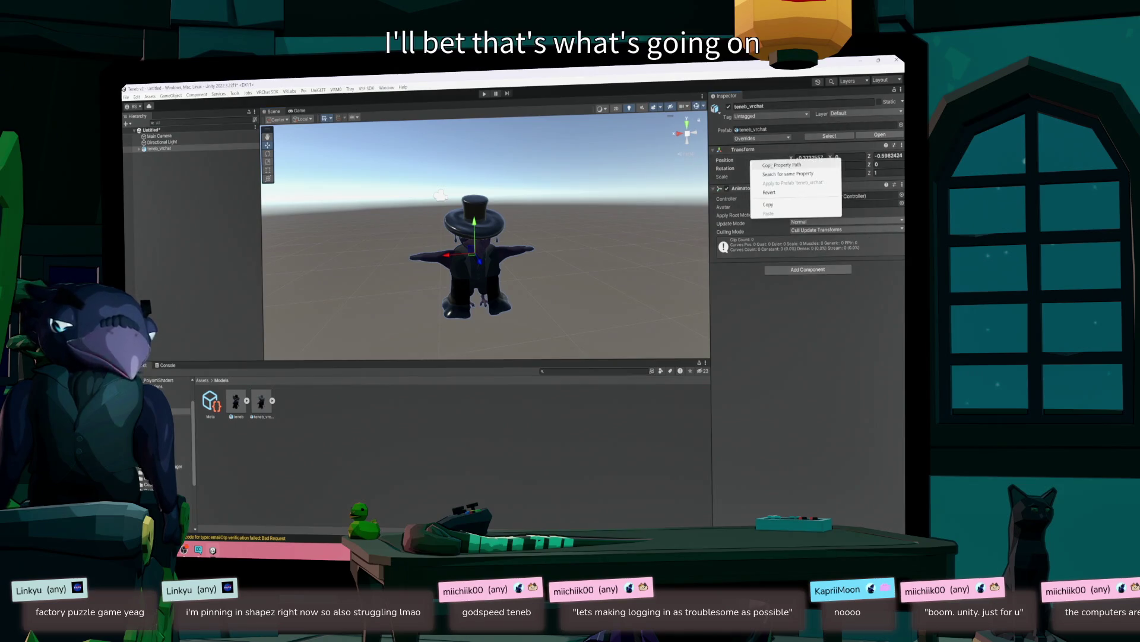
pyautogui.click(770, 192)
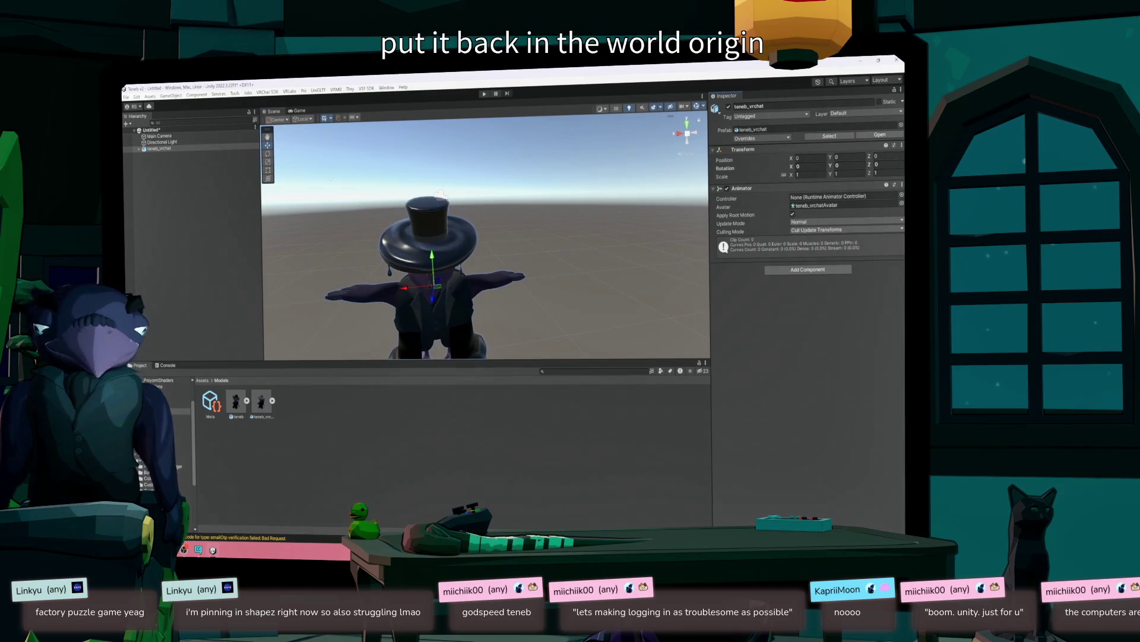
pyautogui.click(268, 92)
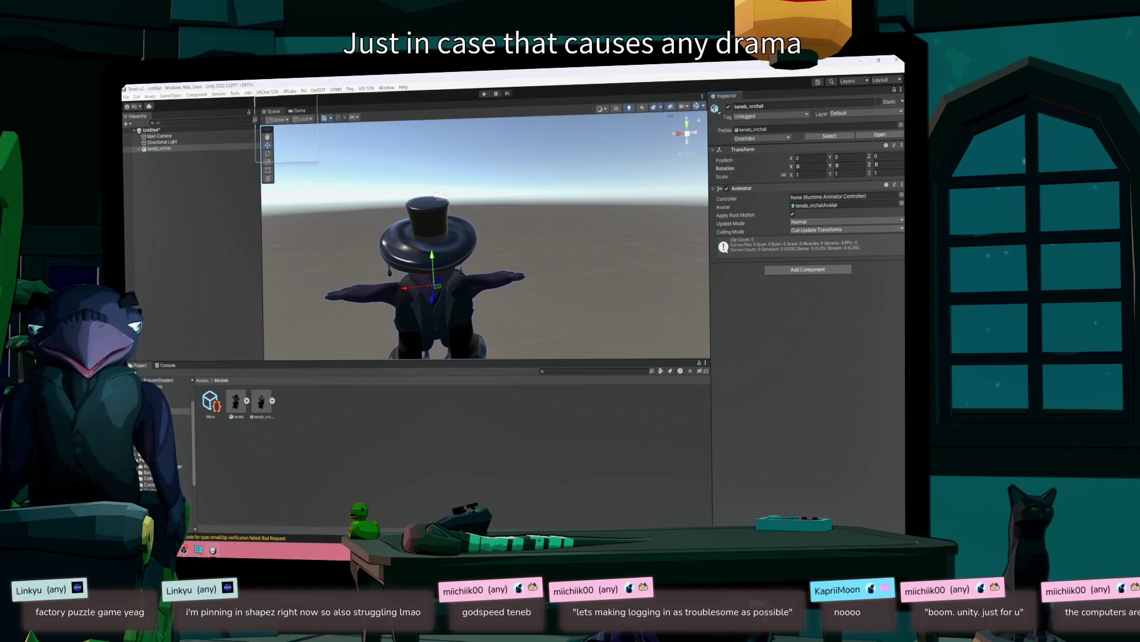
pyautogui.click(283, 111)
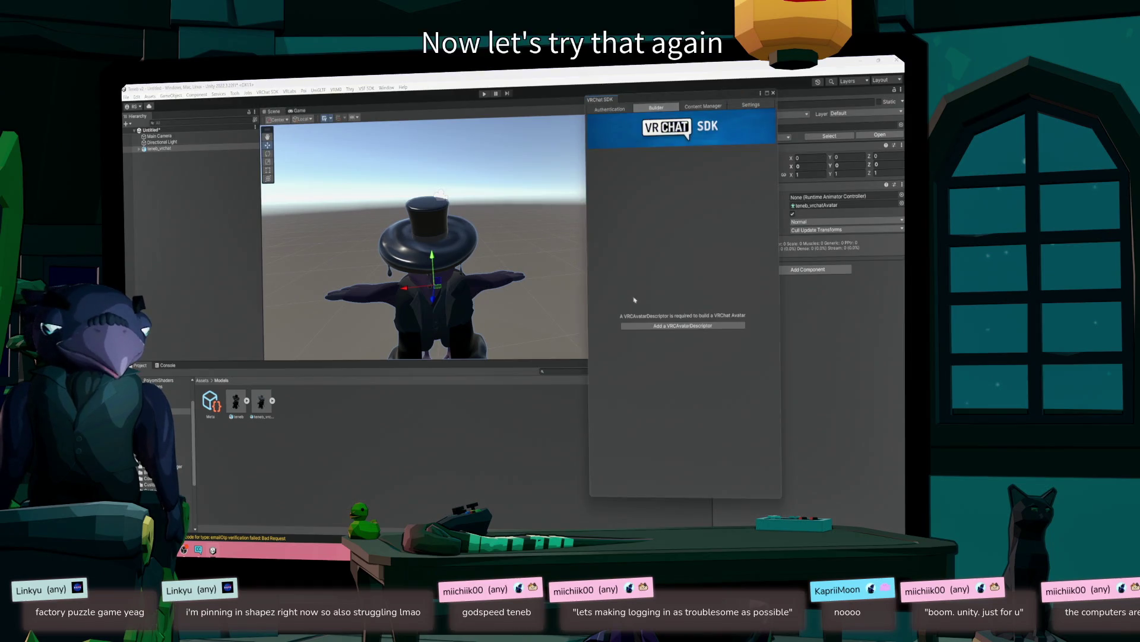
# - Add a VRCAvatarDescriptor to teneb_vrchat, review the alerts, and run Build & Test
pyautogui.click(644, 327)
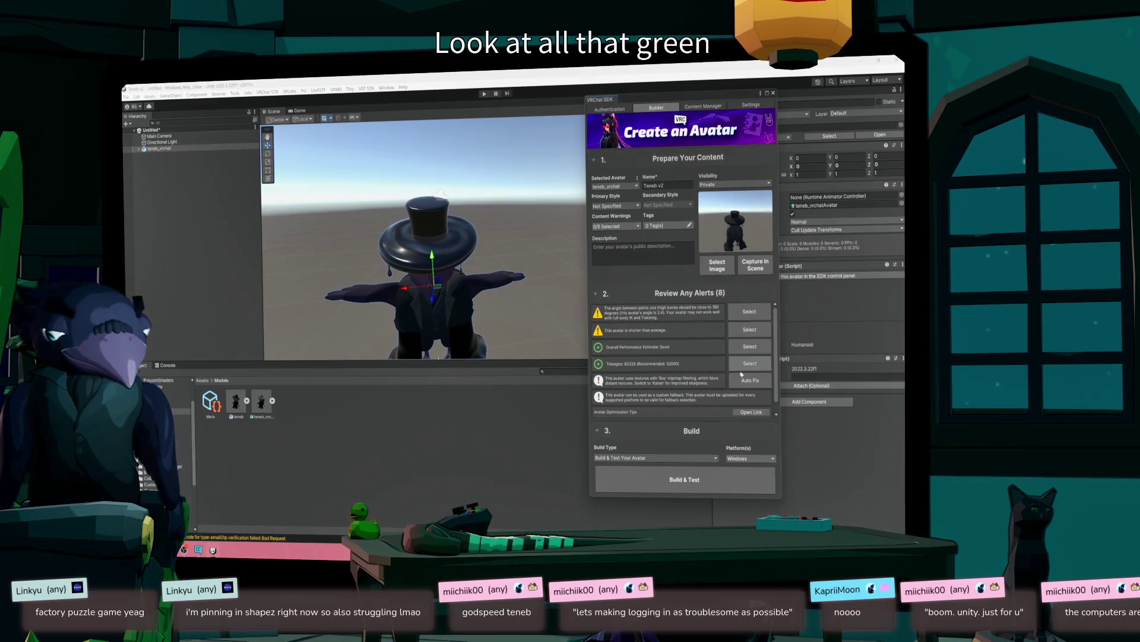
pyautogui.moveTo(776, 345); pyautogui.dragTo(778, 369)
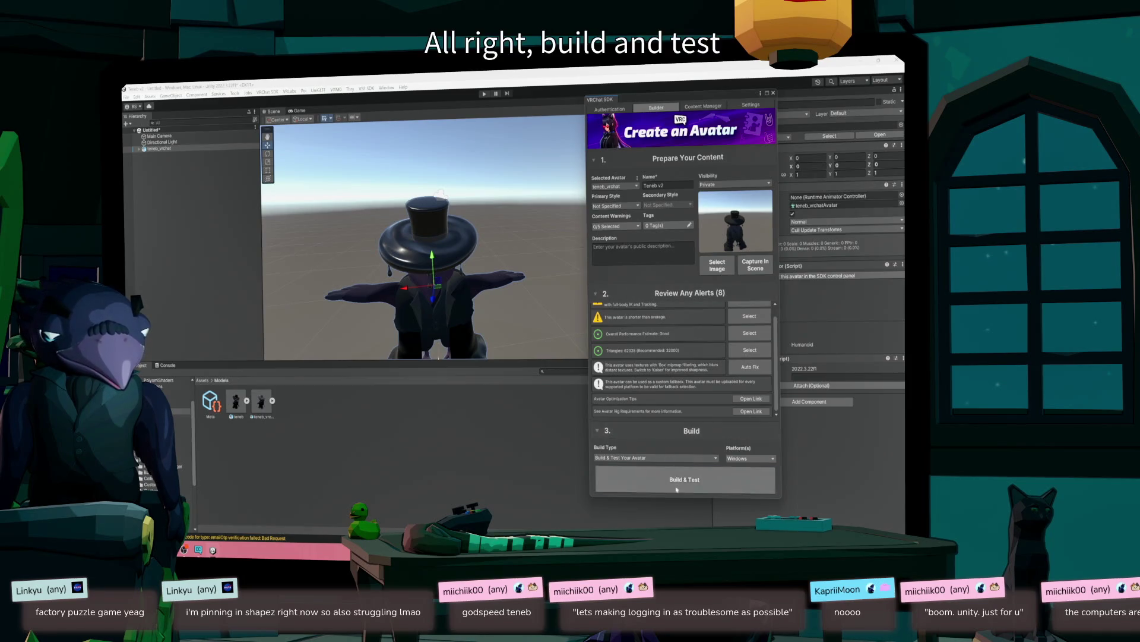
pyautogui.click(684, 479)
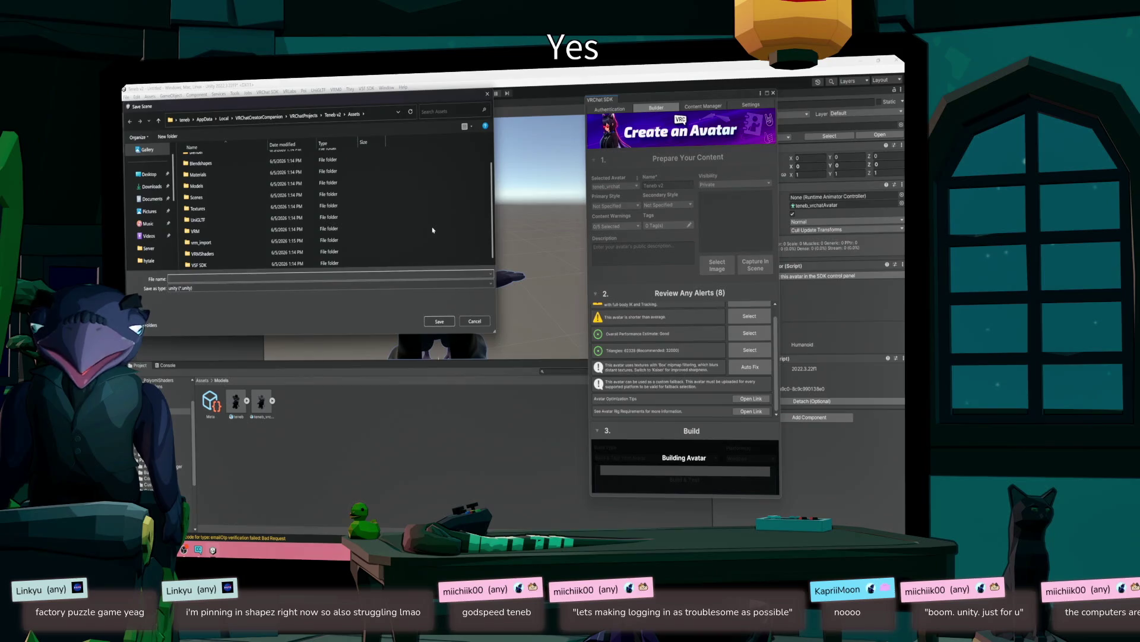
# - Save the untitled scene as 'tenebv2'
pyautogui.write('tenebv2')
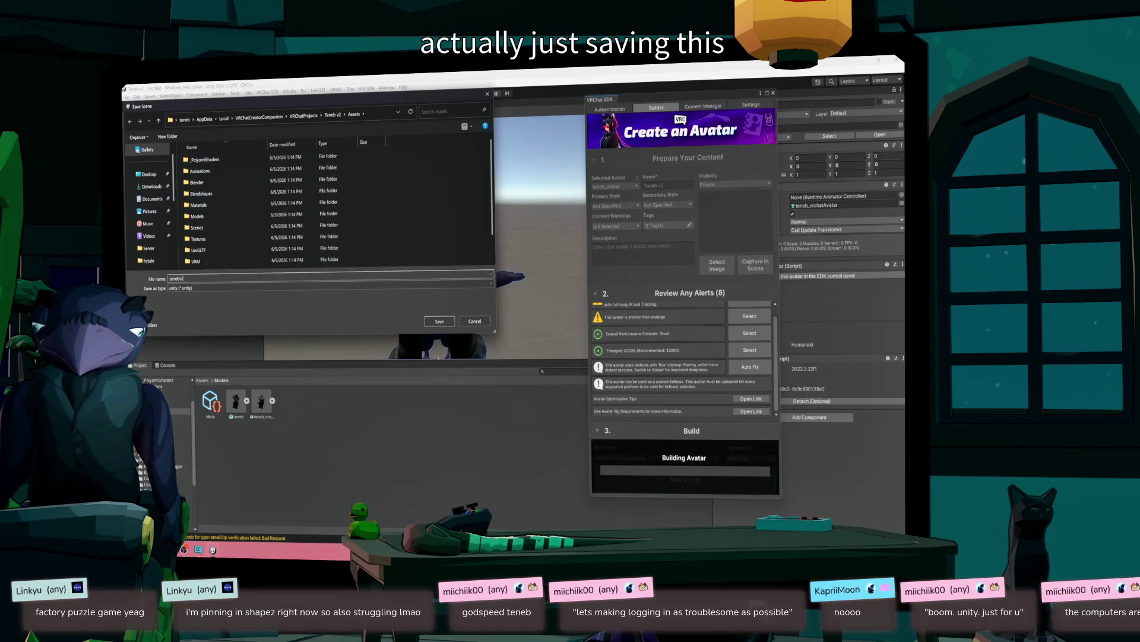
pyautogui.press('Return')
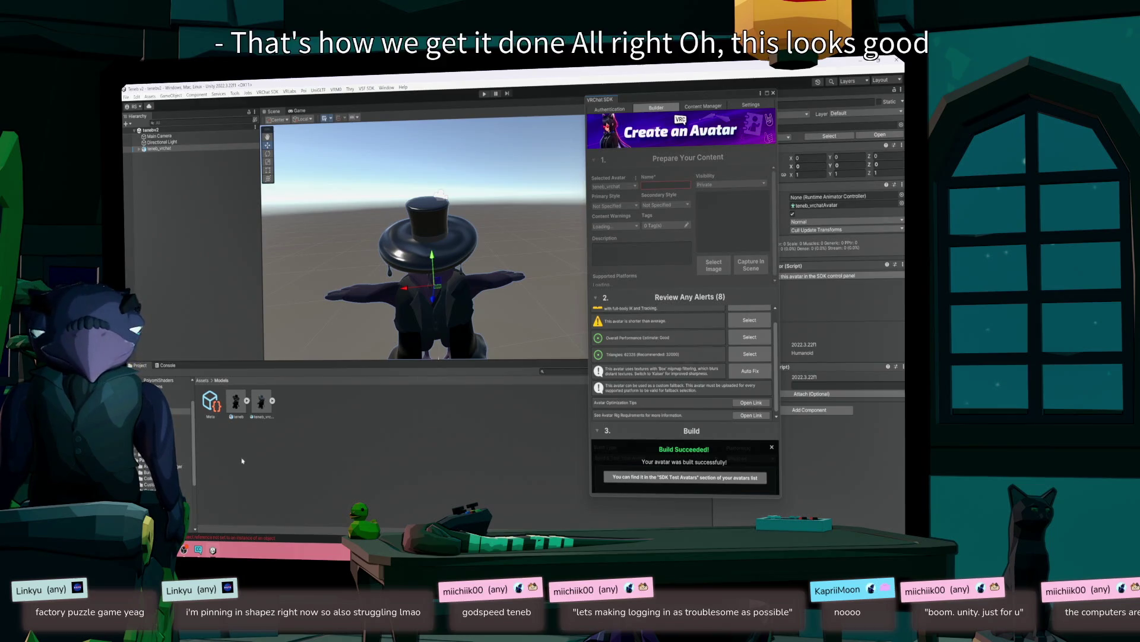
# - Review the build's Console warnings, then open the Local Avatar Testing documentation
pyautogui.click(191, 537)
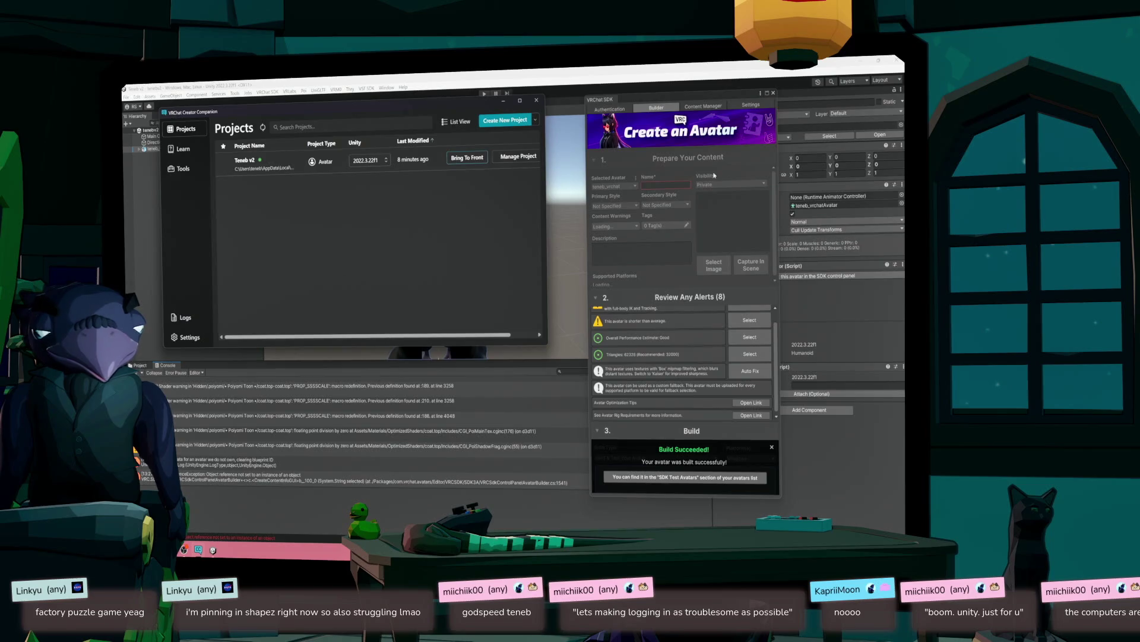
pyautogui.click(198, 550)
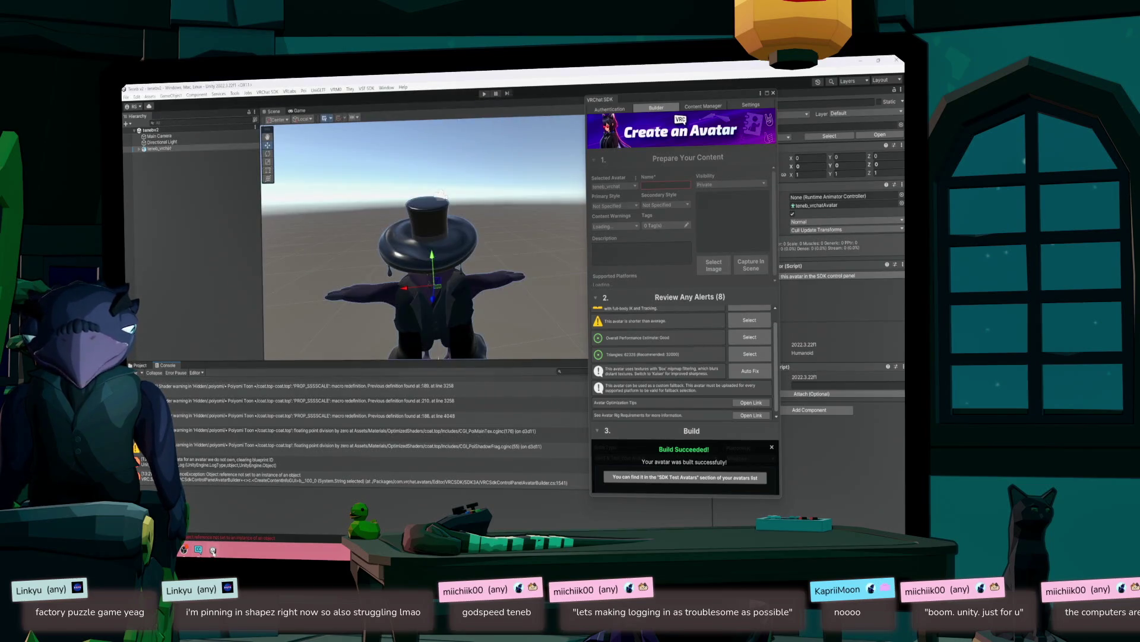
pyautogui.click(198, 550)
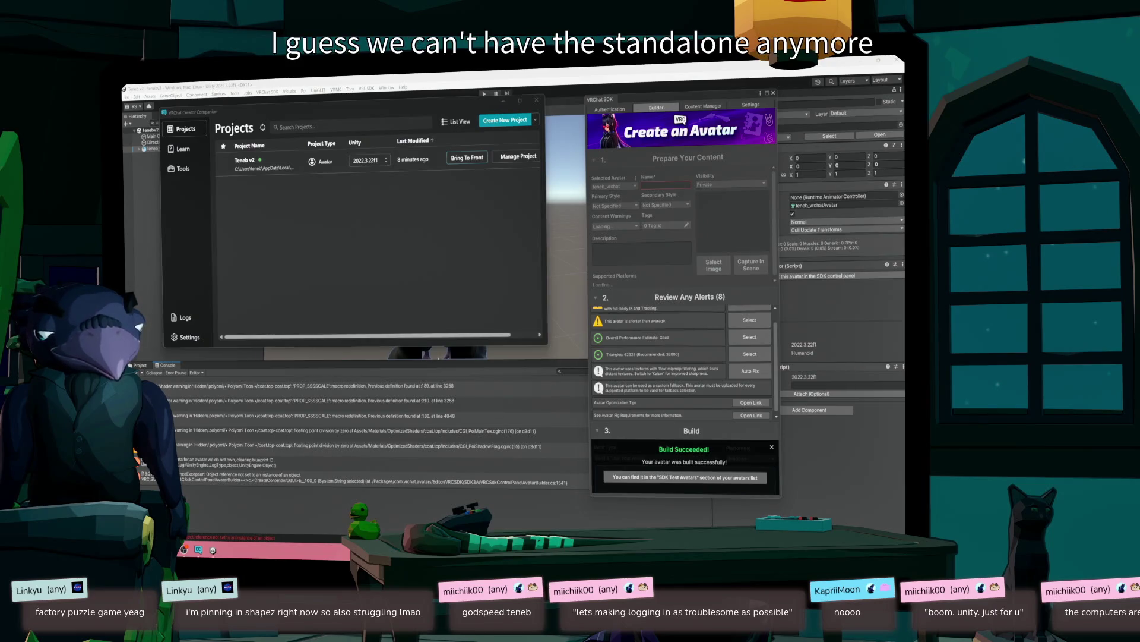
pyautogui.click(736, 484)
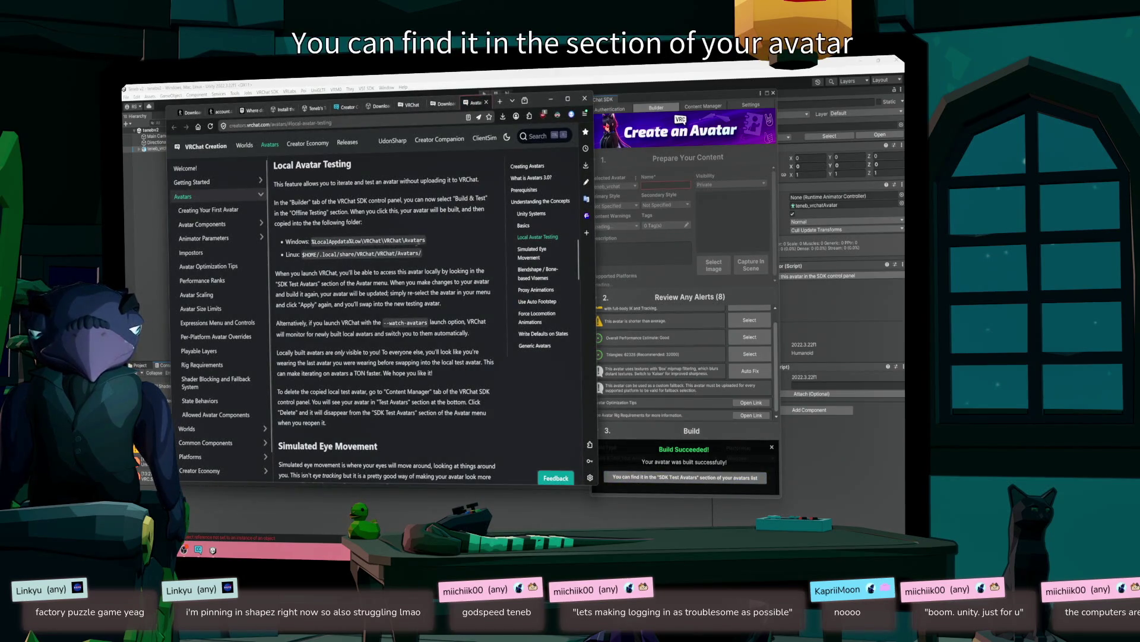
# - Copy the %LocalAppdata%Low\VRChat\VRChat\Avatars path and bring up the Windows Run prompt
pyautogui.moveTo(426, 239)
pyautogui.mouseDown()
pyautogui.moveTo(288, 242)
pyautogui.moveTo(312, 241)
pyautogui.mouseUp()
pyautogui.click(363, 240)
pyautogui.tripleClick(357, 240)
pyautogui.click(433, 246)
pyautogui.moveTo(427, 240); pyautogui.dragTo(312, 241)
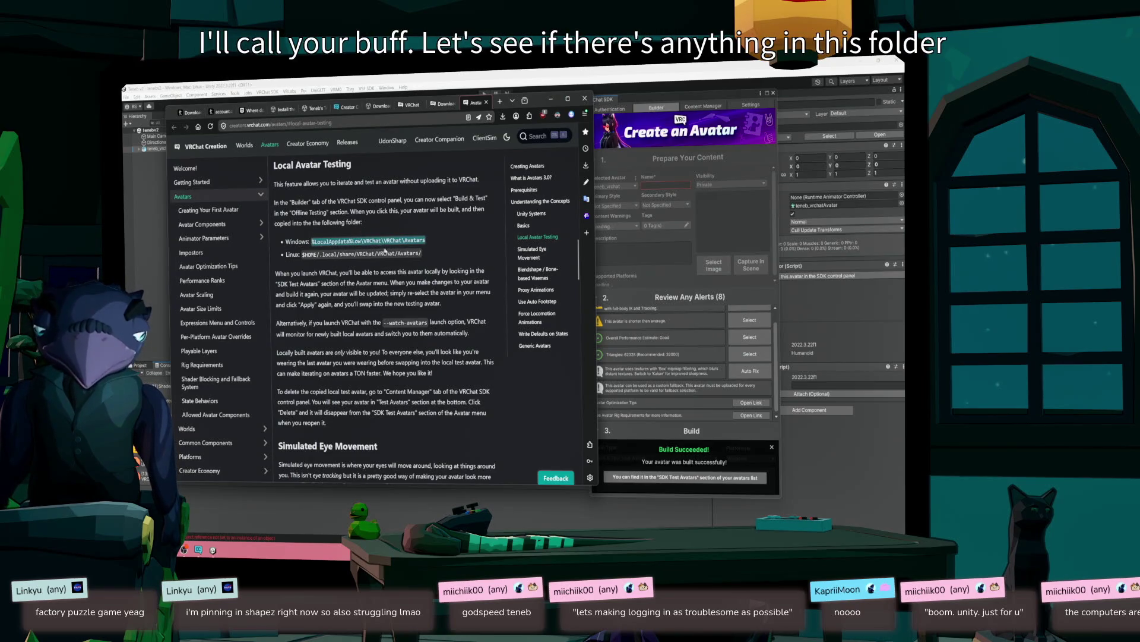
pyautogui.press('super+r')
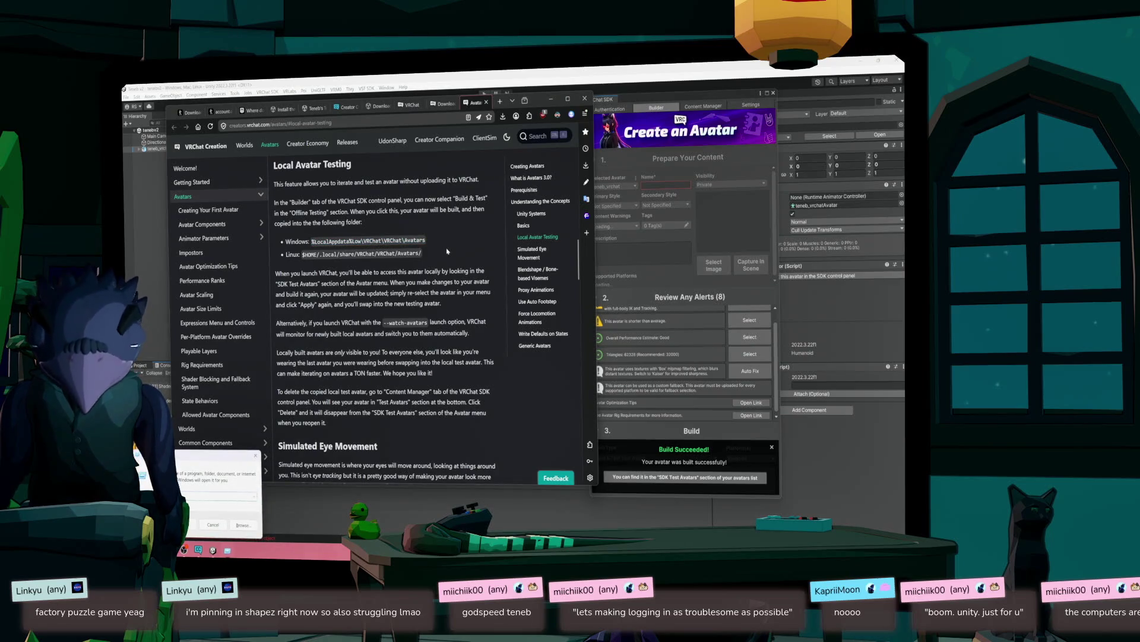
# - Open the VRChat Avatars folder from Run, confirm teneb_vrchat.vrca exists, and return to Unity
pyautogui.hotkey('ctrl', 'v')
pyautogui.press('Return')
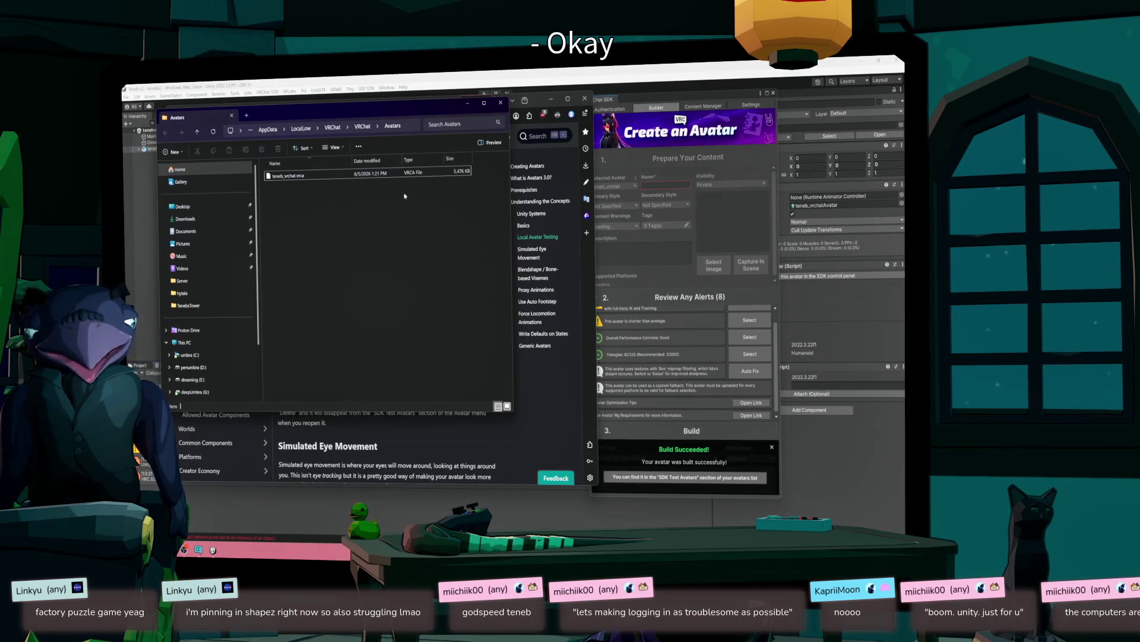
pyautogui.moveTo(390, 117)
pyautogui.mouseDown()
pyautogui.moveTo(531, 164)
pyautogui.moveTo(570, 220)
pyautogui.mouseUp()
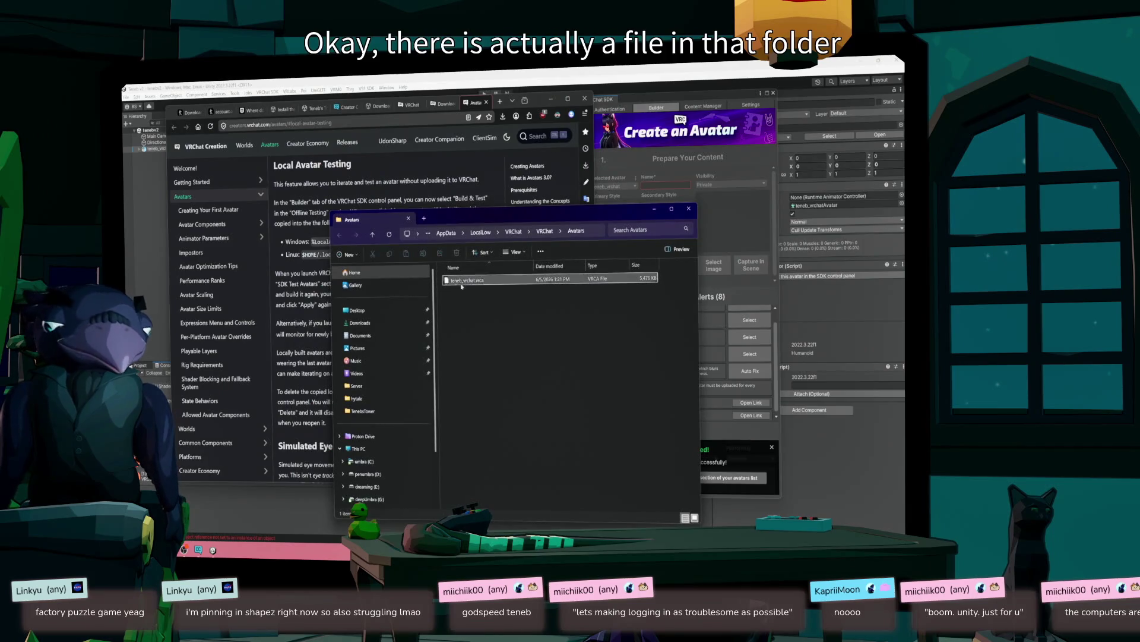
pyautogui.click(621, 174)
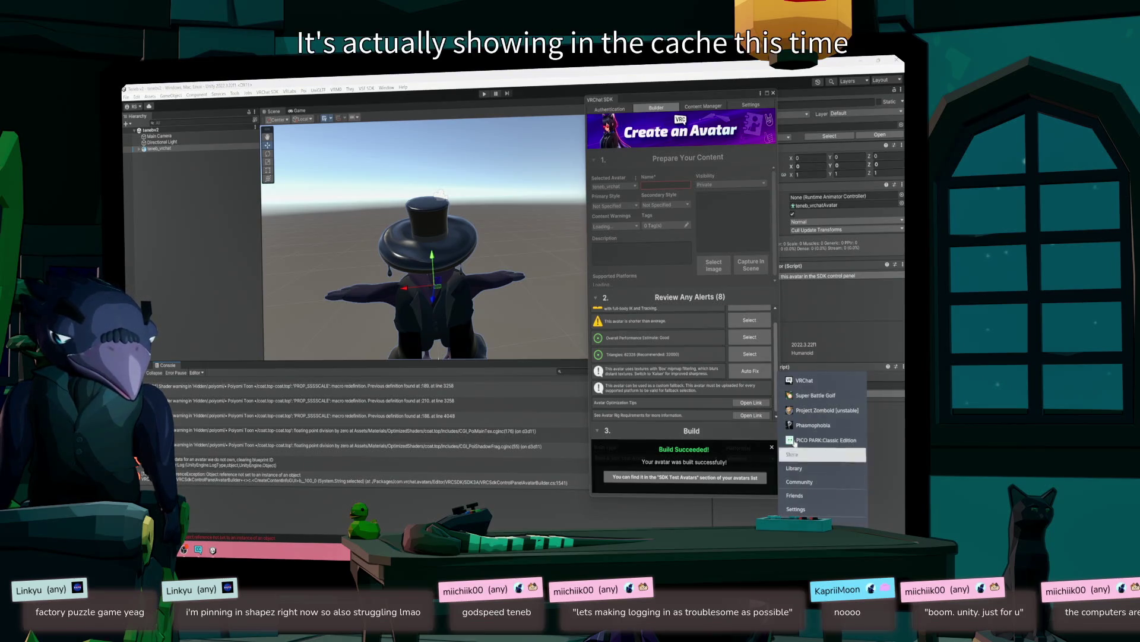
# - Launch VRChat from Steam in Desktop (Non-VR) Mode
pyautogui.click(805, 380)
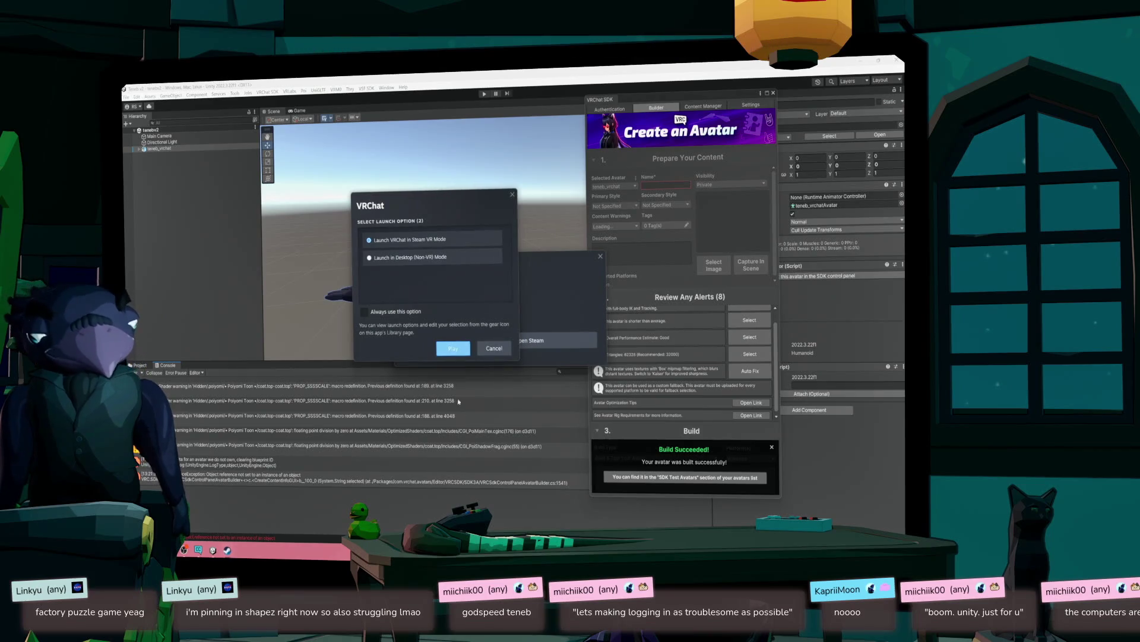
pyautogui.click(410, 257)
pyautogui.click(446, 348)
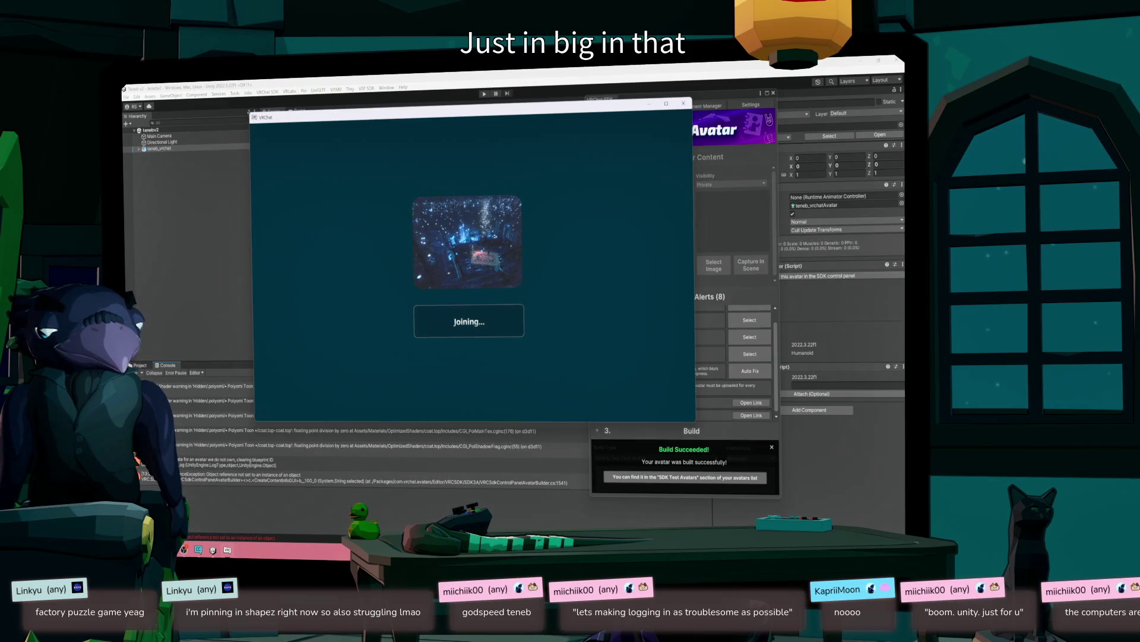
# - Move around the world, then open the Launch Pad's Avatars list
pyautogui.press('w')
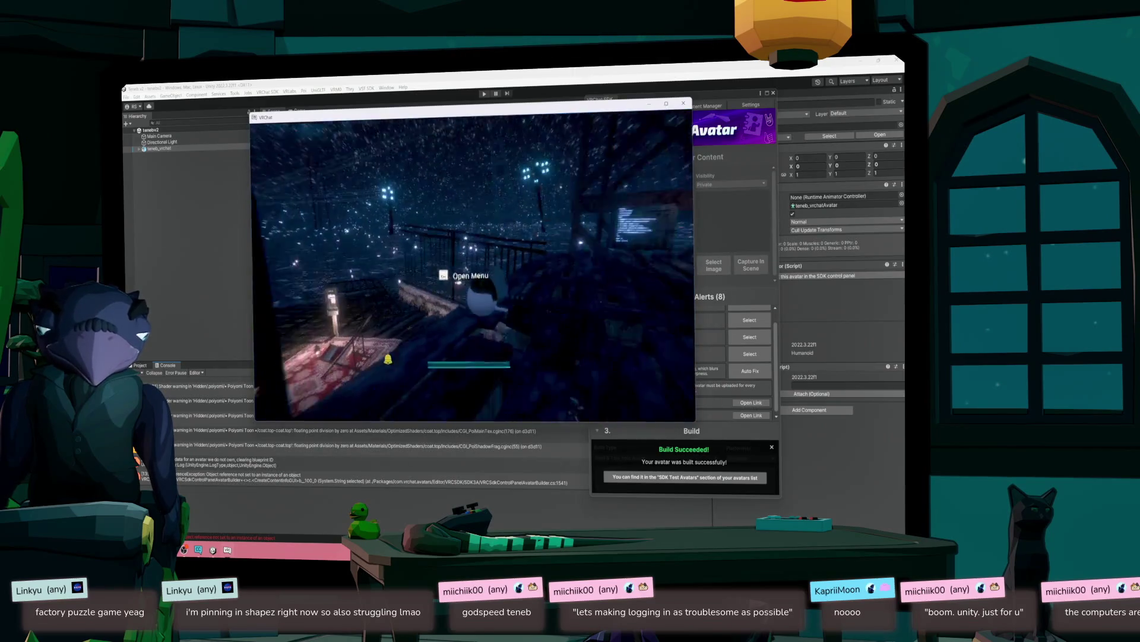
pyautogui.press('Escape')
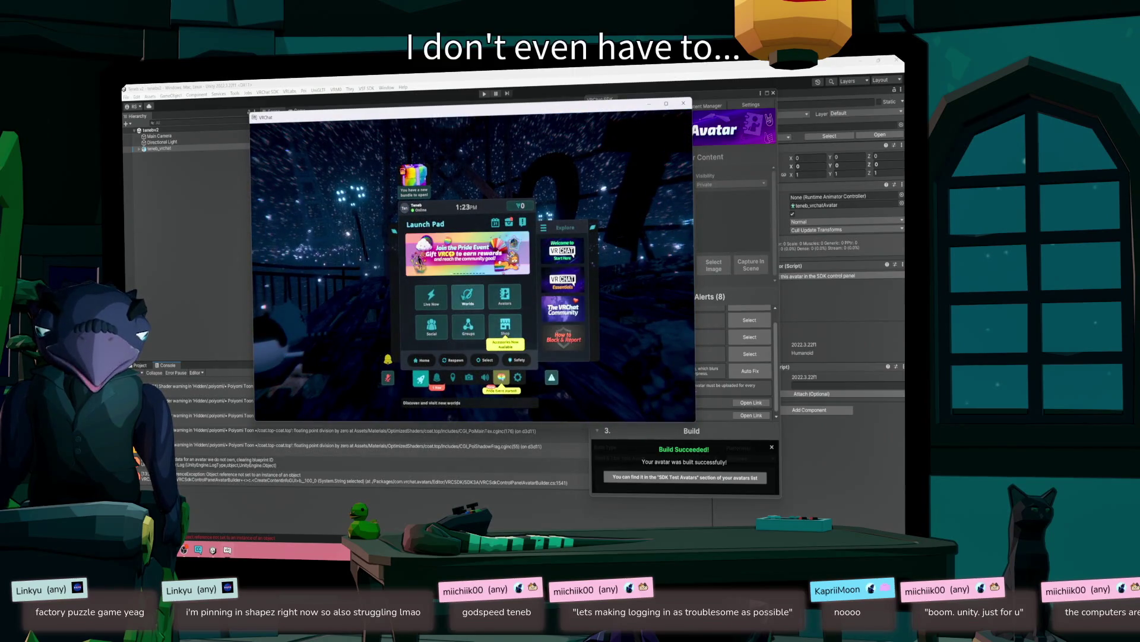
pyautogui.click(516, 305)
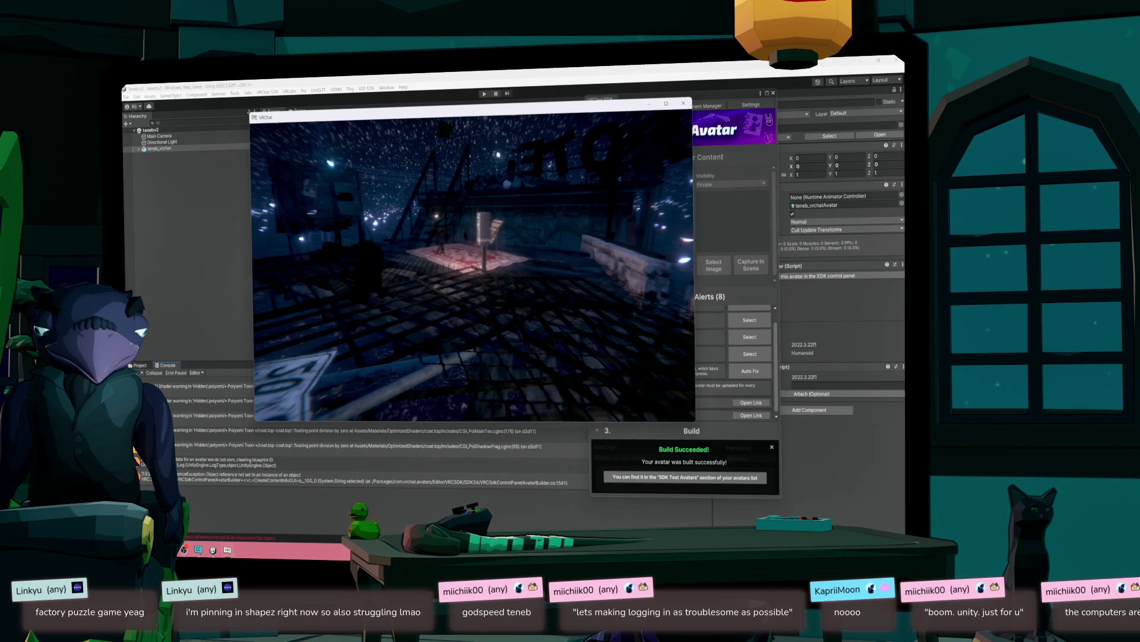
# - Go back to the home world, then open the SDK Test Avatars list showing teneb_vrchat
pyautogui.press('Escape')
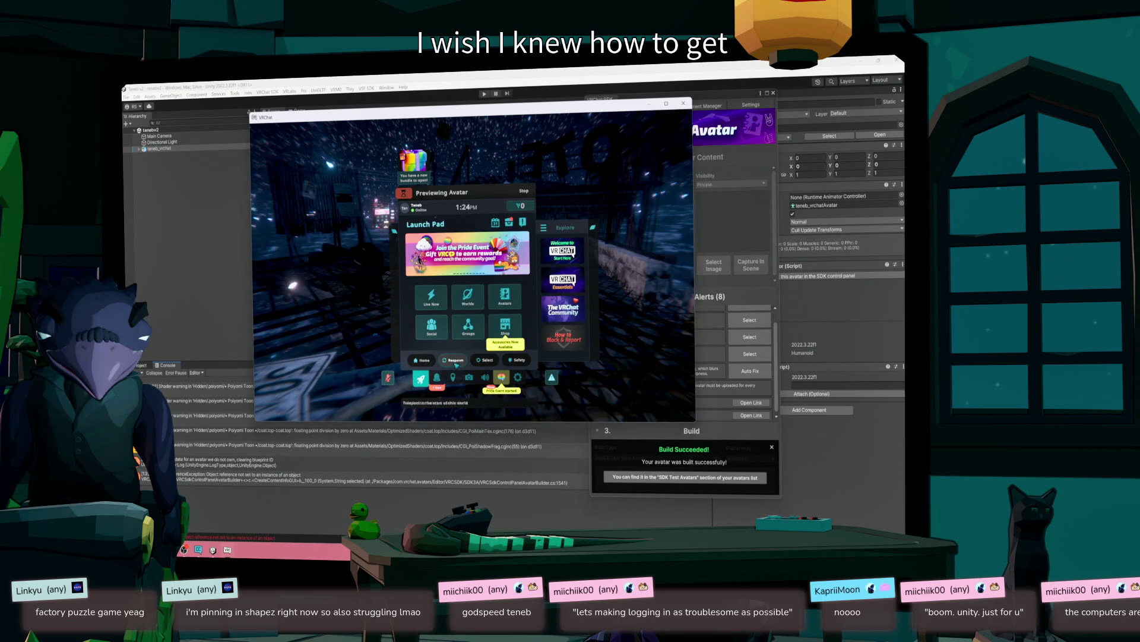
pyautogui.click(424, 360)
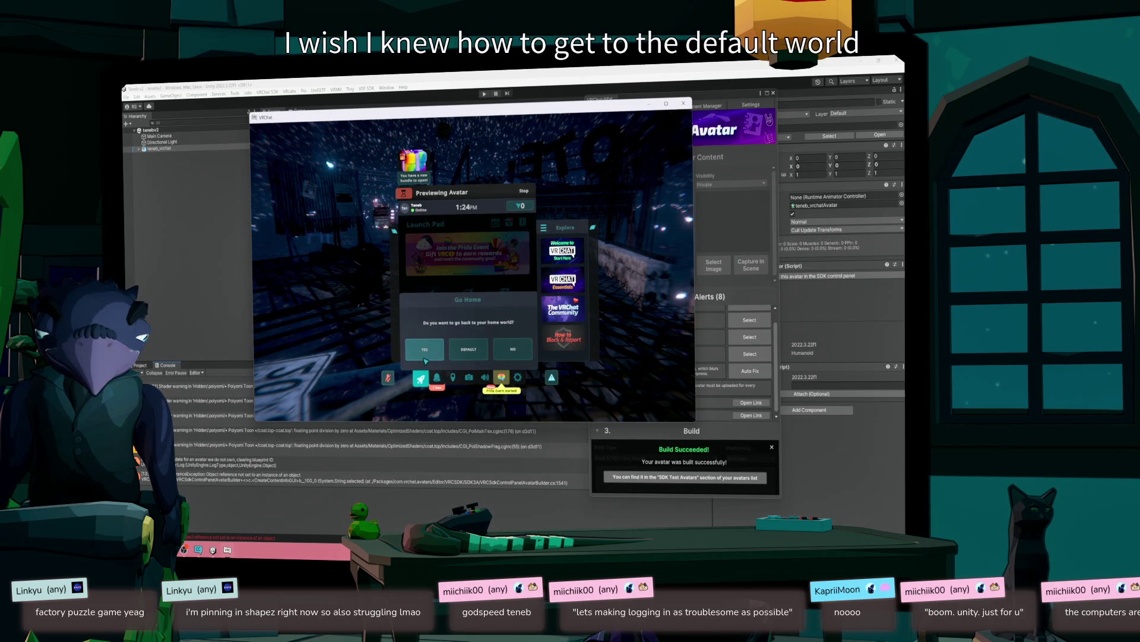
pyautogui.click(468, 354)
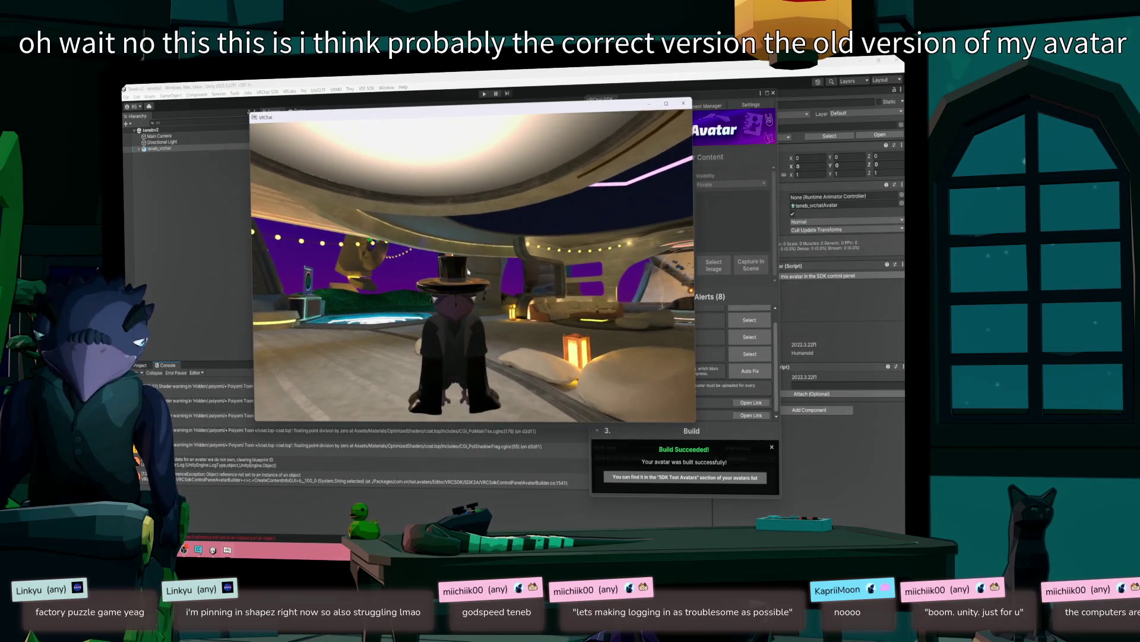
pyautogui.press('Escape')
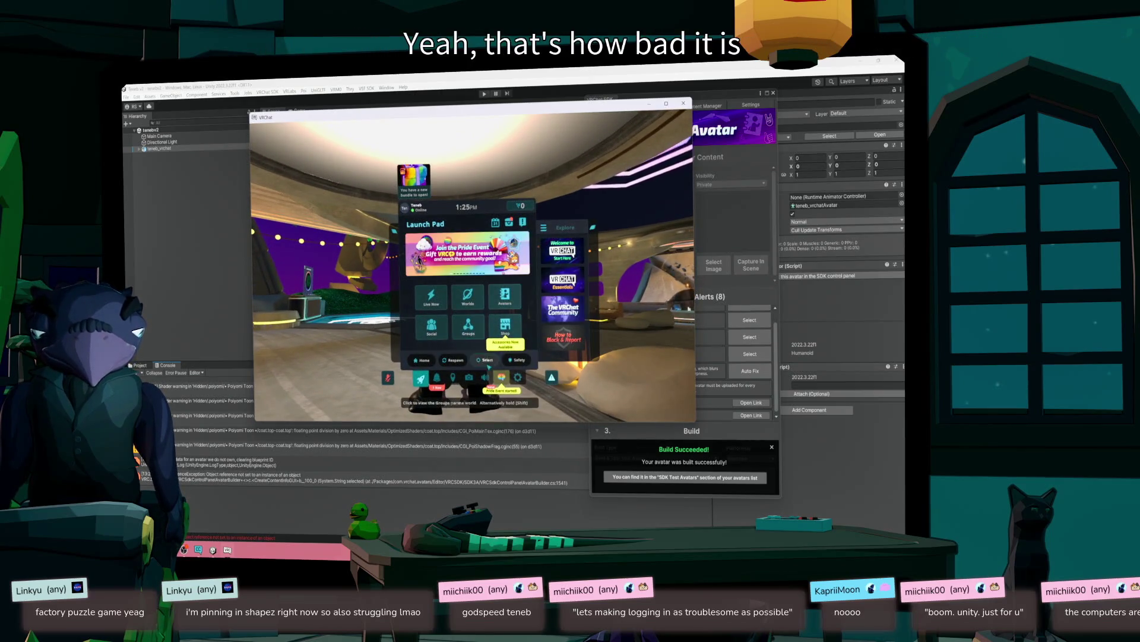
pyautogui.click(496, 294)
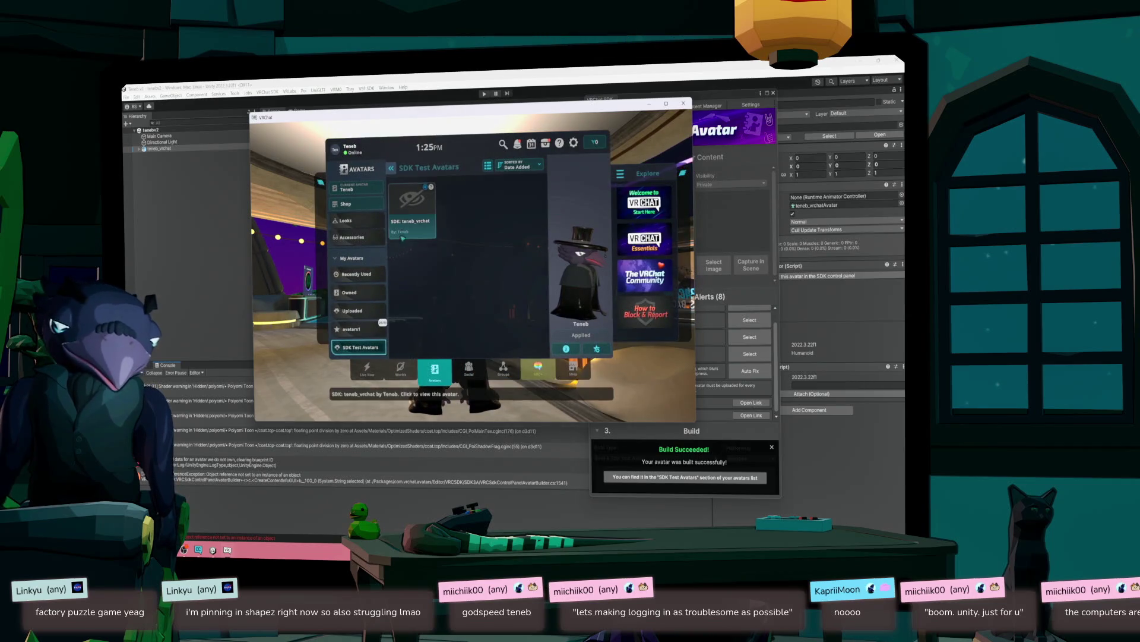
# - Put on the SDK: teneb_vrchat test avatar and close the avatar menu
pyautogui.click(412, 208)
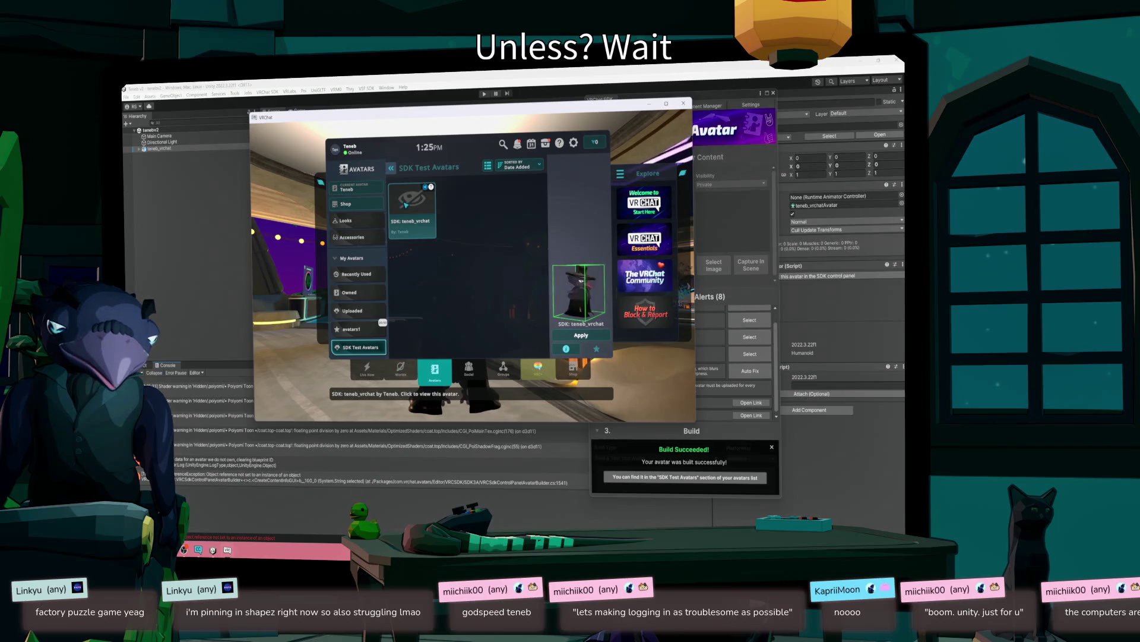
pyautogui.click(576, 336)
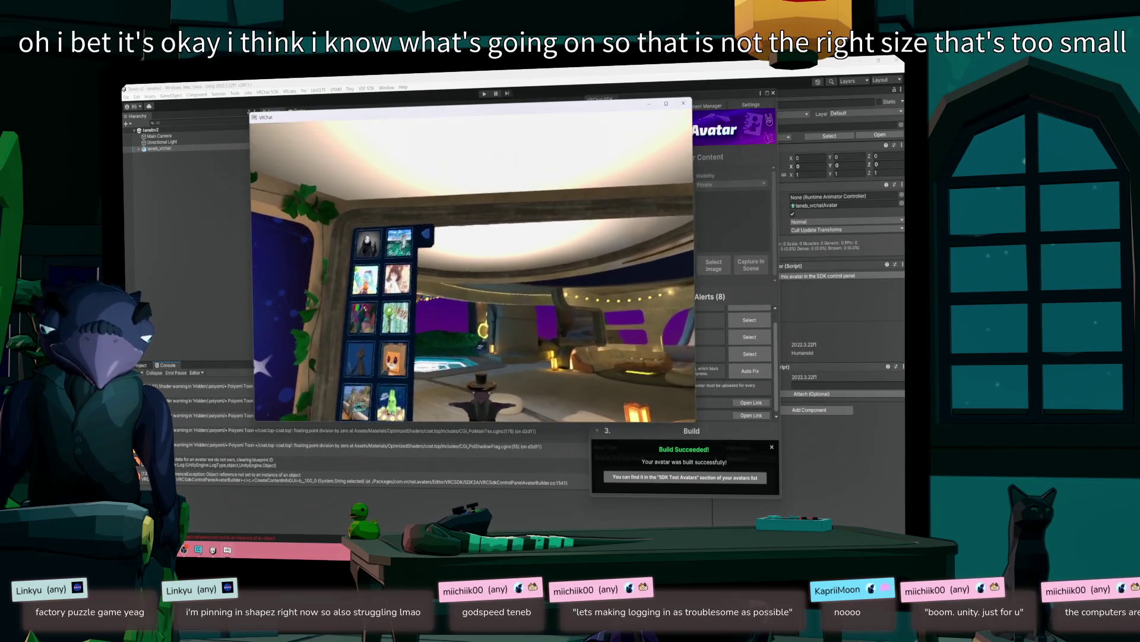
pyautogui.press('Escape')
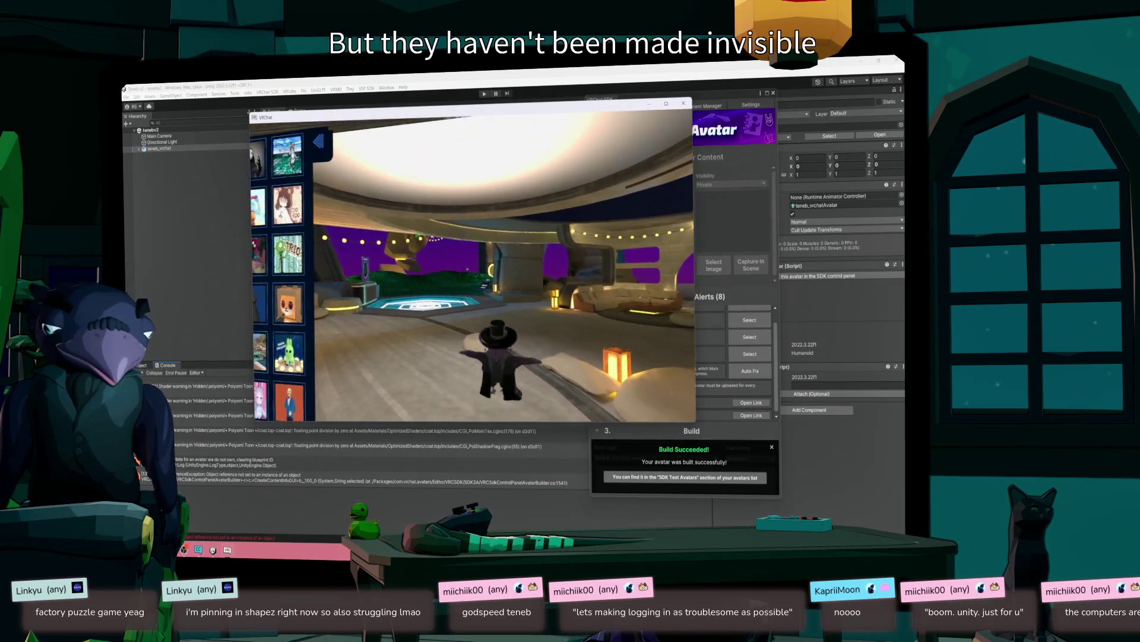
# - Bring the Unity editor back in front of VRChat
pyautogui.click(722, 289)
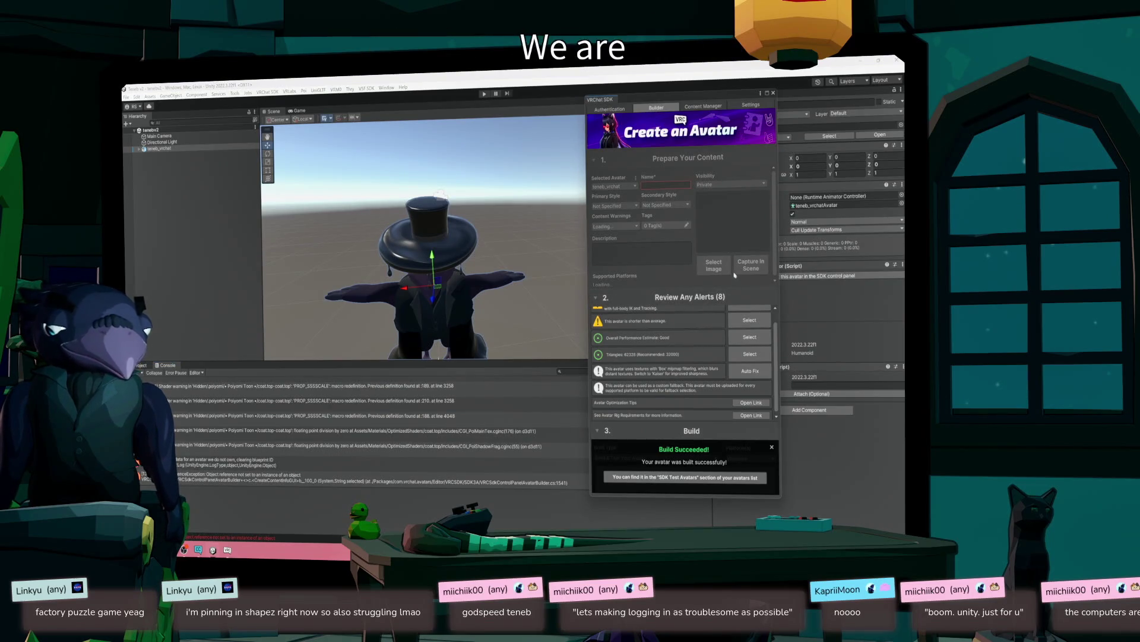
# - Auto-fix the texture mipmap streaming alert in the SDK avatar builder
pyautogui.click(615, 108)
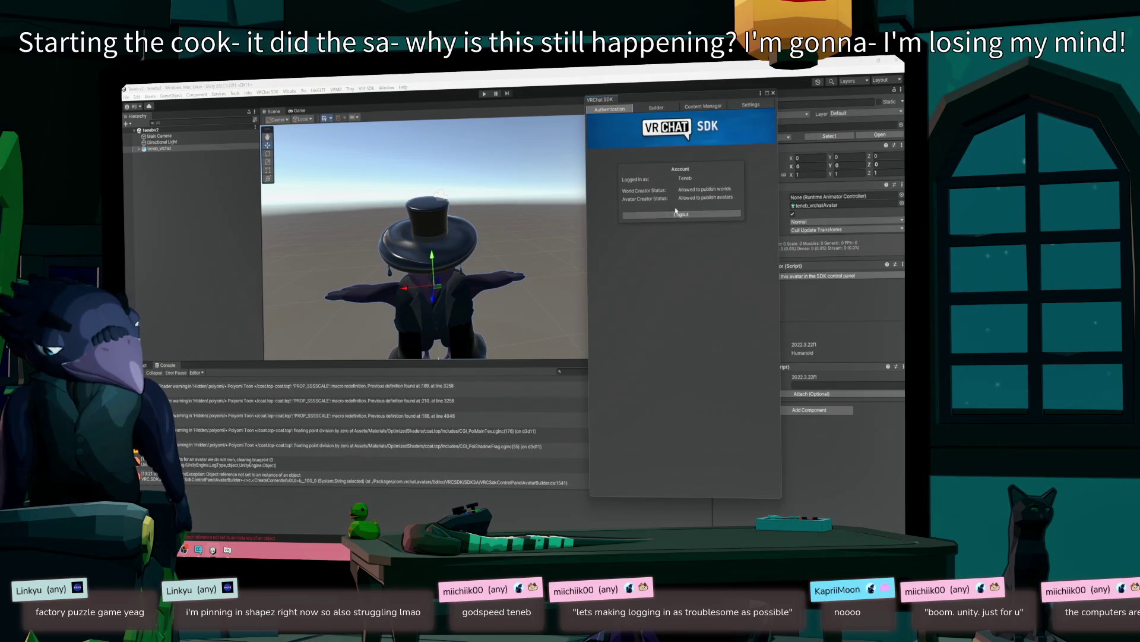
pyautogui.click(657, 113)
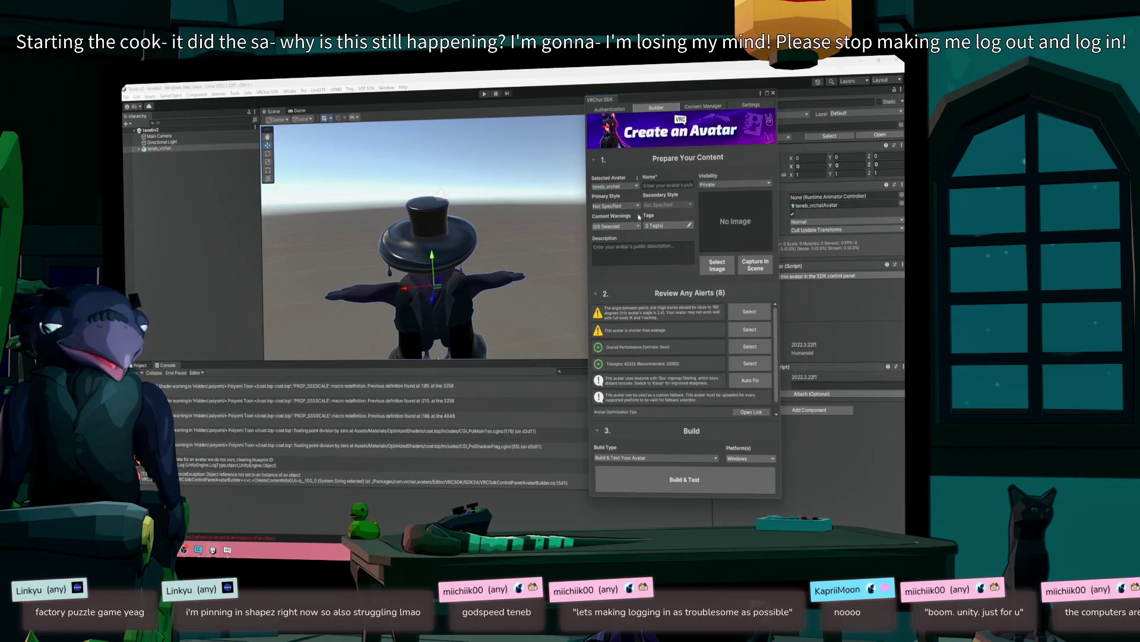
pyautogui.click(660, 186)
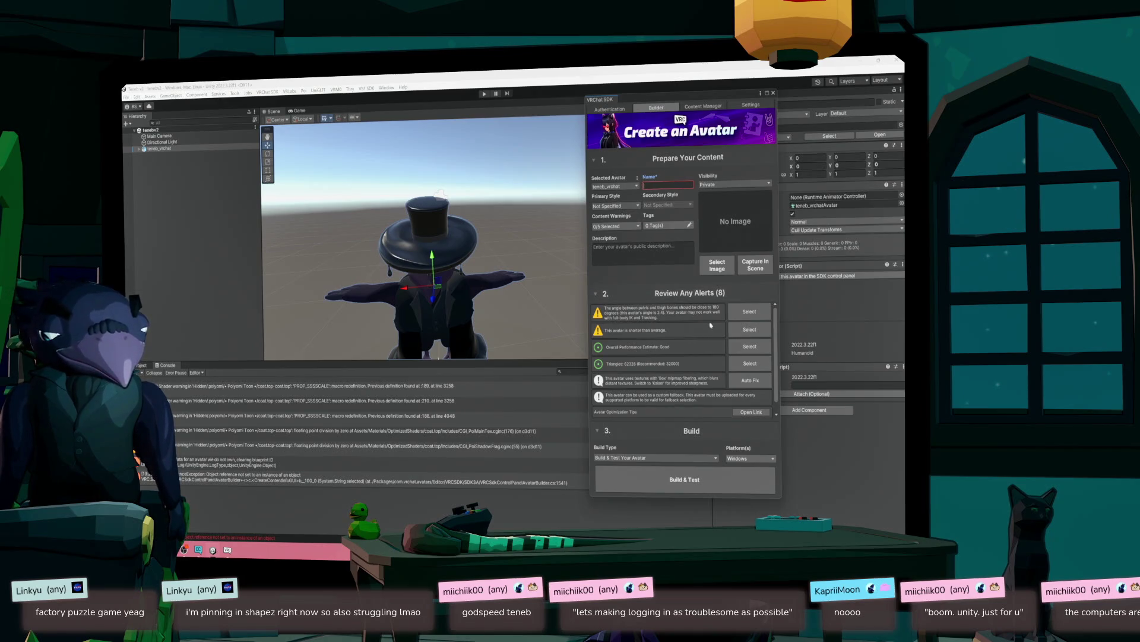
pyautogui.click(749, 380)
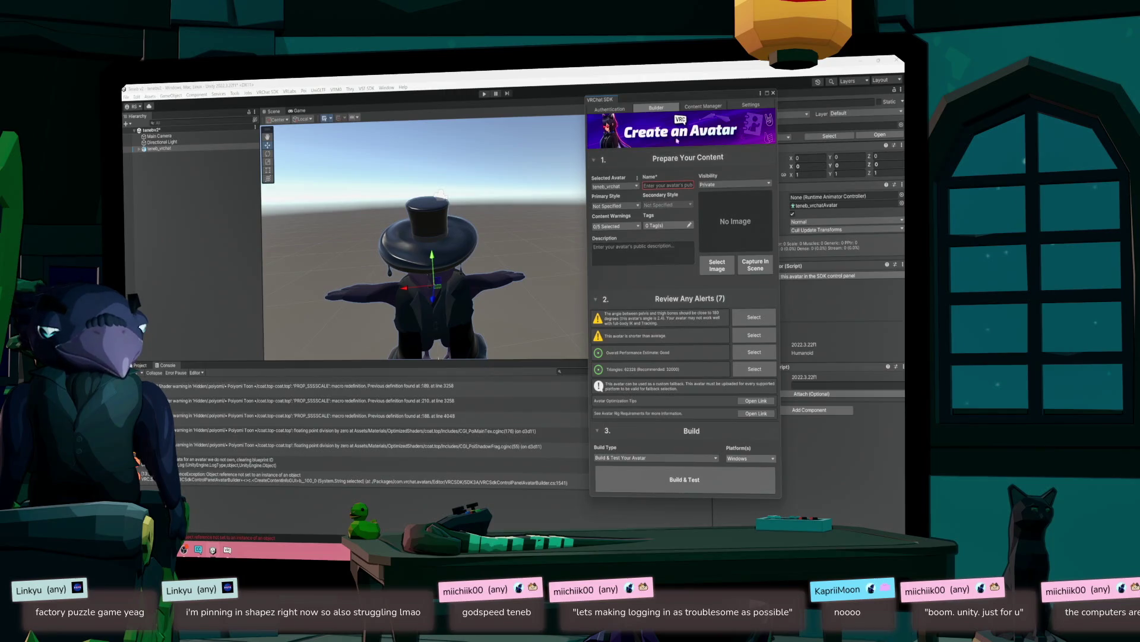
# - Close the VRChat SDK window and select teneb_vrchat in the scene
pyautogui.moveTo(688, 89); pyautogui.dragTo(765, 106)
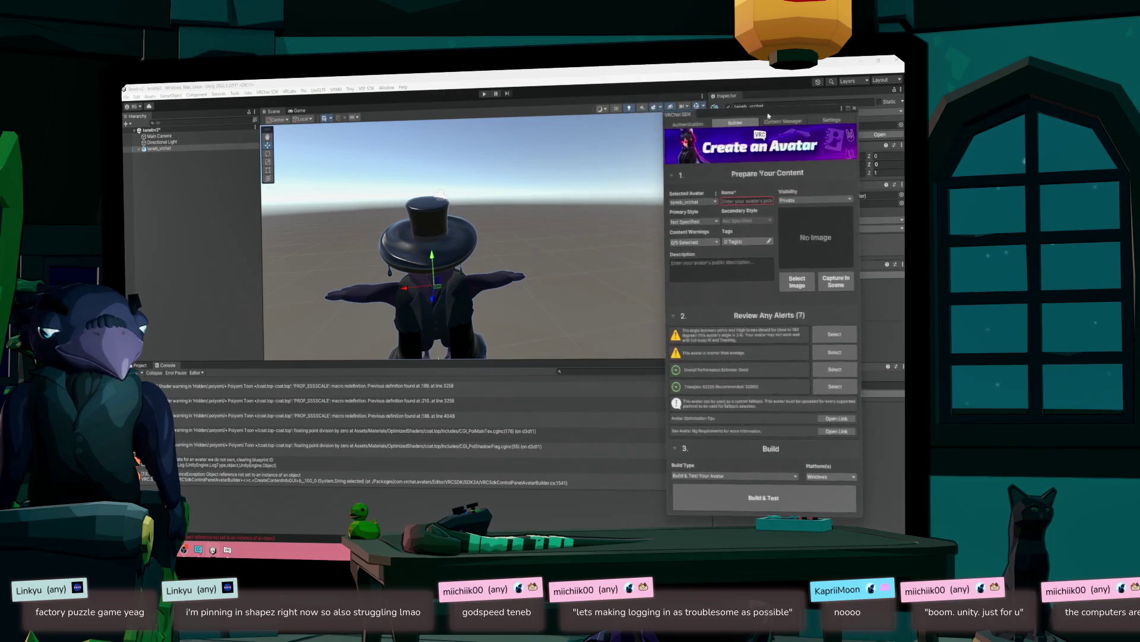
pyautogui.click(196, 310)
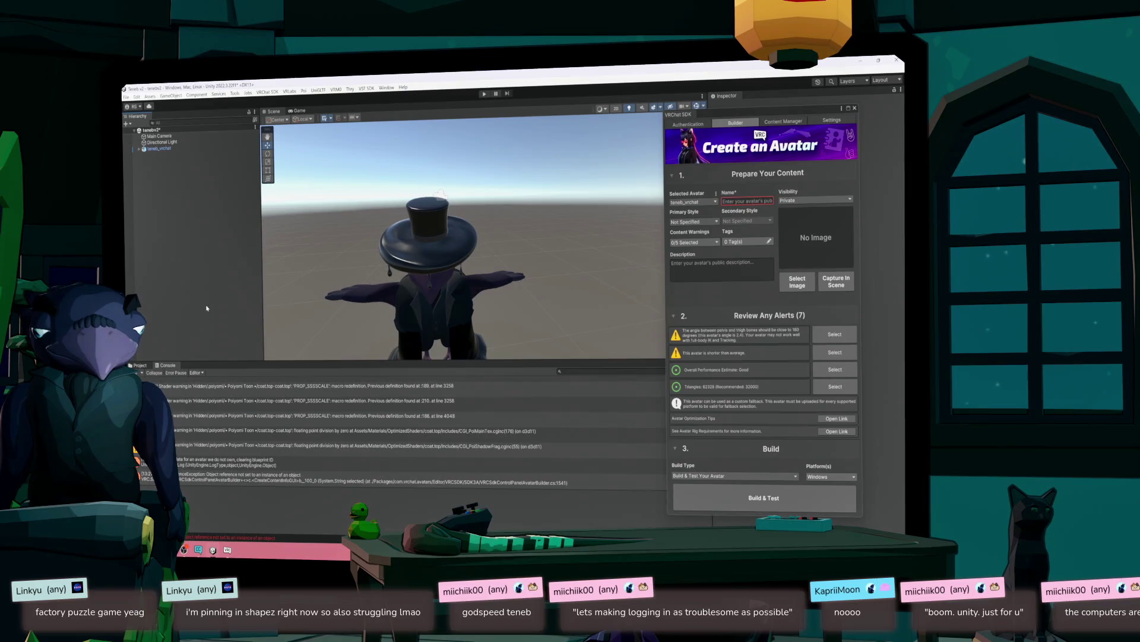
pyautogui.click(854, 109)
pyautogui.moveTo(357, 257); pyautogui.dragTo(349, 255)
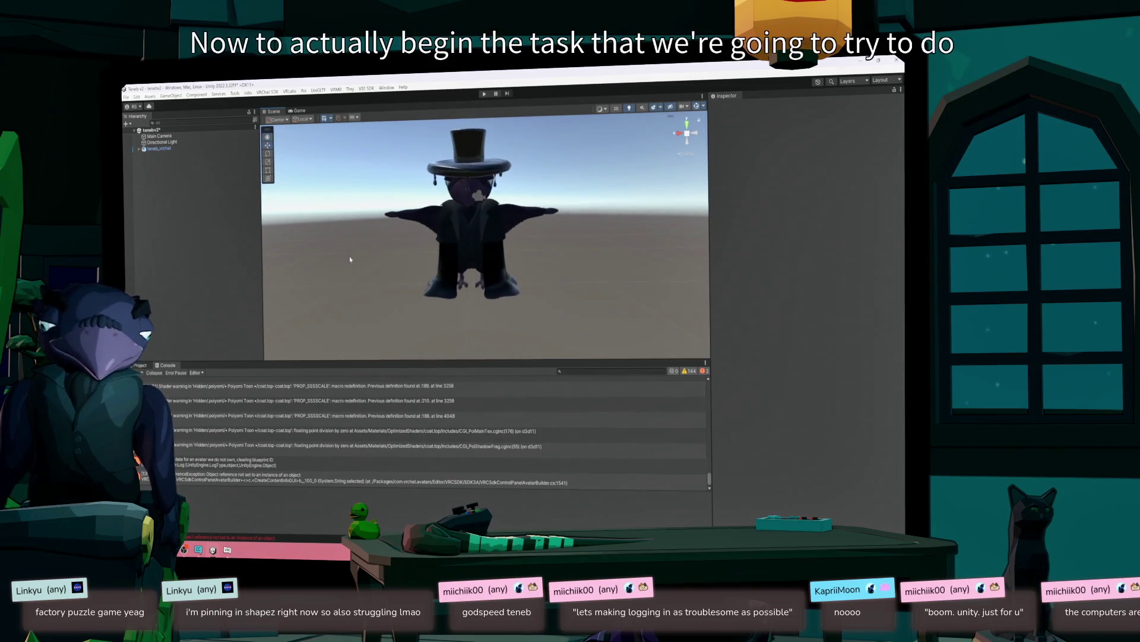
pyautogui.click(160, 149)
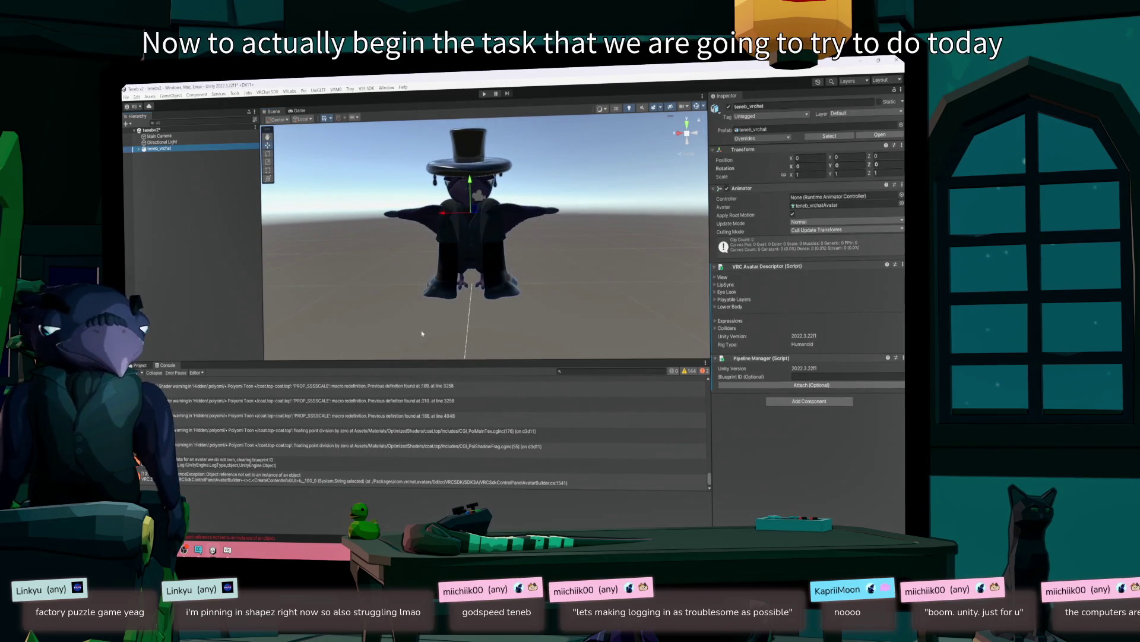
# - Set the avatar descriptor's View Position Y to 1
pyautogui.click(718, 278)
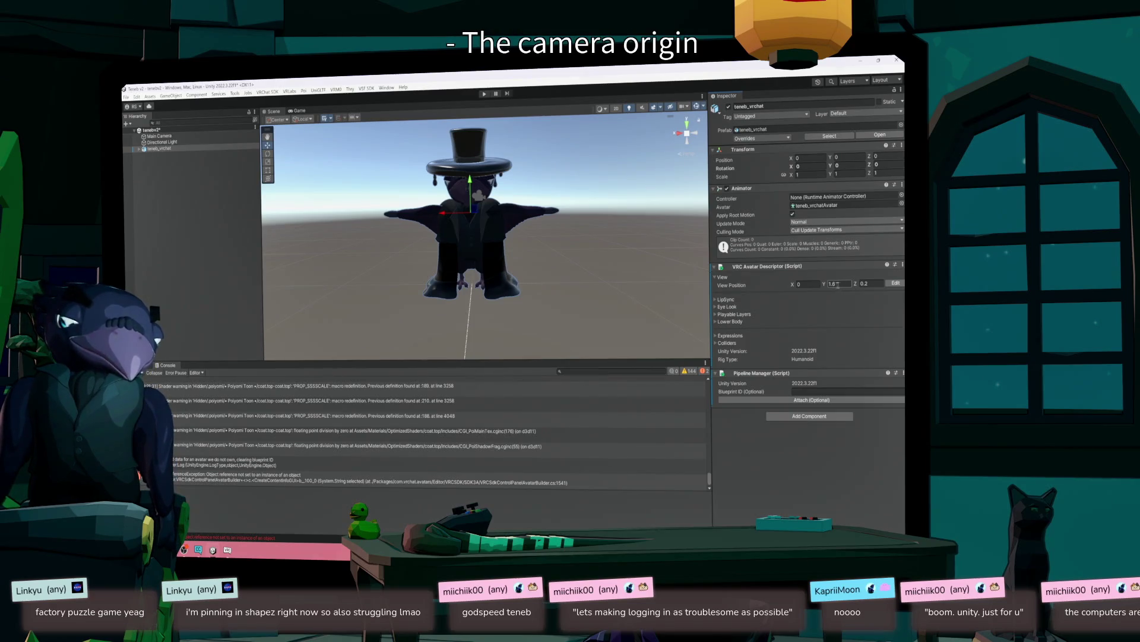
pyautogui.click(844, 284)
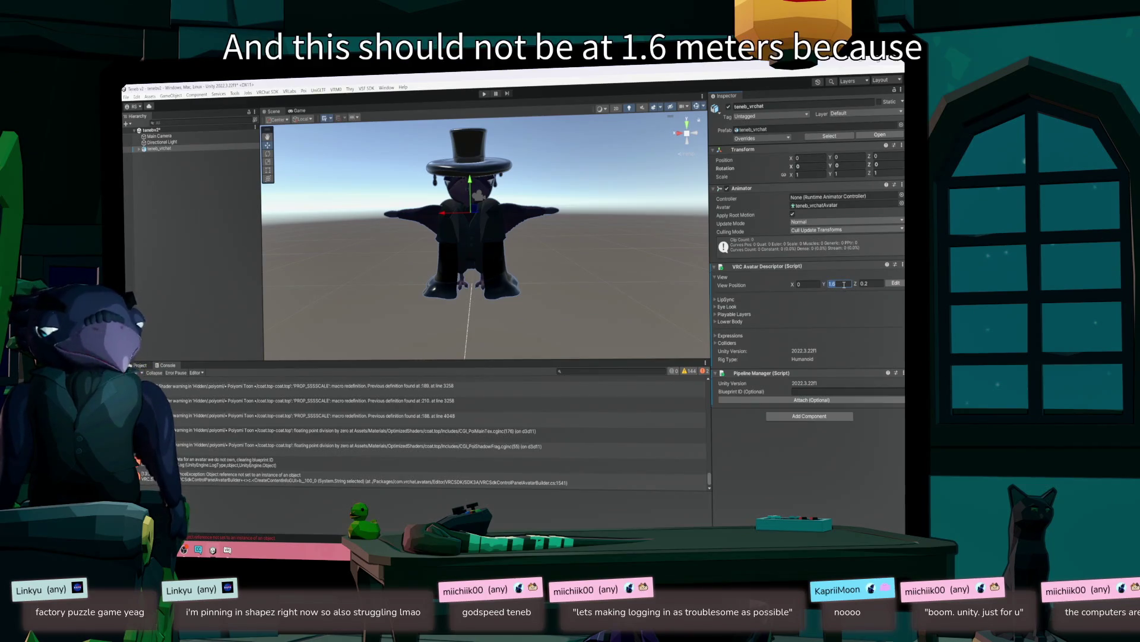
pyautogui.write('1')
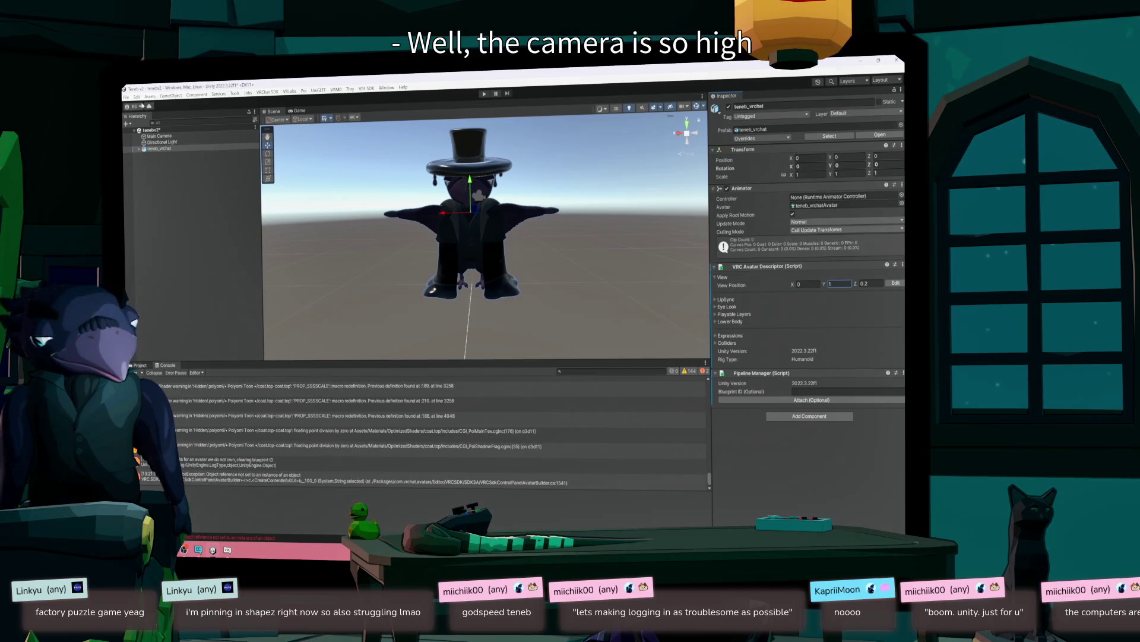
# - Save the scene, overwriting tenebv2.unity
pyautogui.hotkey('ctrl', 's')
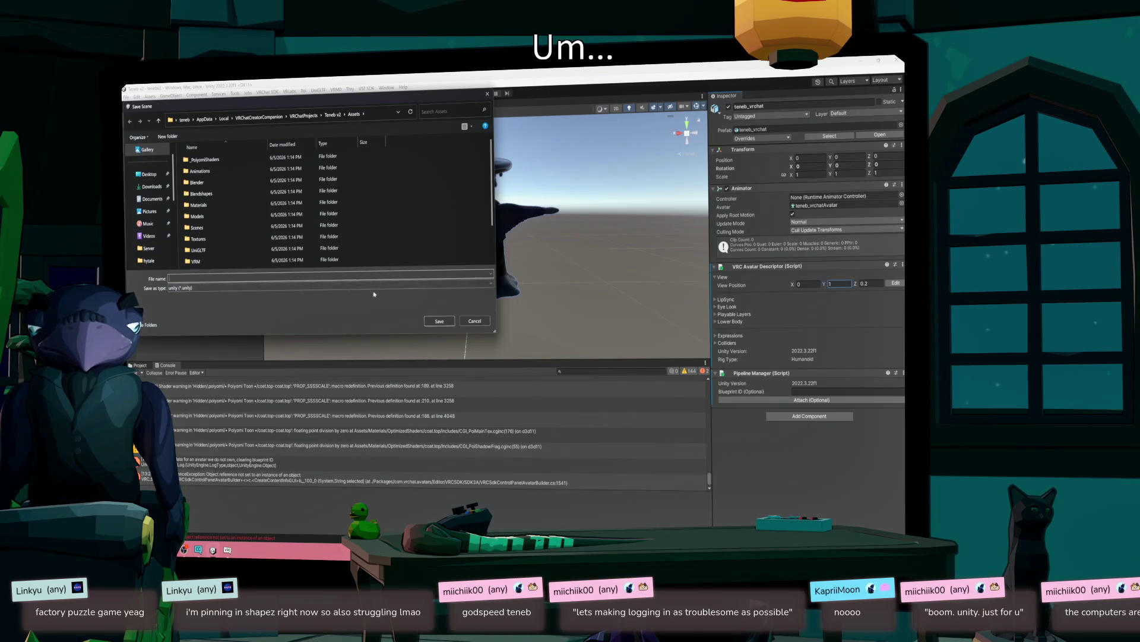
pyautogui.scroll(-2, 285, 247)
pyautogui.click(220, 264)
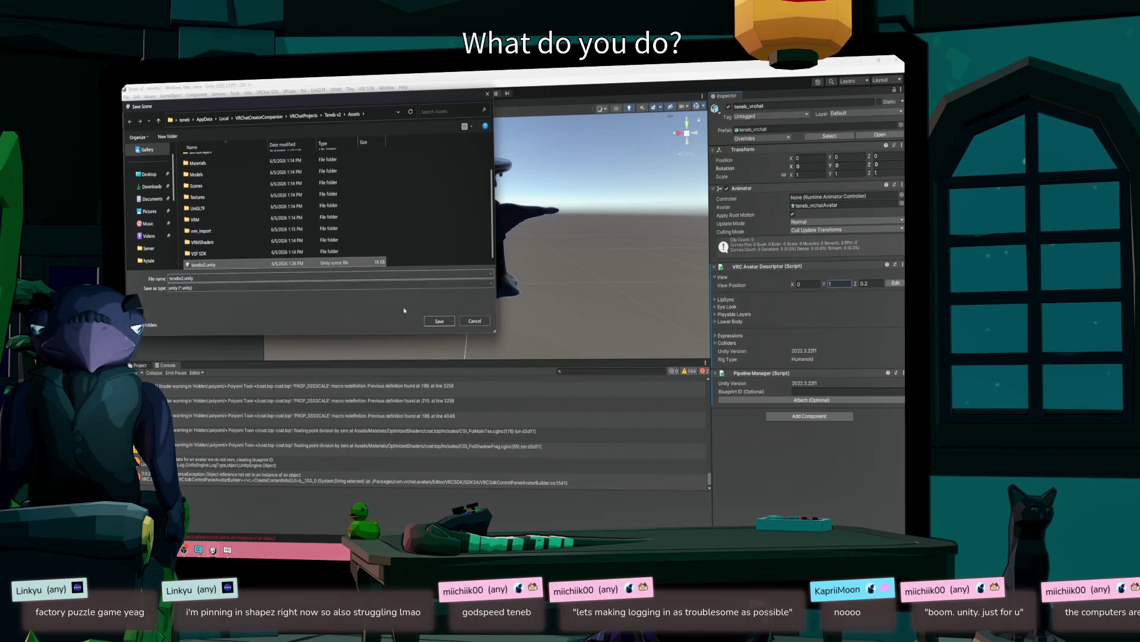
pyautogui.click(439, 321)
pyautogui.click(516, 314)
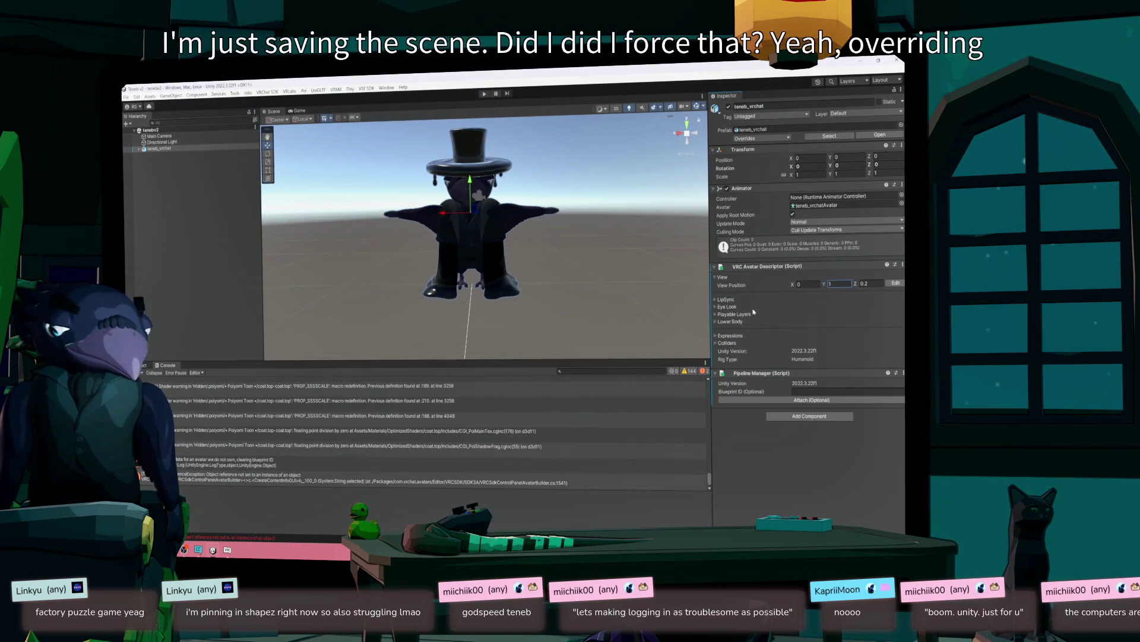
# - Review the LipSync mode options and keep it at Default
pyautogui.click(716, 300)
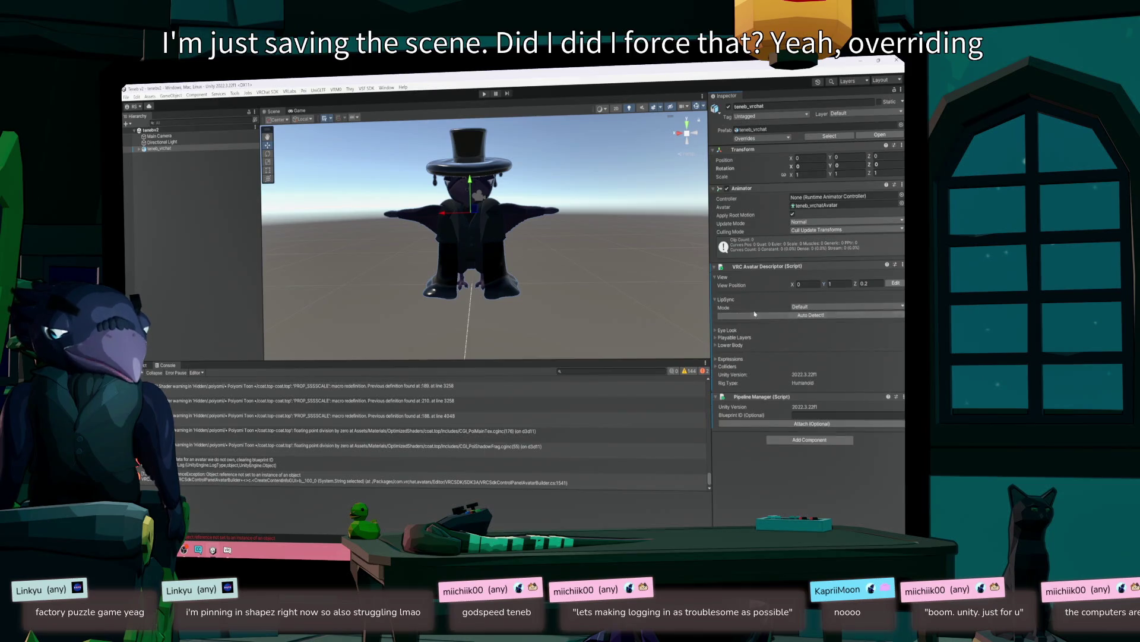
pyautogui.click(810, 307)
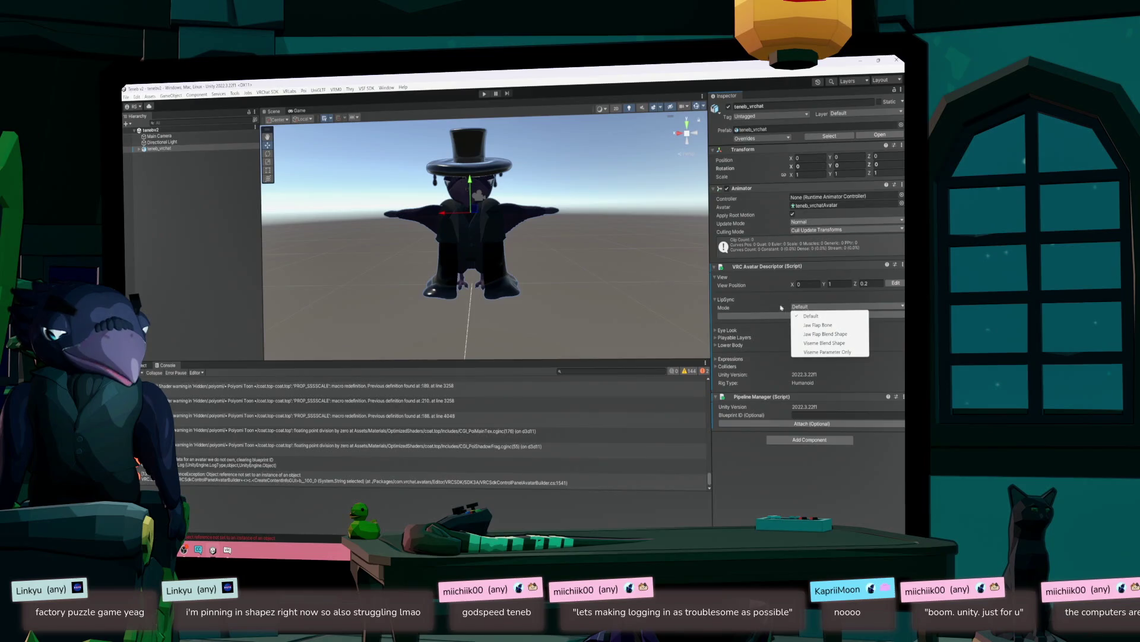
pyautogui.click(724, 302)
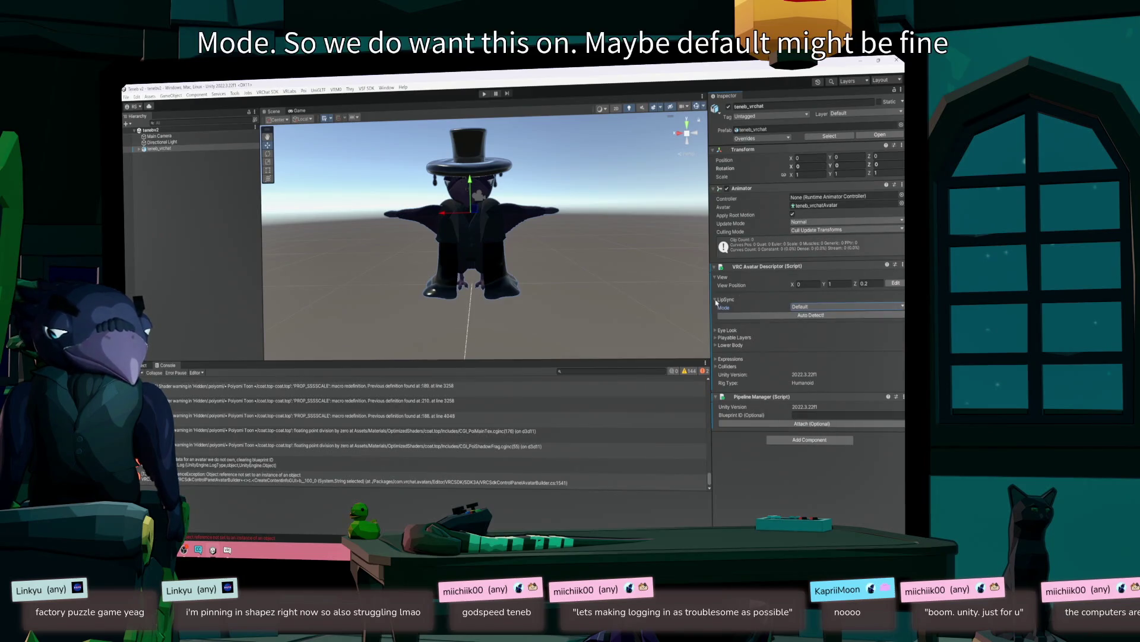
pyautogui.click(717, 302)
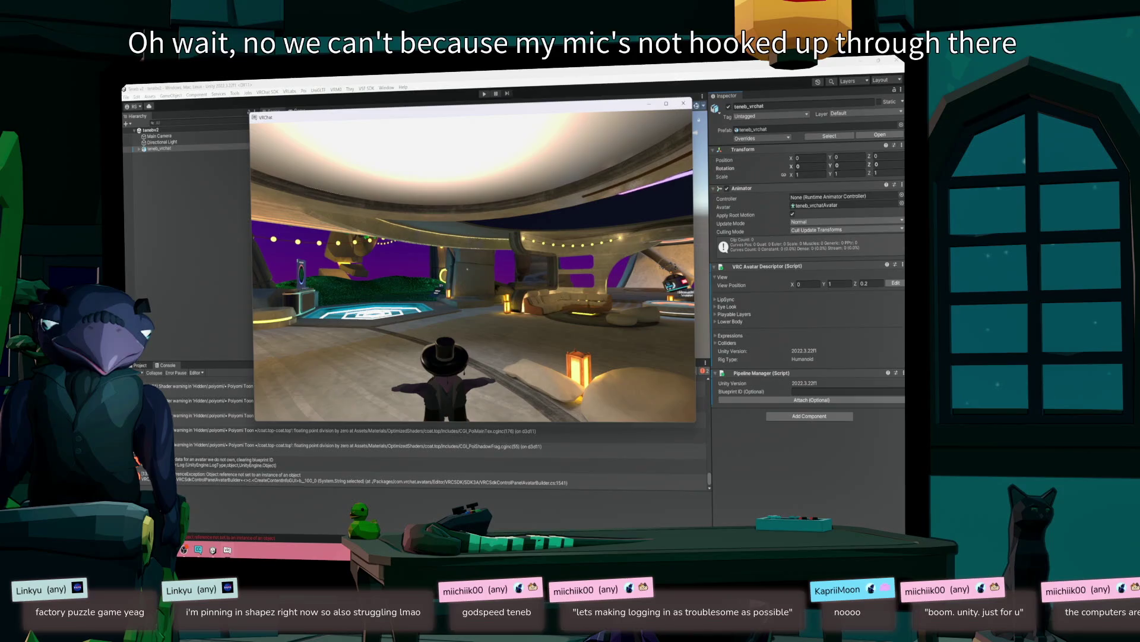
# - Close the VRChat test window and enable Eye Look on the avatar descriptor
pyautogui.hotkey('alt', 'F4')
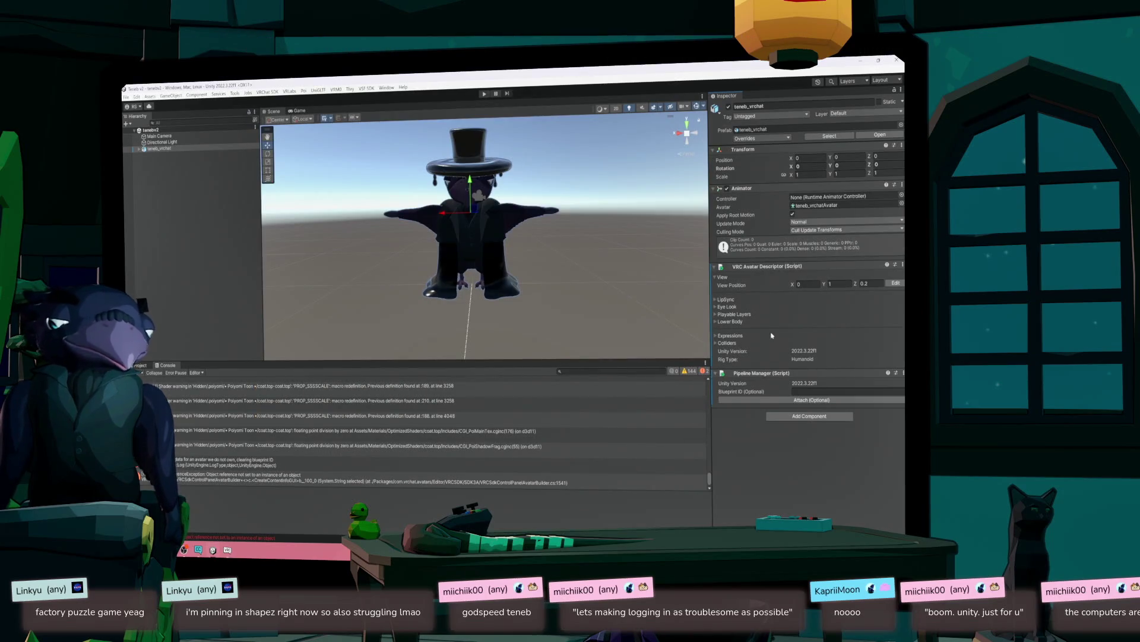
pyautogui.click(715, 307)
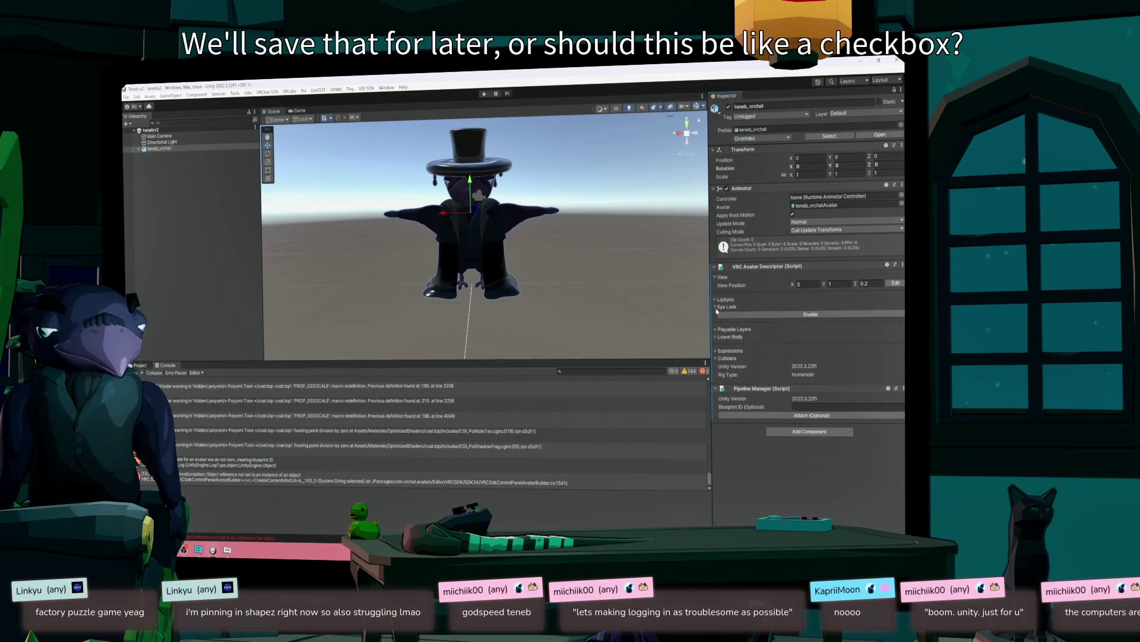
pyautogui.click(722, 314)
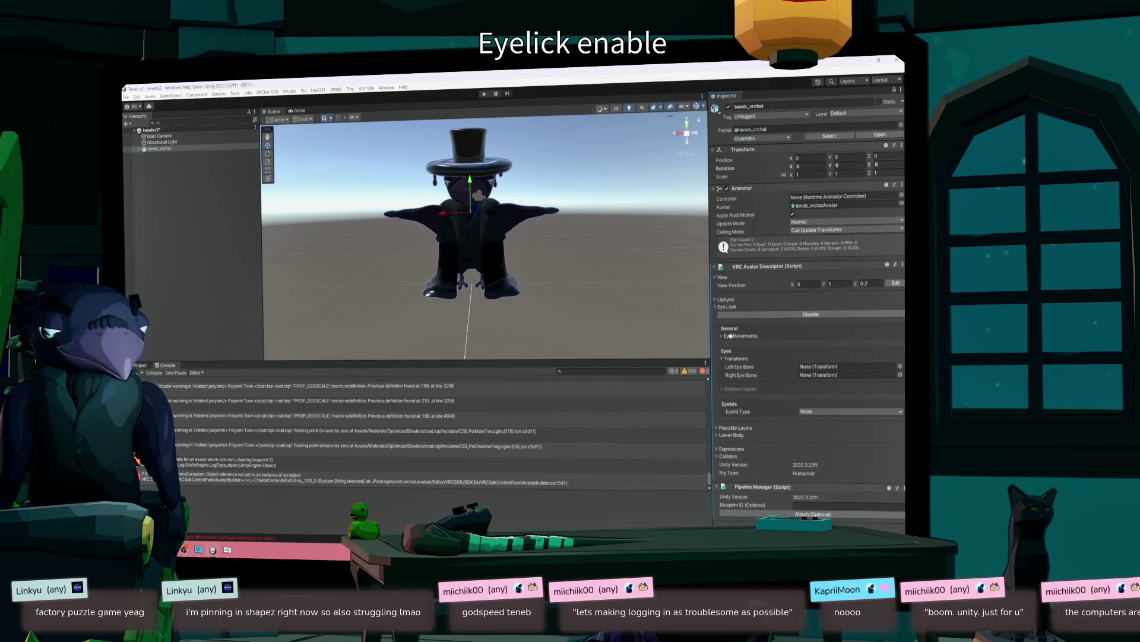
# - Browse the avatar's bones in the Select Transform list for a left eye bone
pyautogui.click(723, 336)
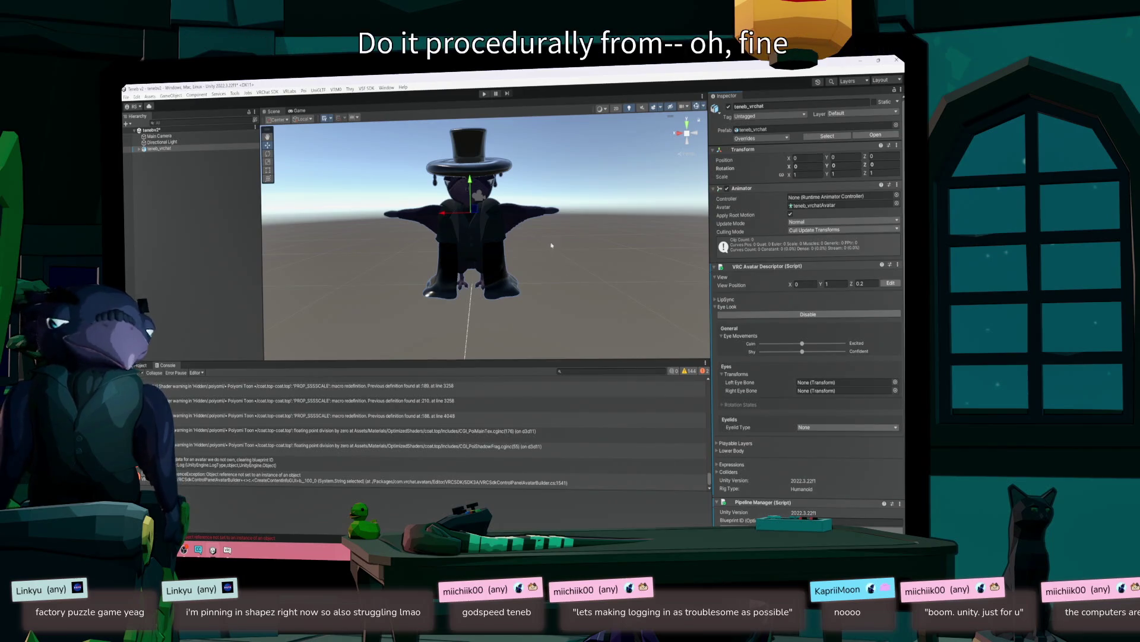
pyautogui.click(895, 382)
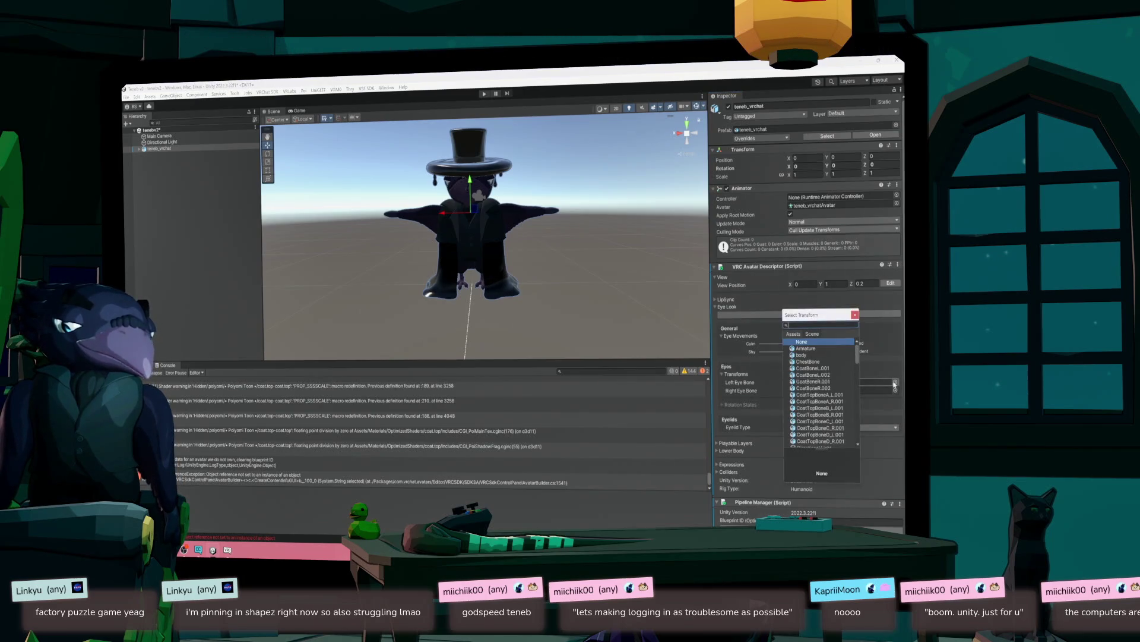
pyautogui.scroll(-5, 842, 369)
pyautogui.scroll(-2, 842, 368)
pyautogui.scroll(-15, 843, 369)
pyautogui.scroll(-3, 843, 369)
pyautogui.scroll(20, 837, 367)
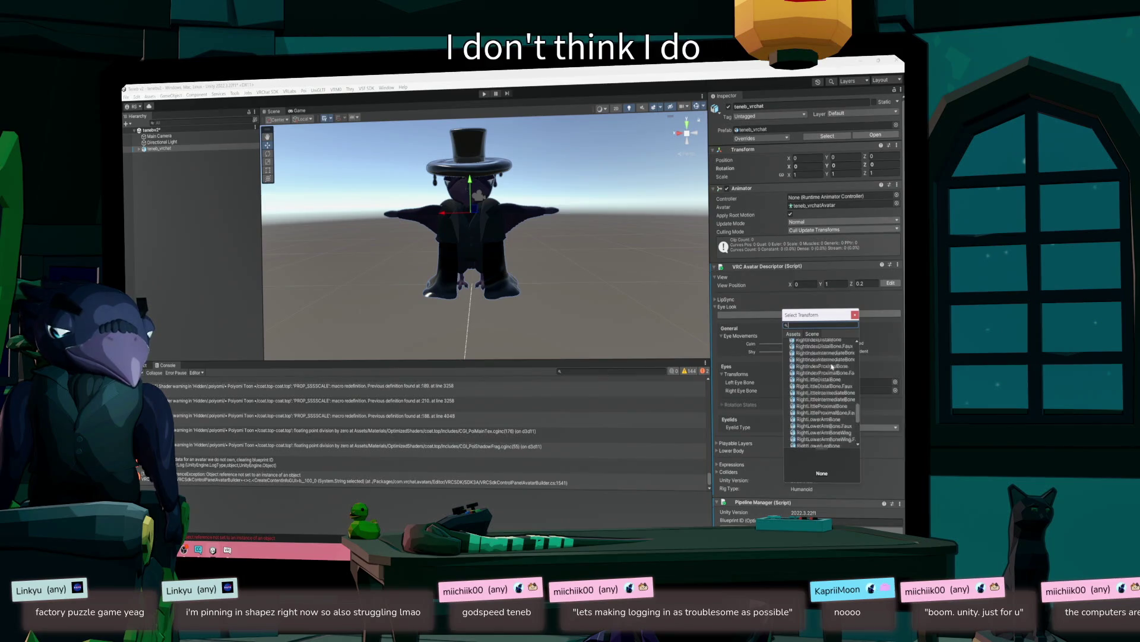
pyautogui.scroll(-2, 833, 367)
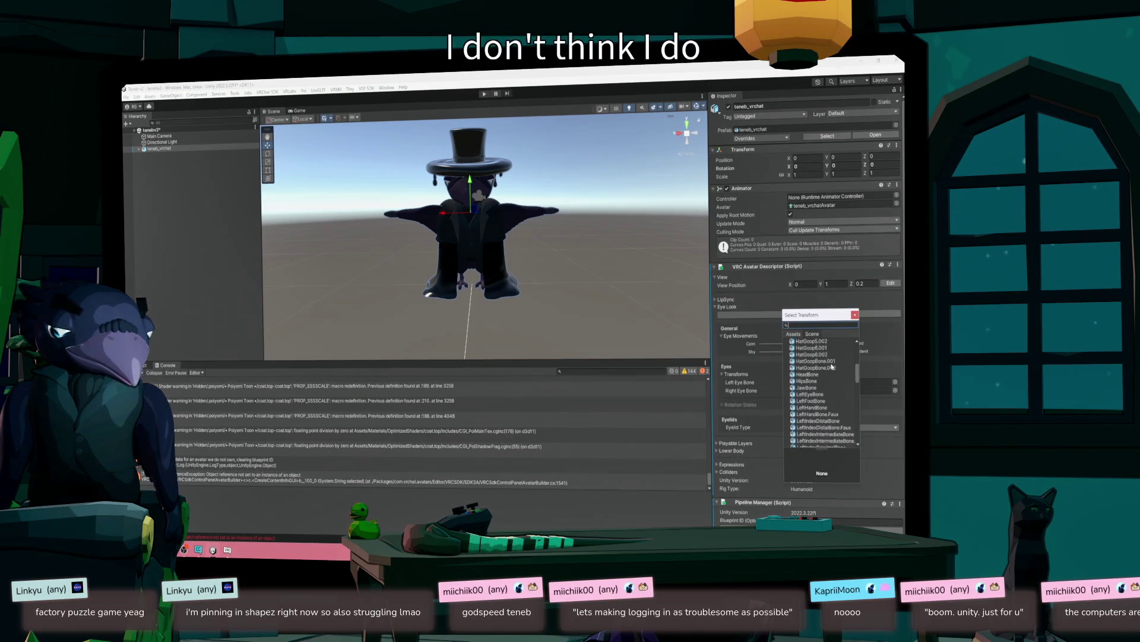
pyautogui.scroll(1, 832, 366)
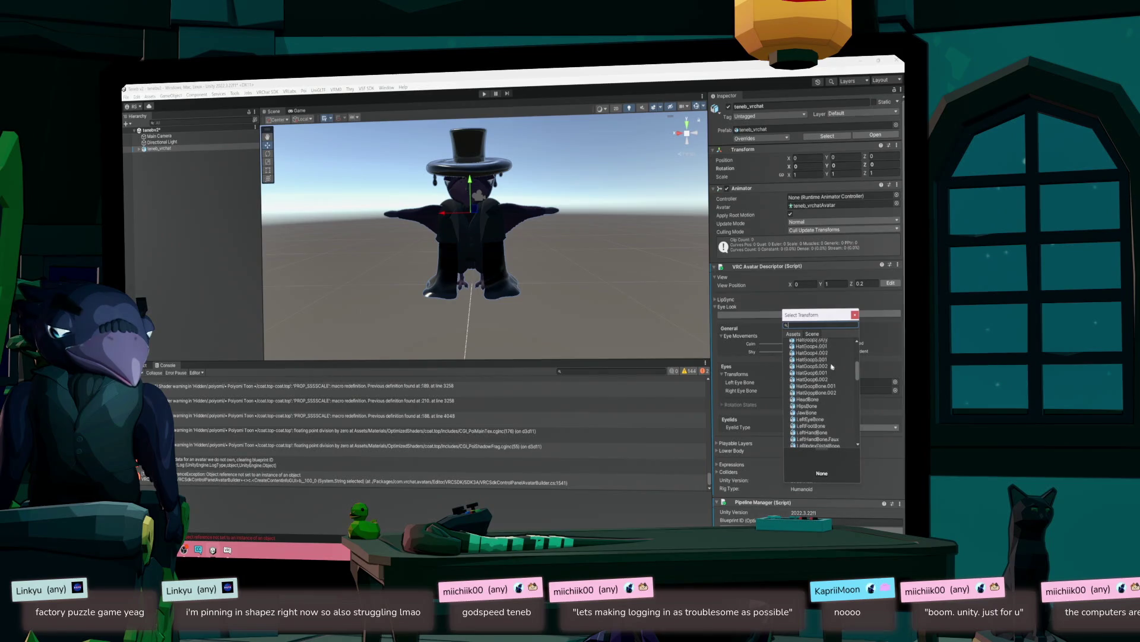
pyautogui.scroll(5, 832, 367)
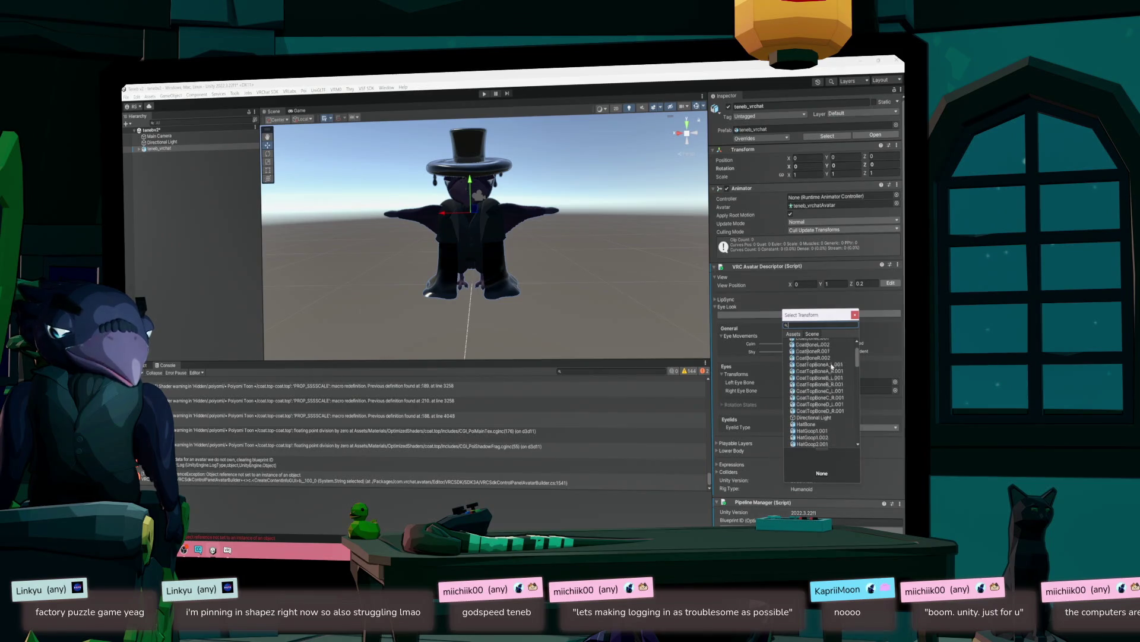
pyautogui.scroll(-1, 832, 366)
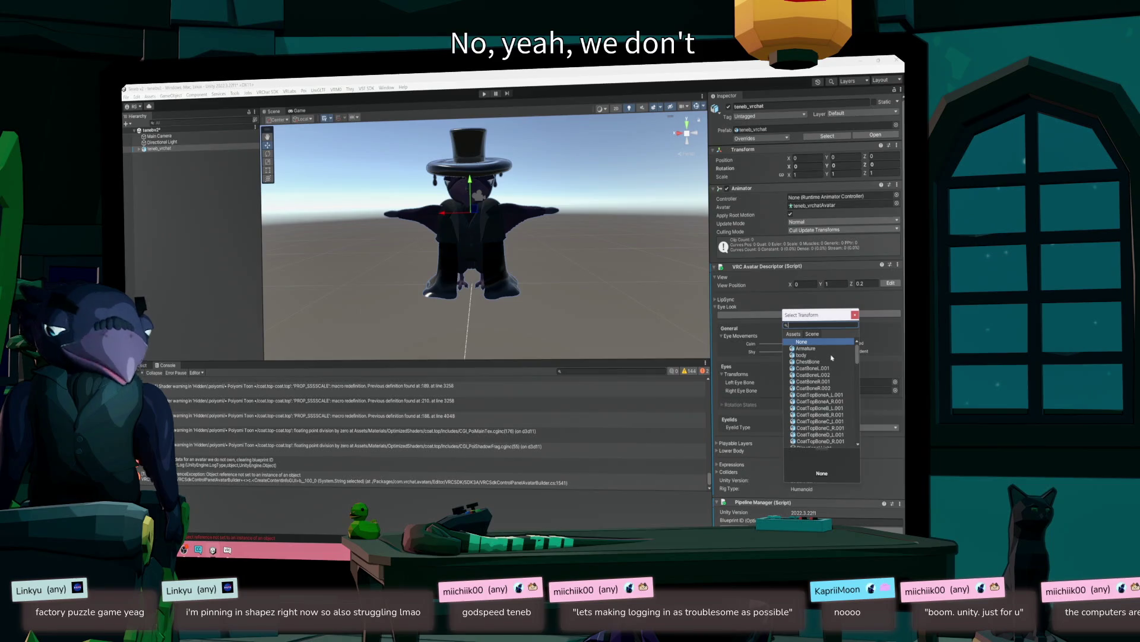
pyautogui.scroll(-3, 832, 359)
pyautogui.scroll(-15, 832, 359)
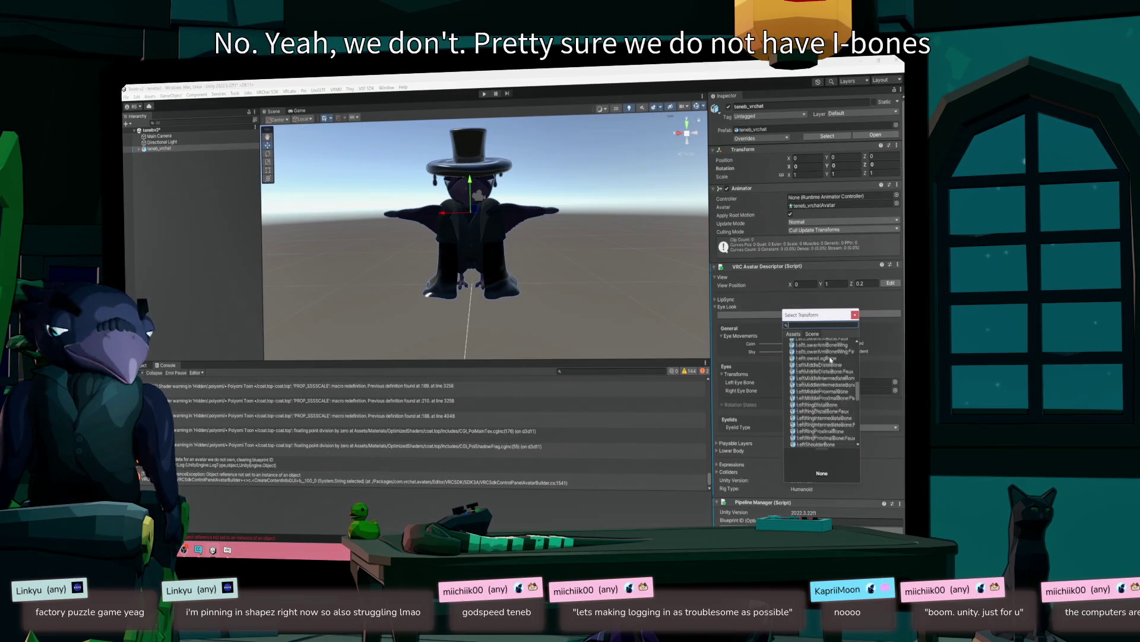
# - Leave the eye bones as None (Transform) and expand Playable Layers
pyautogui.click(855, 314)
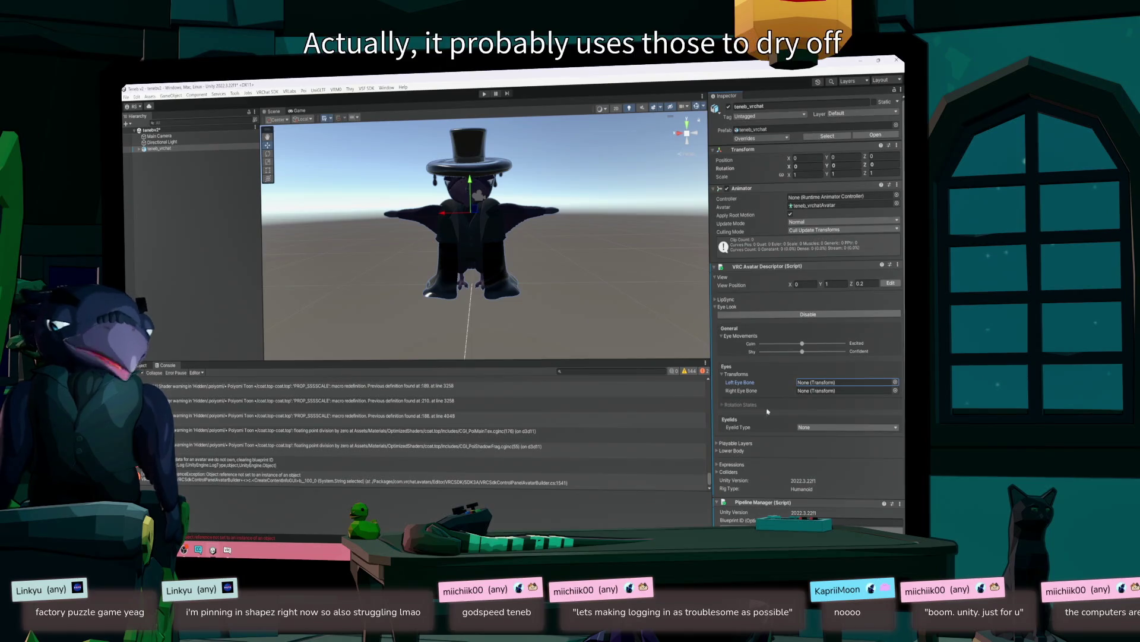
pyautogui.scroll(-1, 740, 437)
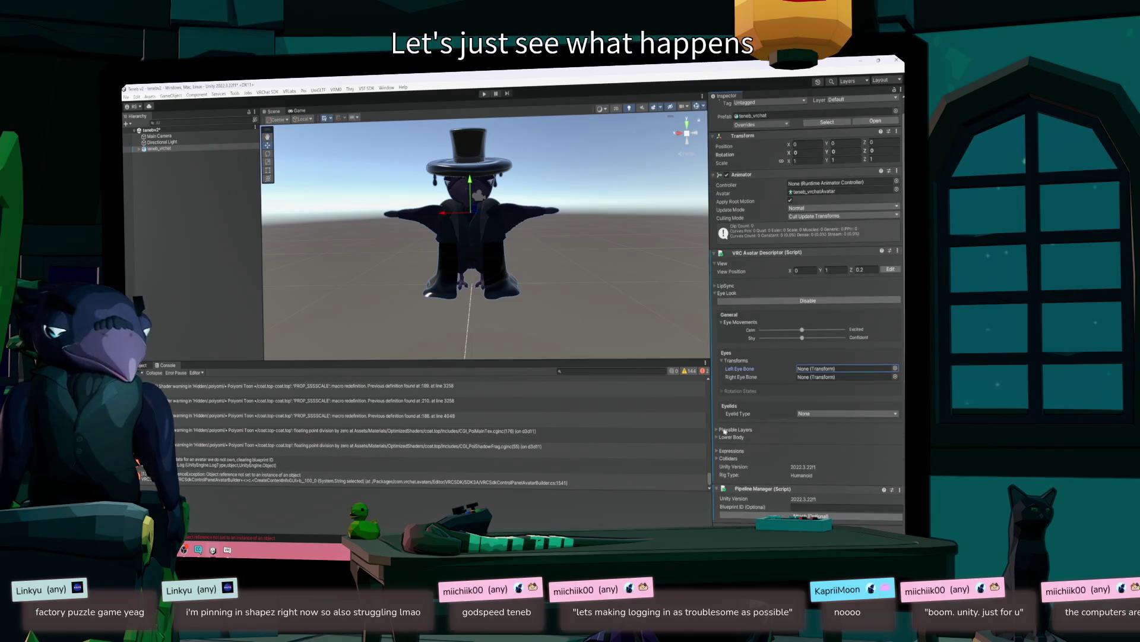
pyautogui.click(721, 431)
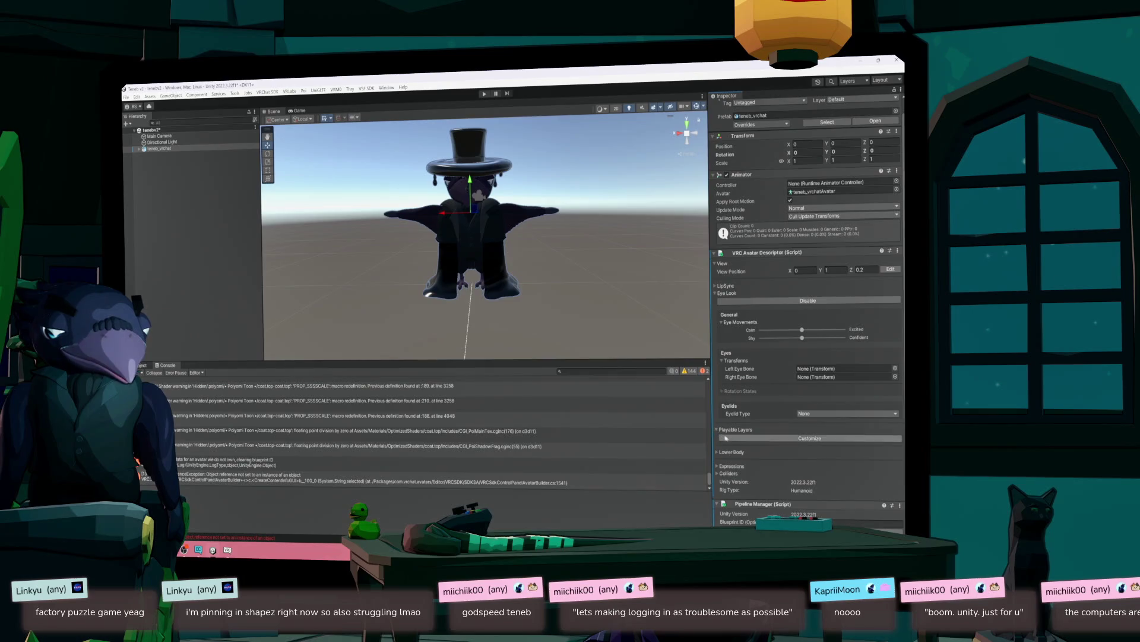
# - Expand the Lower Body and Expressions foldouts in the VRC Avatar Descriptor
pyautogui.scroll(-5, 732, 427)
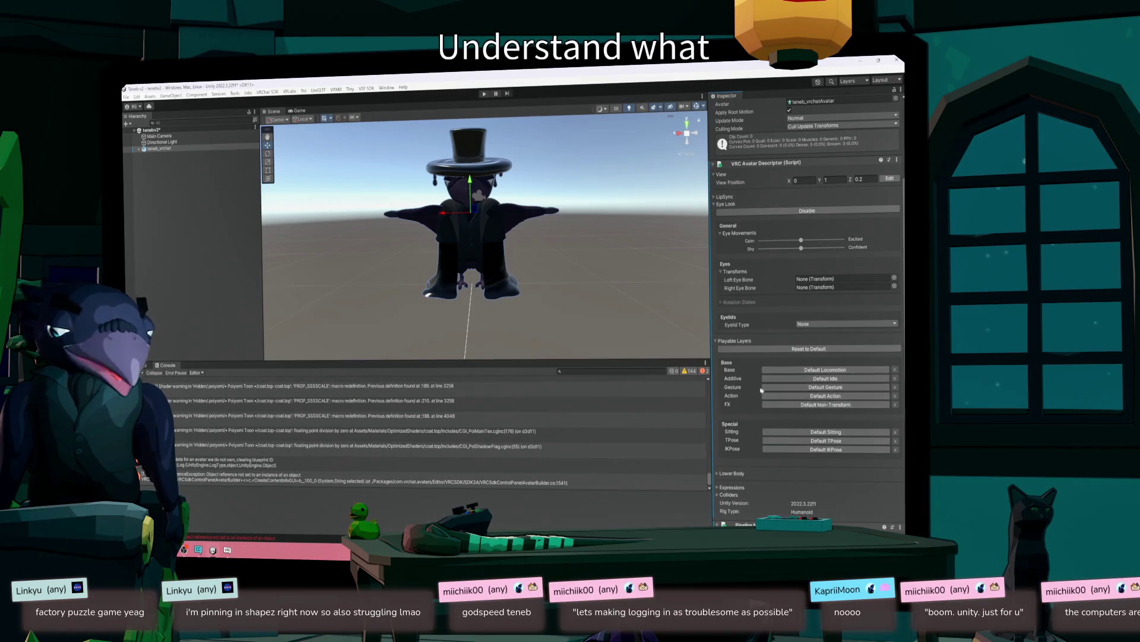
pyautogui.scroll(-2, 738, 399)
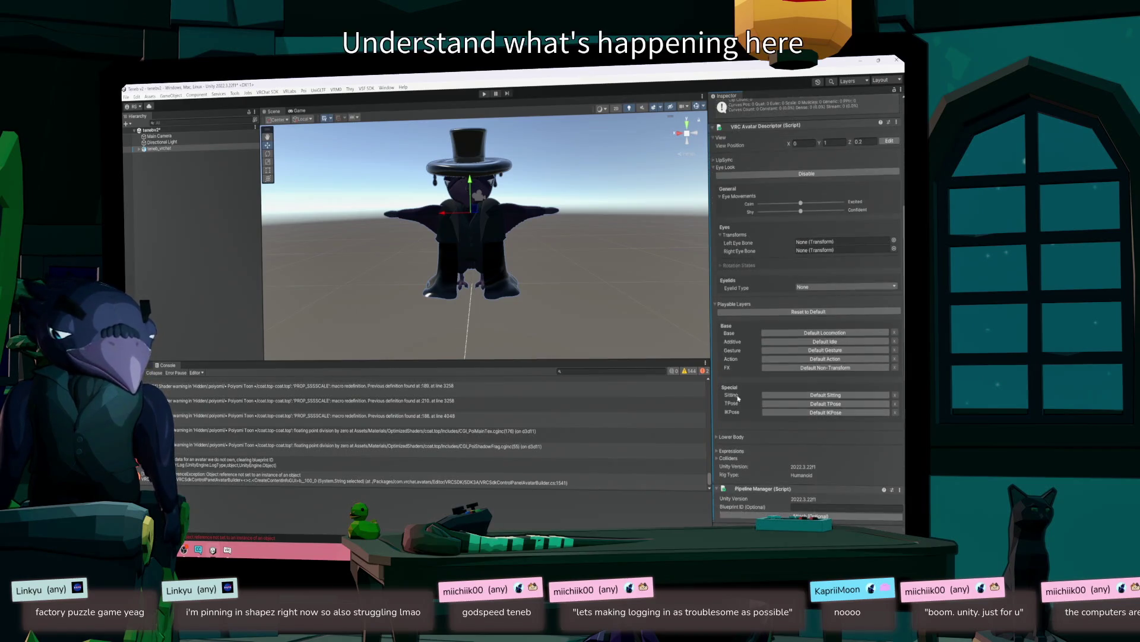
pyautogui.click(718, 436)
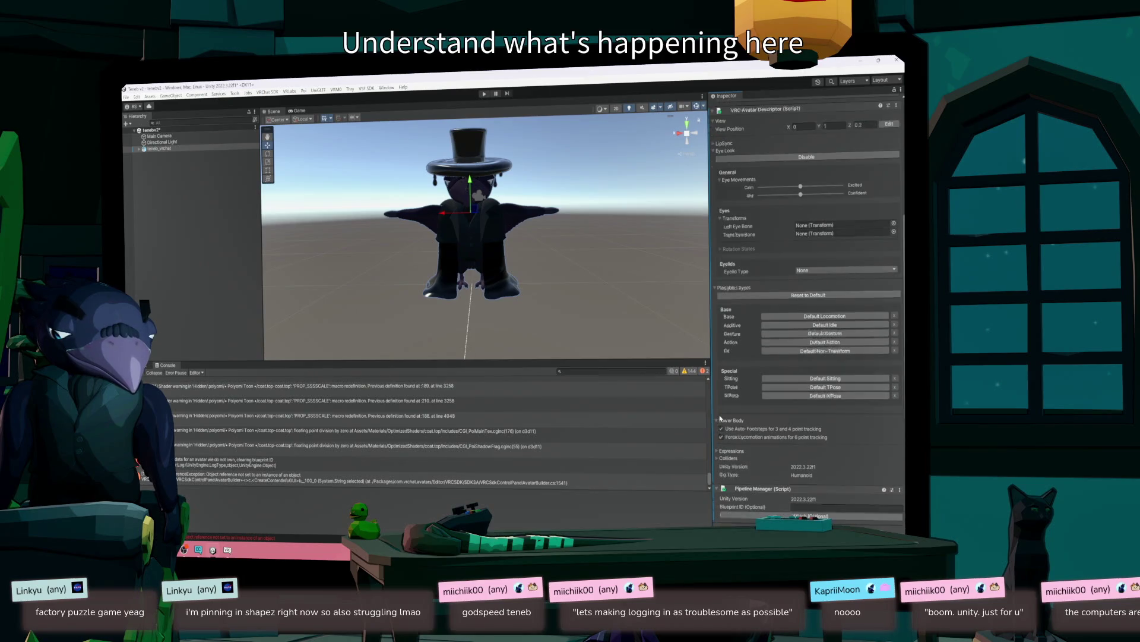
pyautogui.click(722, 437)
pyautogui.click(720, 451)
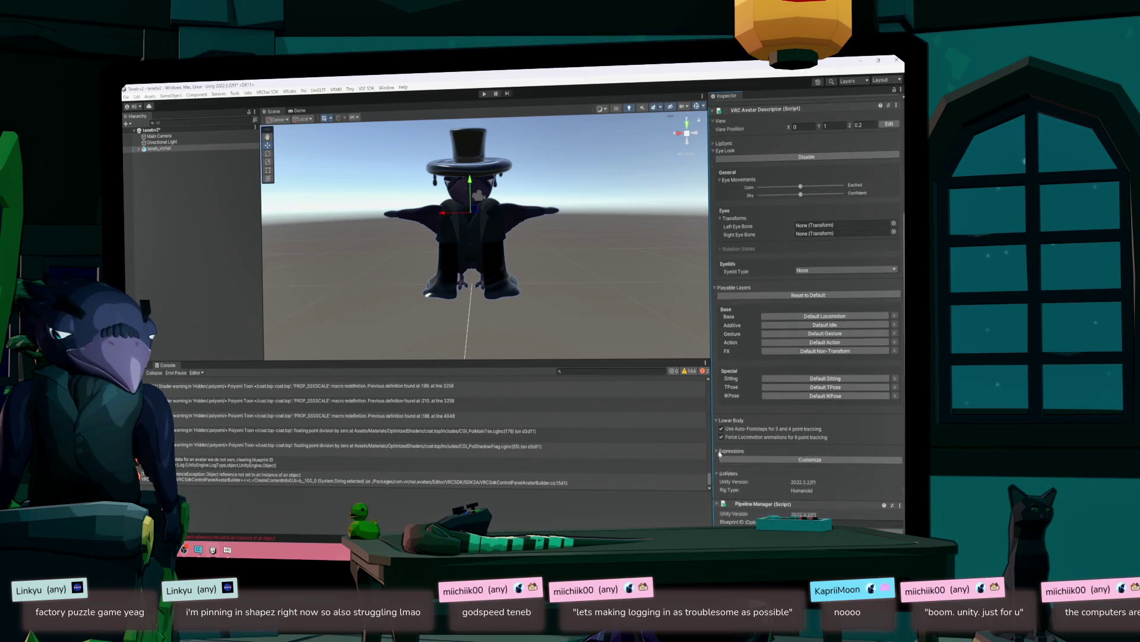
# - Customize Expressions and assign VRCExpressionsMenu as the expressions menu
pyautogui.click(748, 459)
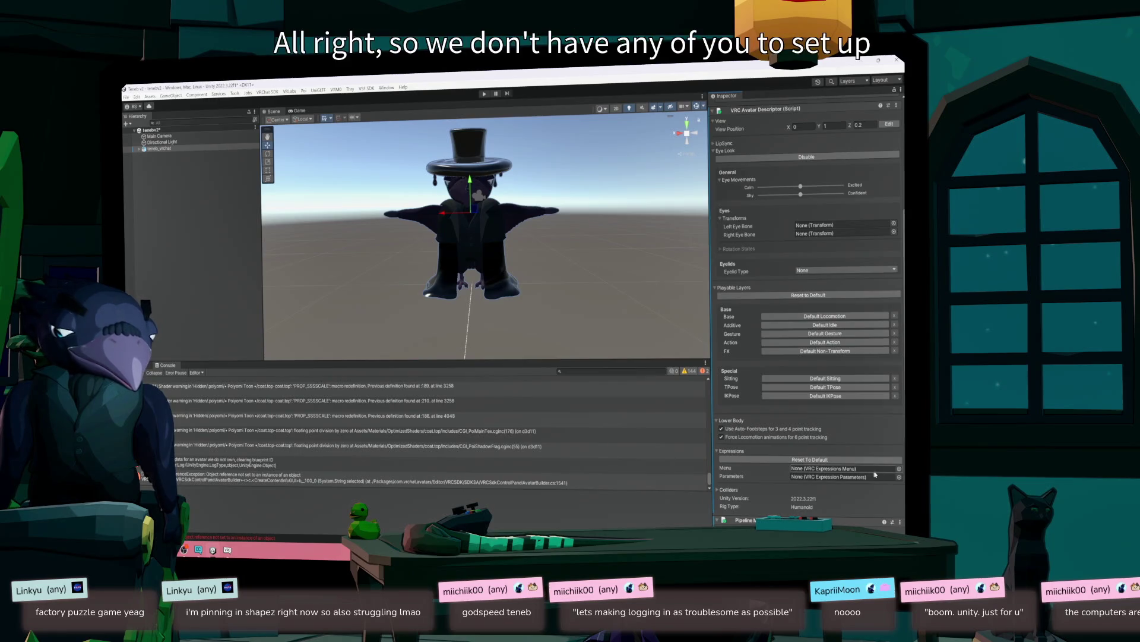
pyautogui.click(899, 468)
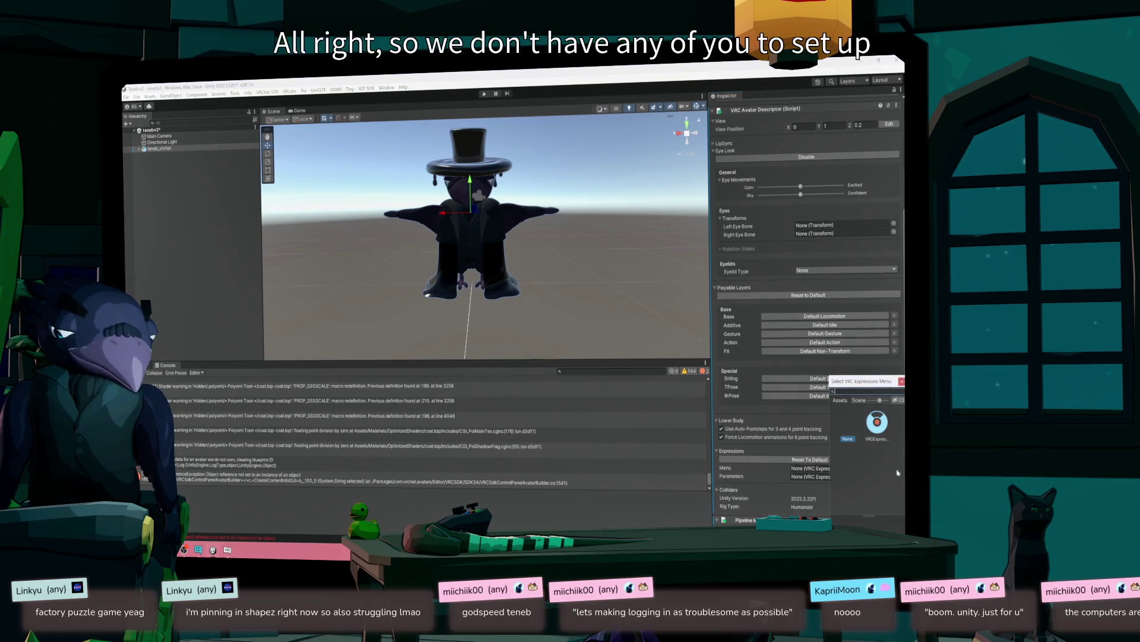
pyautogui.click(877, 423)
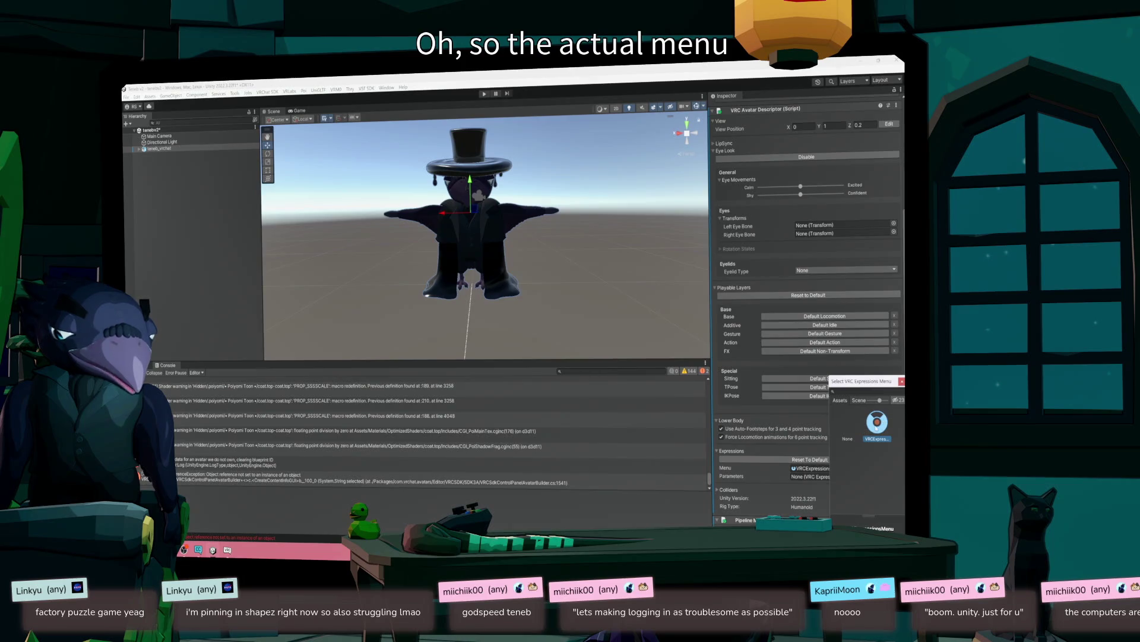
pyautogui.doubleClick(877, 423)
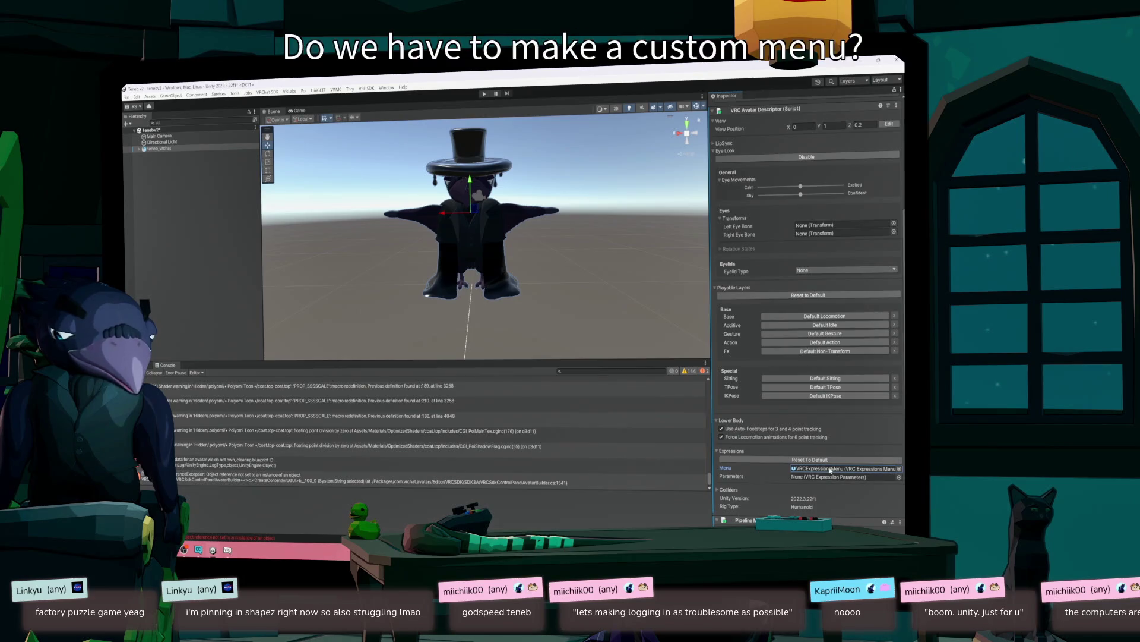
# - Assign VRCExpressionParameters and inspect its ClothesInt and HatInt parameters
pyautogui.click(871, 477)
pyautogui.click(899, 477)
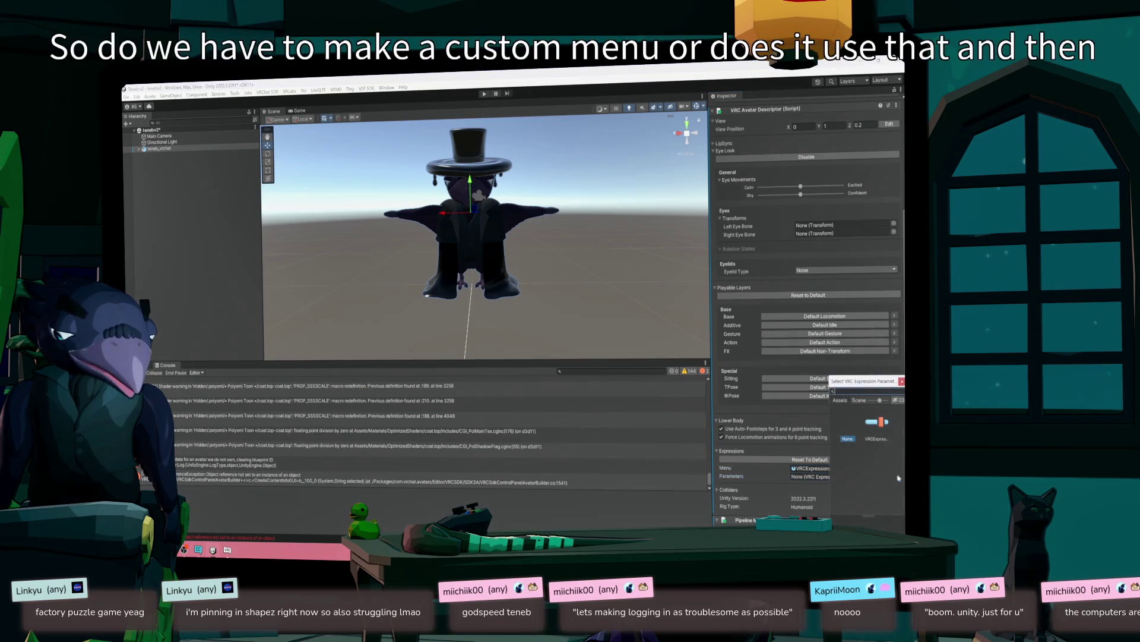
pyautogui.click(879, 429)
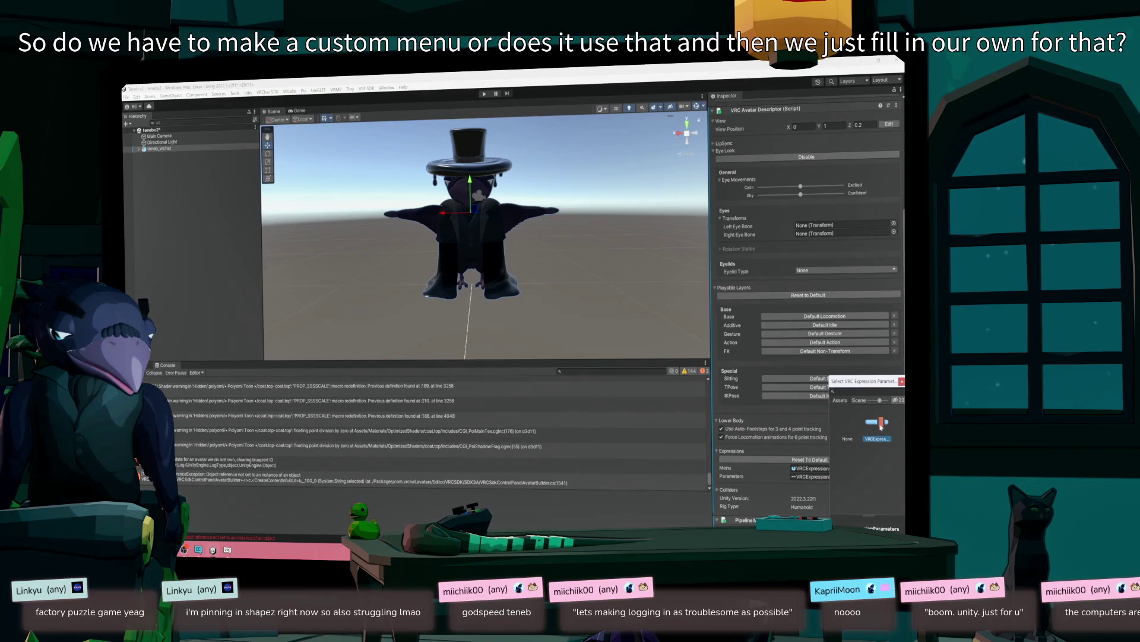
pyautogui.doubleClick(875, 430)
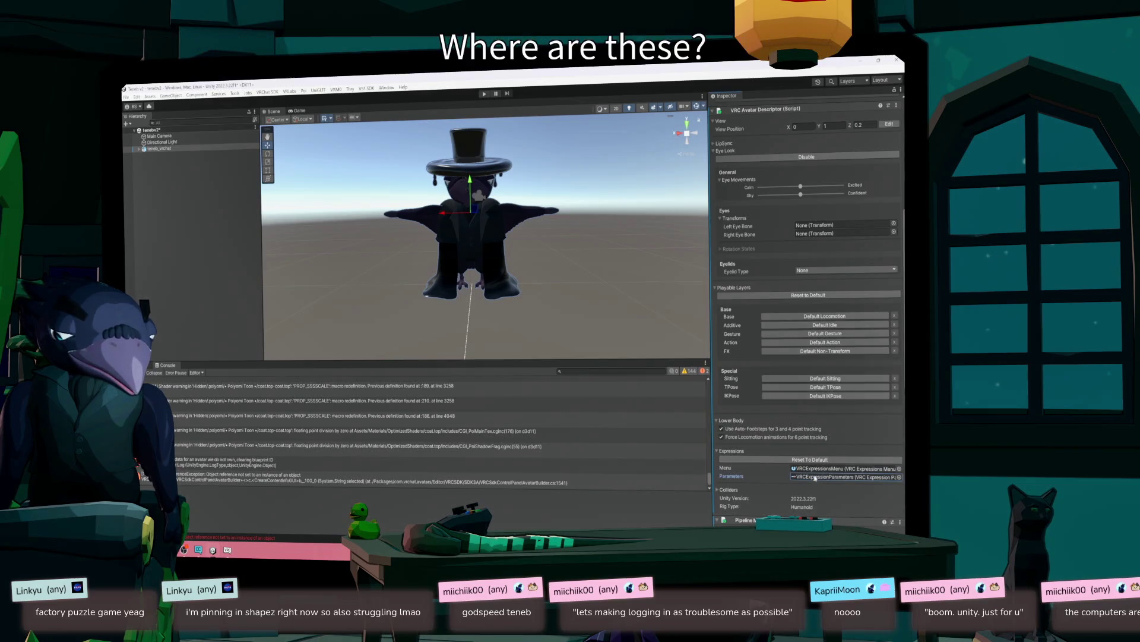
pyautogui.doubleClick(813, 476)
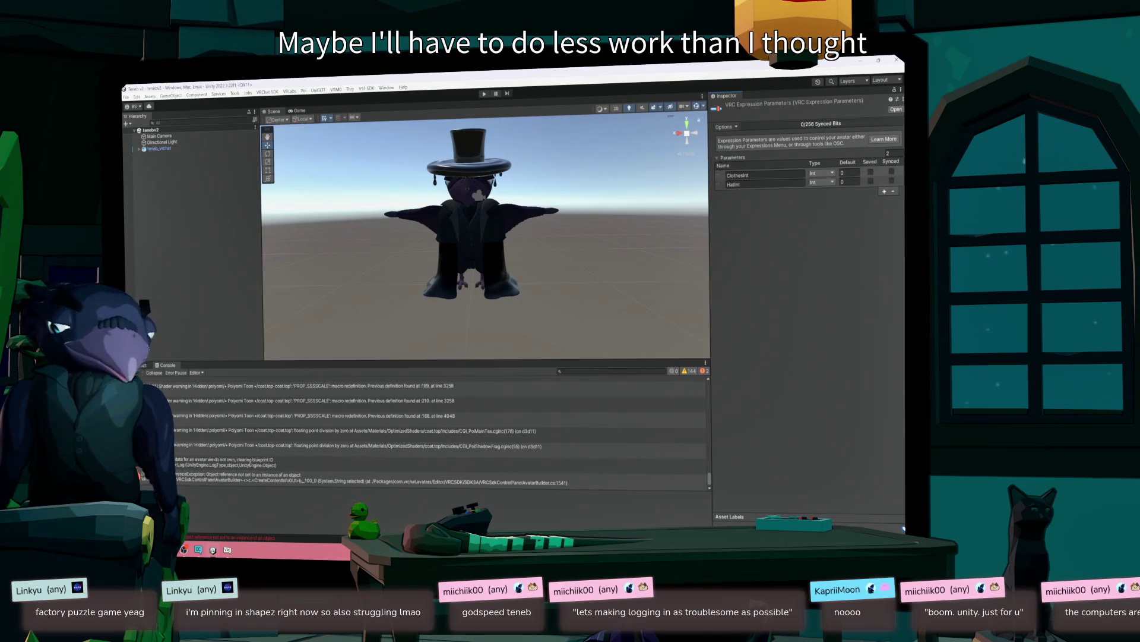
pyautogui.click(159, 148)
# - Scroll through teneb_vrchat's descriptor, checking view position 0, 1, 0.2 and expressions assets
pyautogui.scroll(-5, 778, 432)
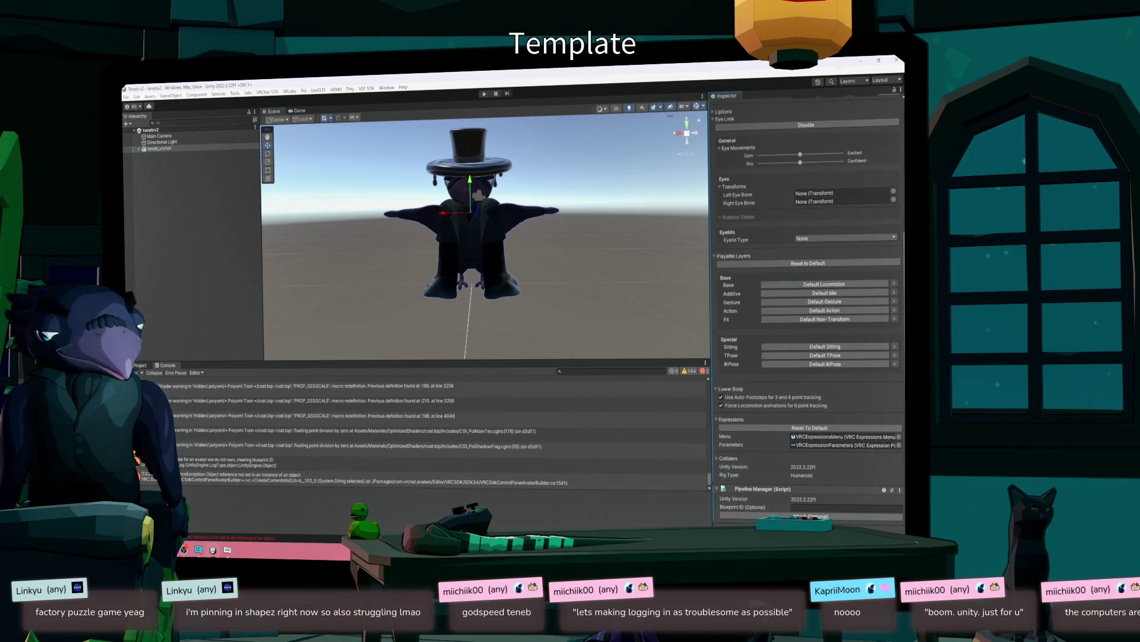
pyautogui.scroll(3, 808, 308)
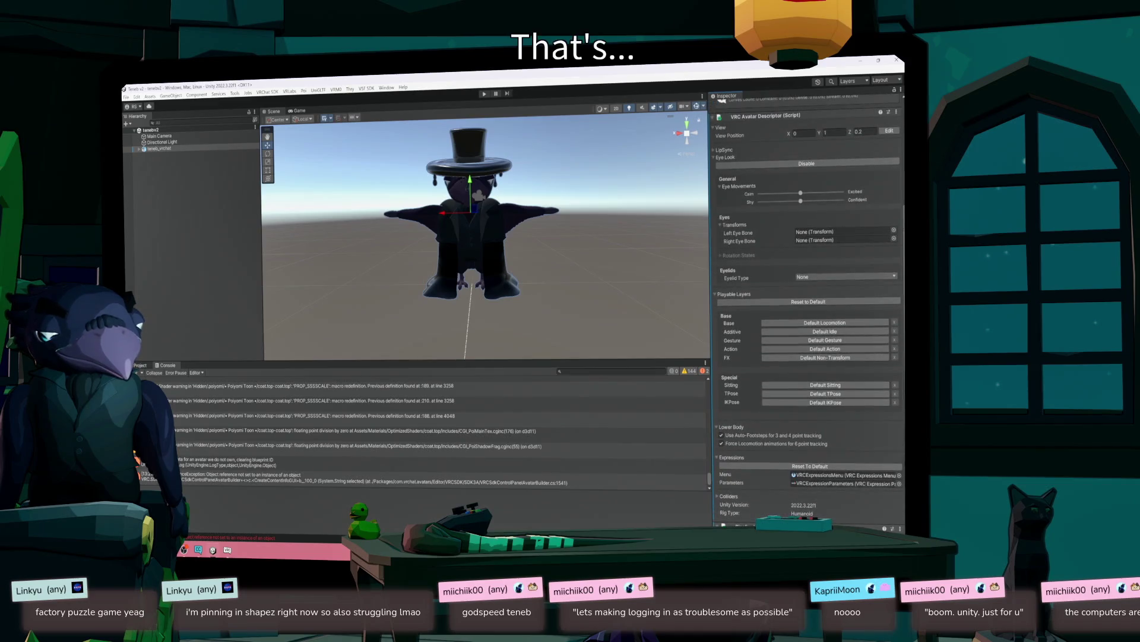
pyautogui.scroll(-3, 902, 496)
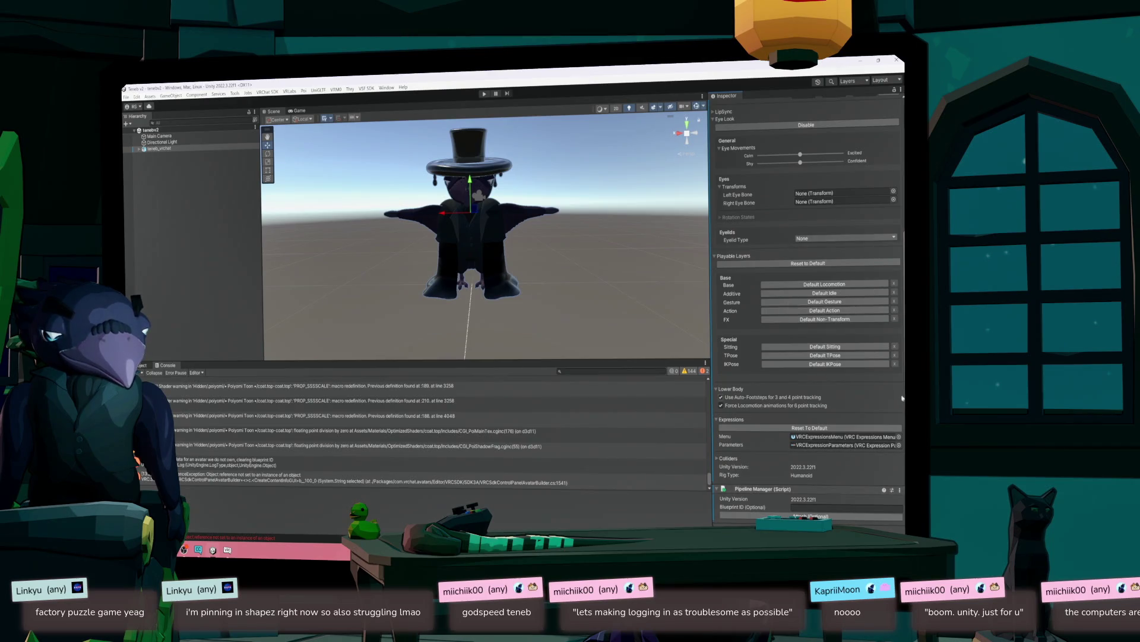
pyautogui.scroll(5, 808, 309)
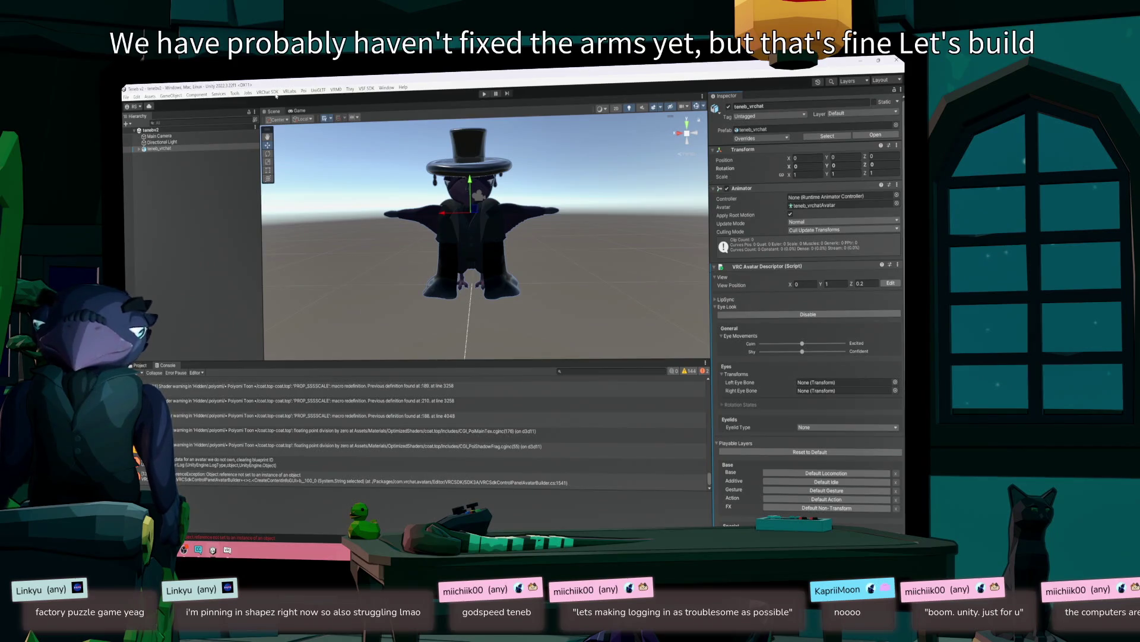
# - Open the VRChat SDK panel and capture a new avatar thumbnail
pyautogui.click(273, 93)
pyautogui.click(283, 112)
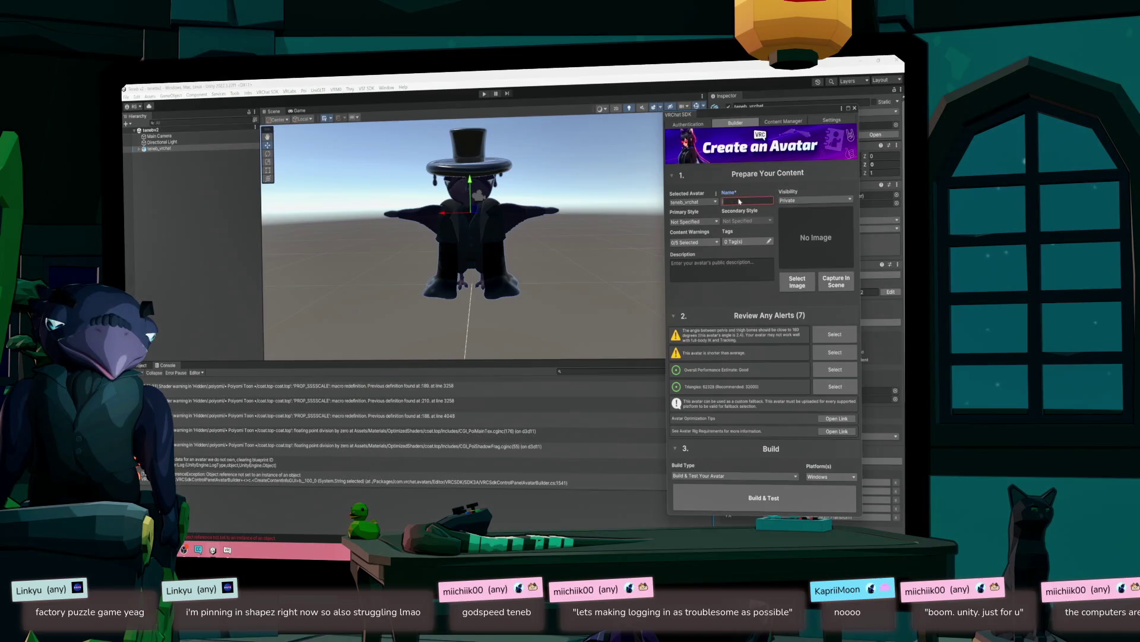
pyautogui.write('Teneb v2')
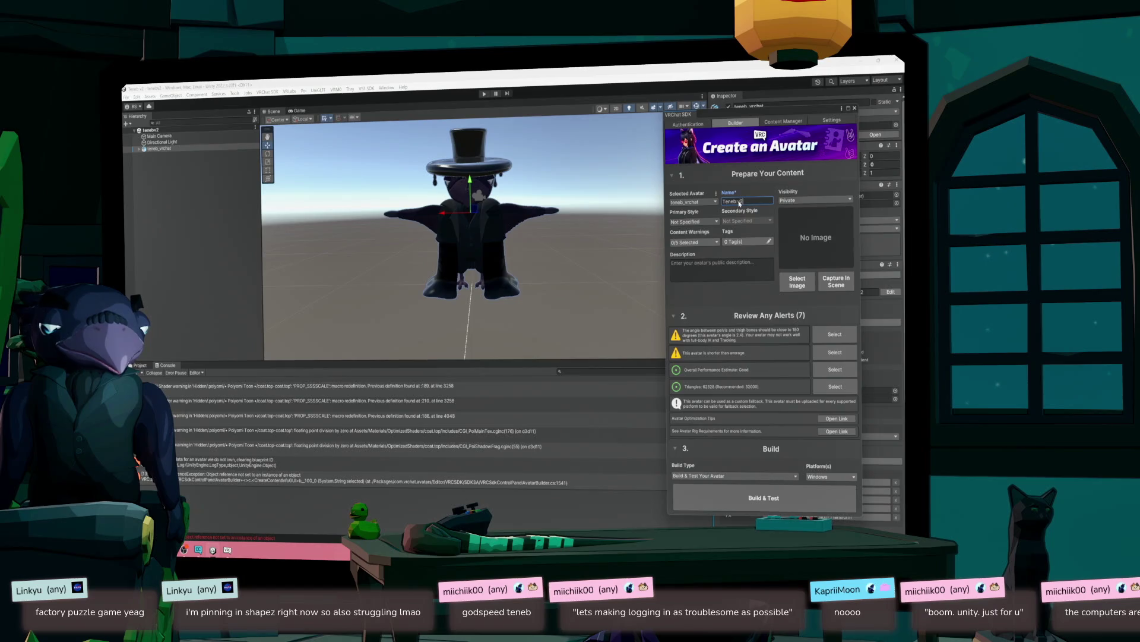
pyautogui.click(825, 285)
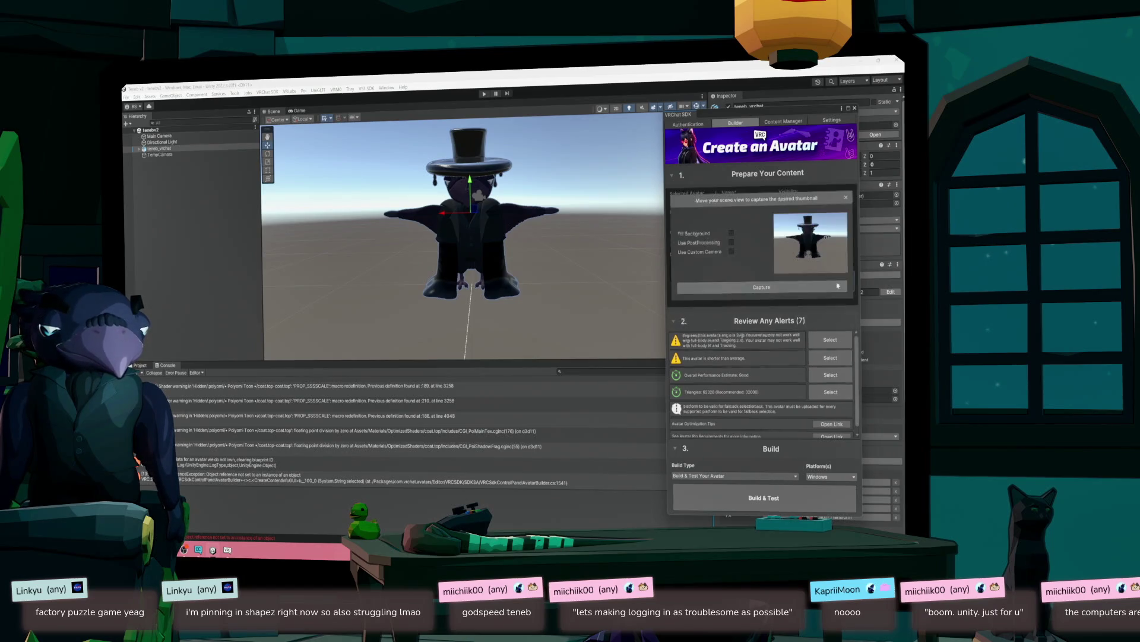
pyautogui.click(767, 285)
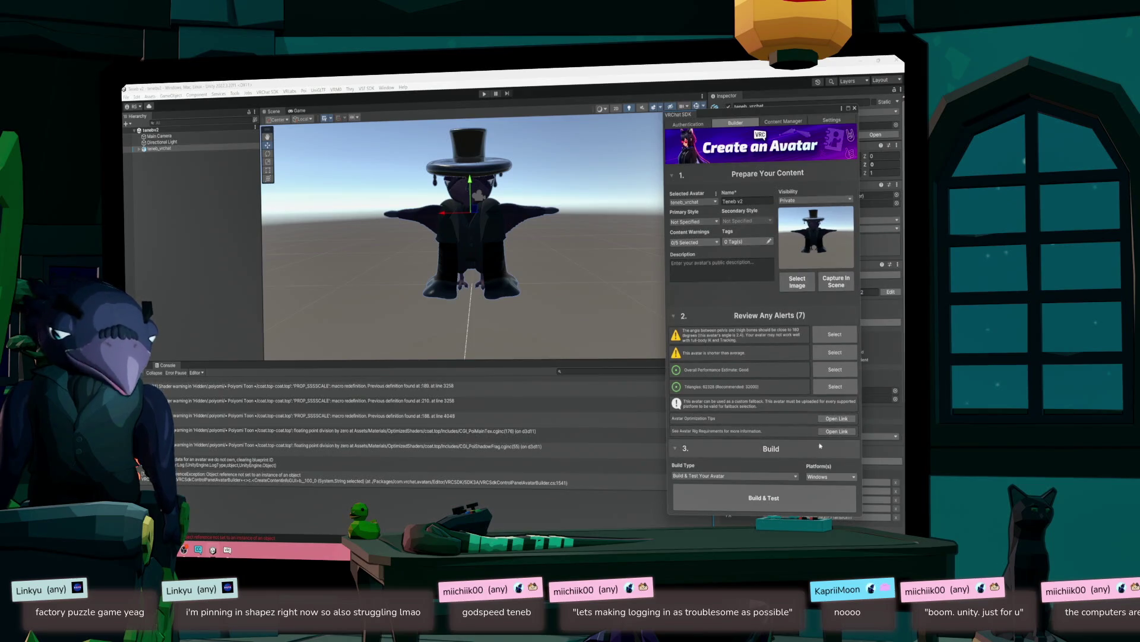
# - Build the avatar with Build & Test Your Avatar and launch it in VRChat
pyautogui.click(772, 477)
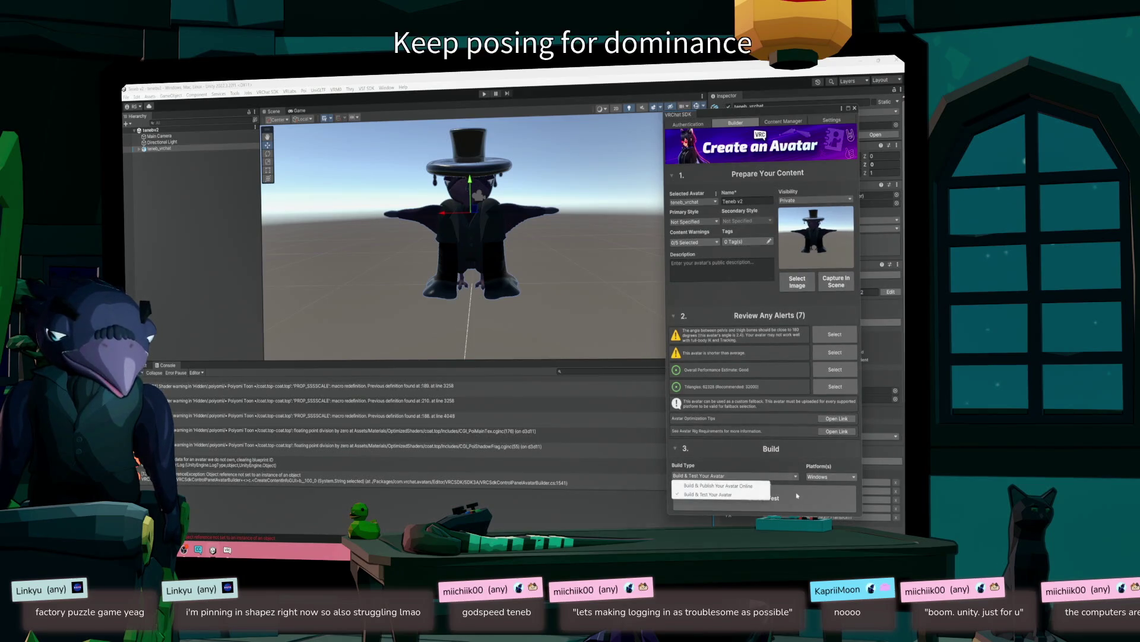
pyautogui.click(801, 458)
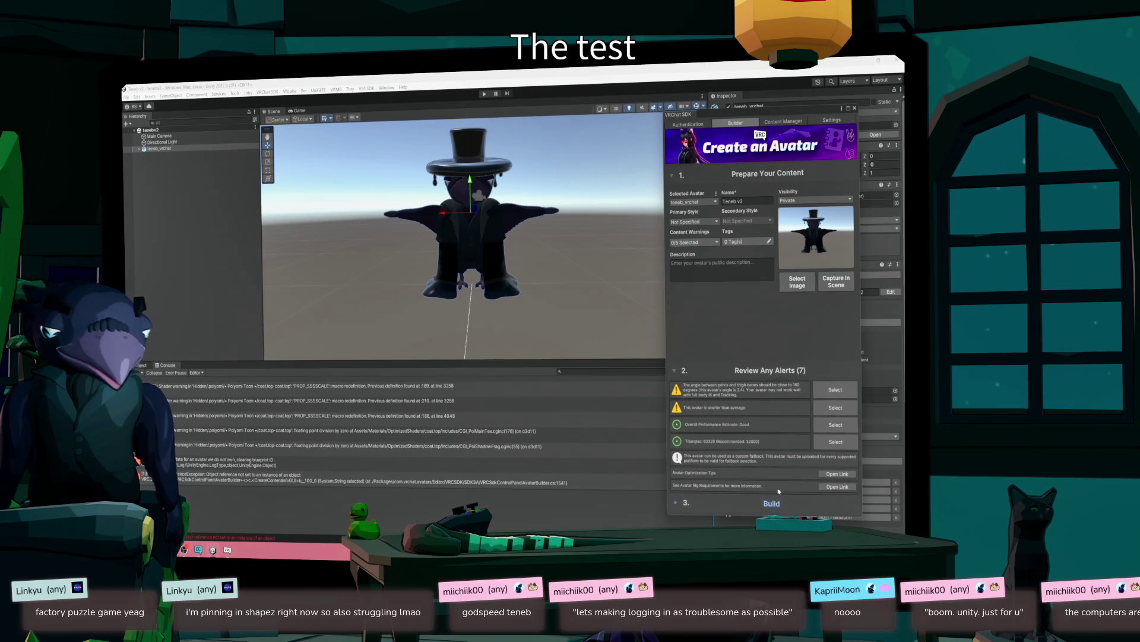
pyautogui.click(780, 505)
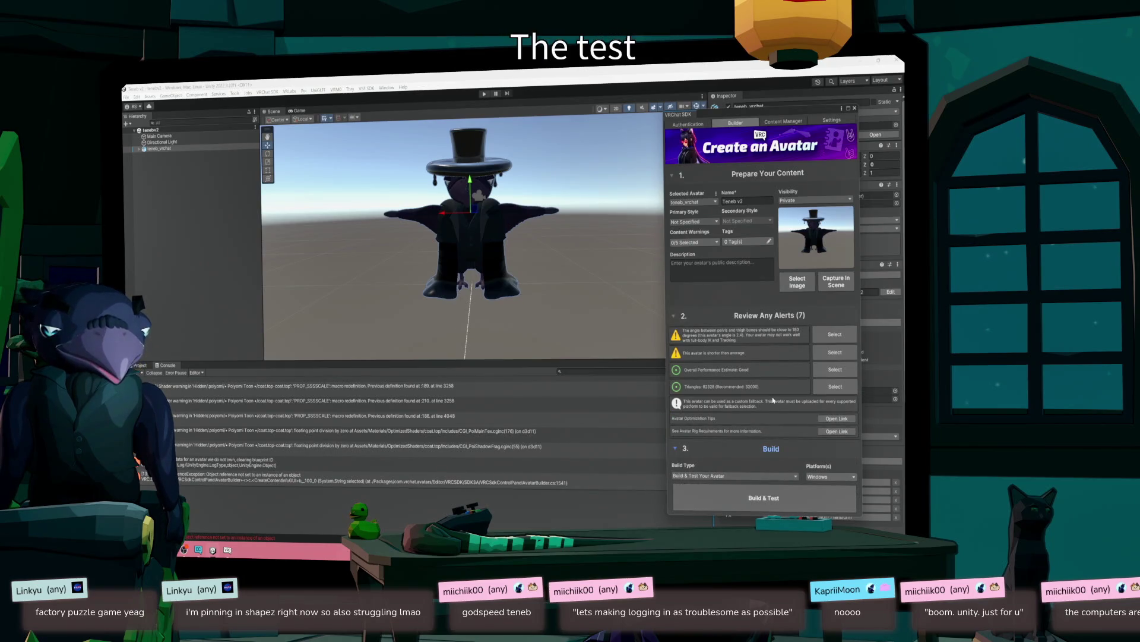
pyautogui.click(709, 502)
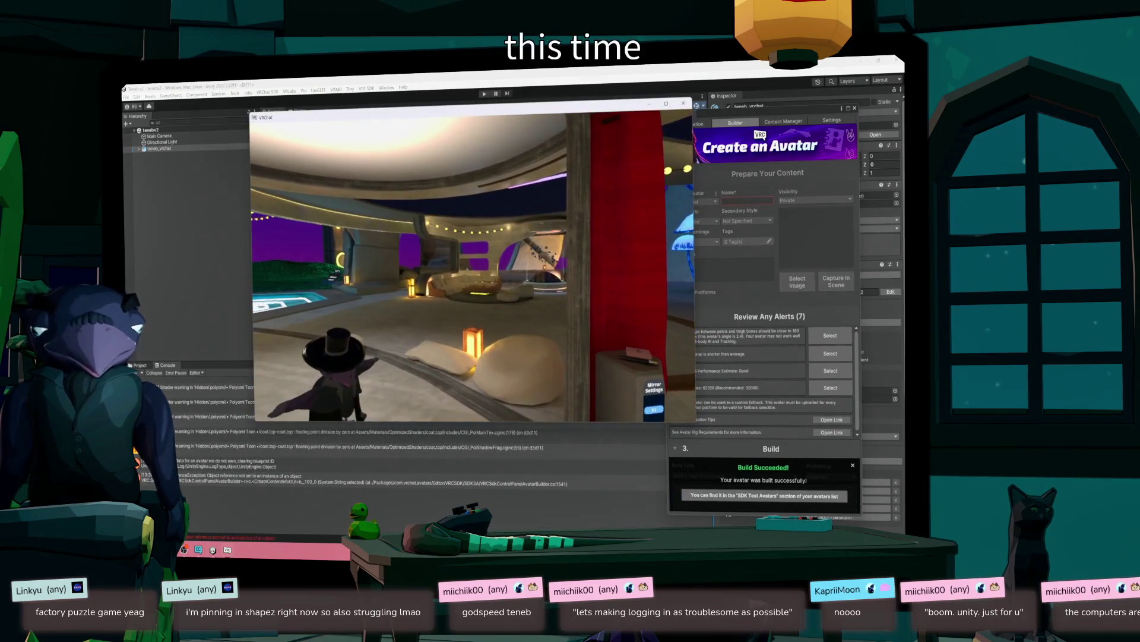
pyautogui.press('Escape')
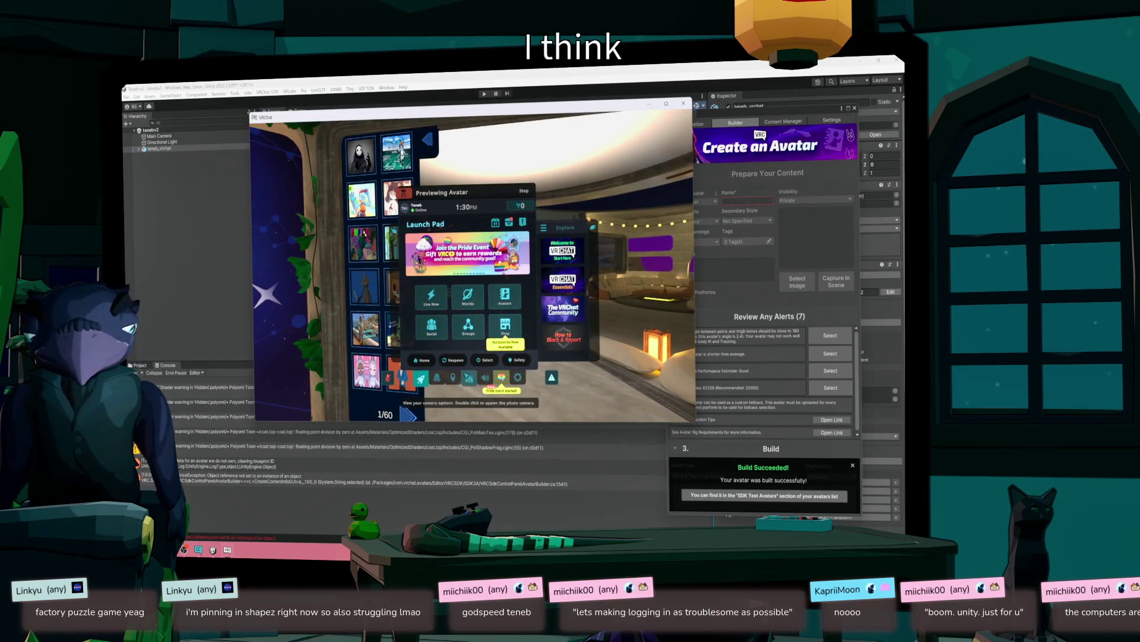
pyautogui.click(468, 295)
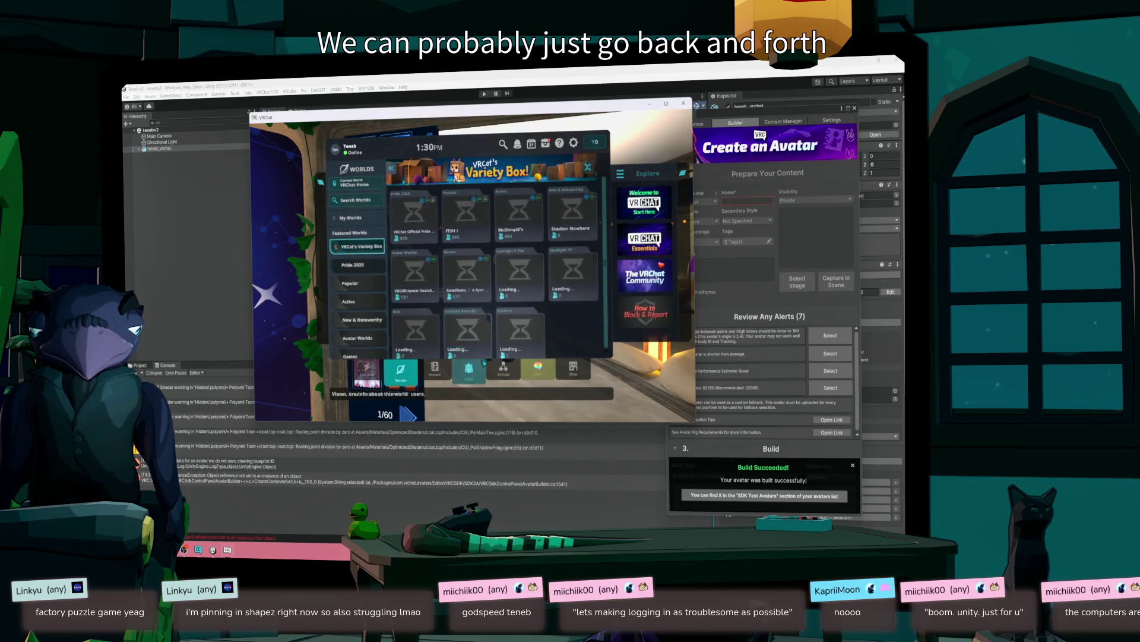
pyautogui.click(381, 304)
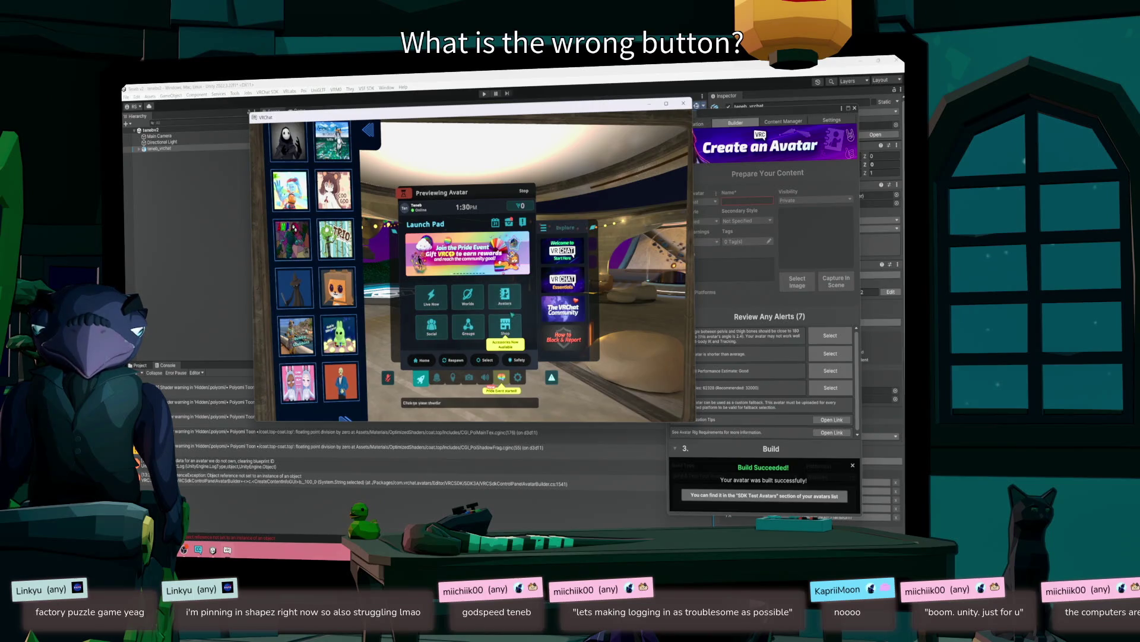
pyautogui.click(505, 295)
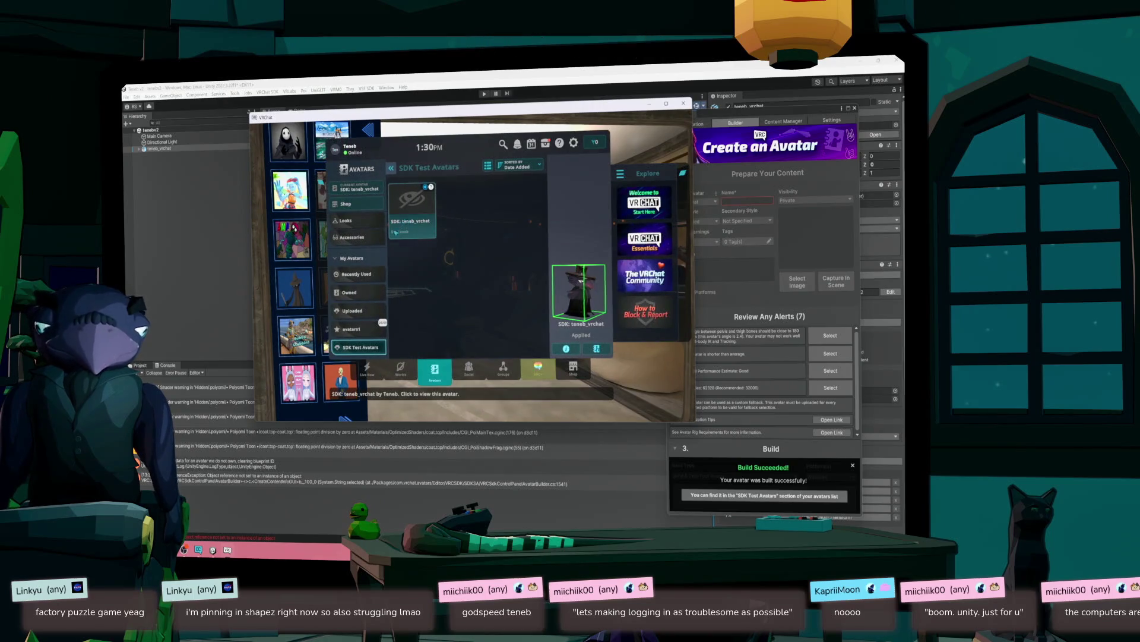
pyautogui.click(416, 224)
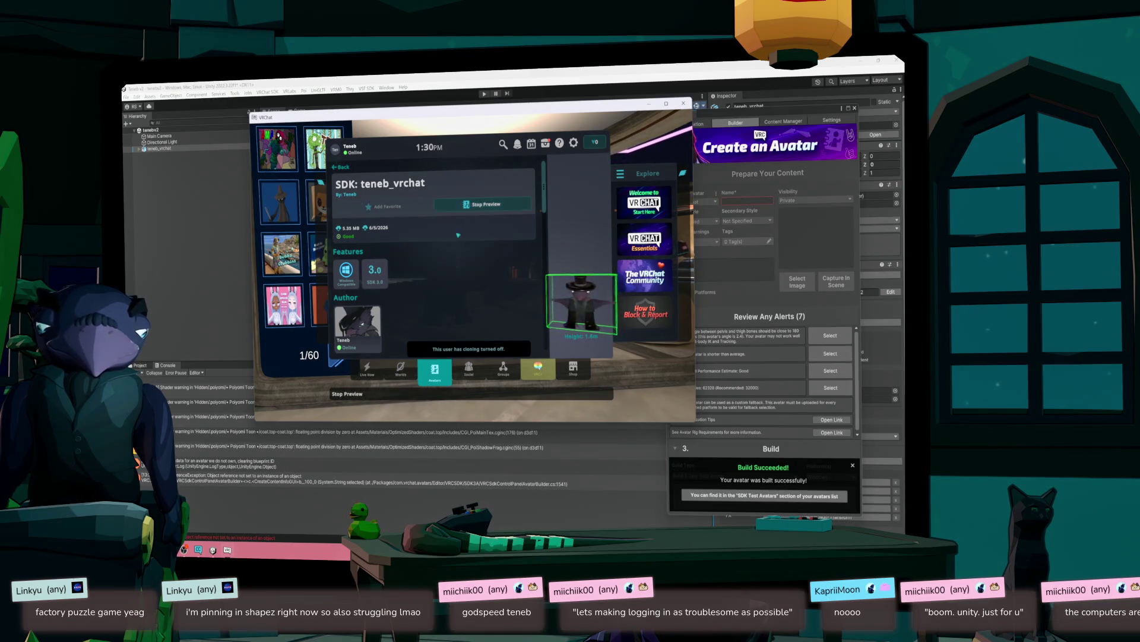
pyautogui.click(374, 333)
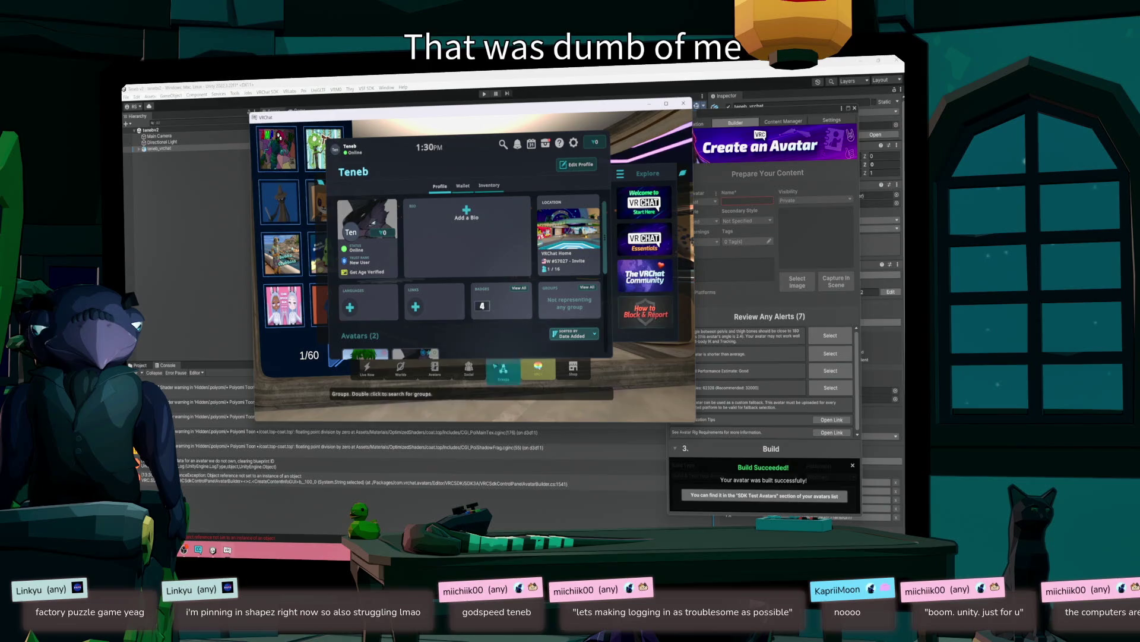
pyautogui.click(449, 371)
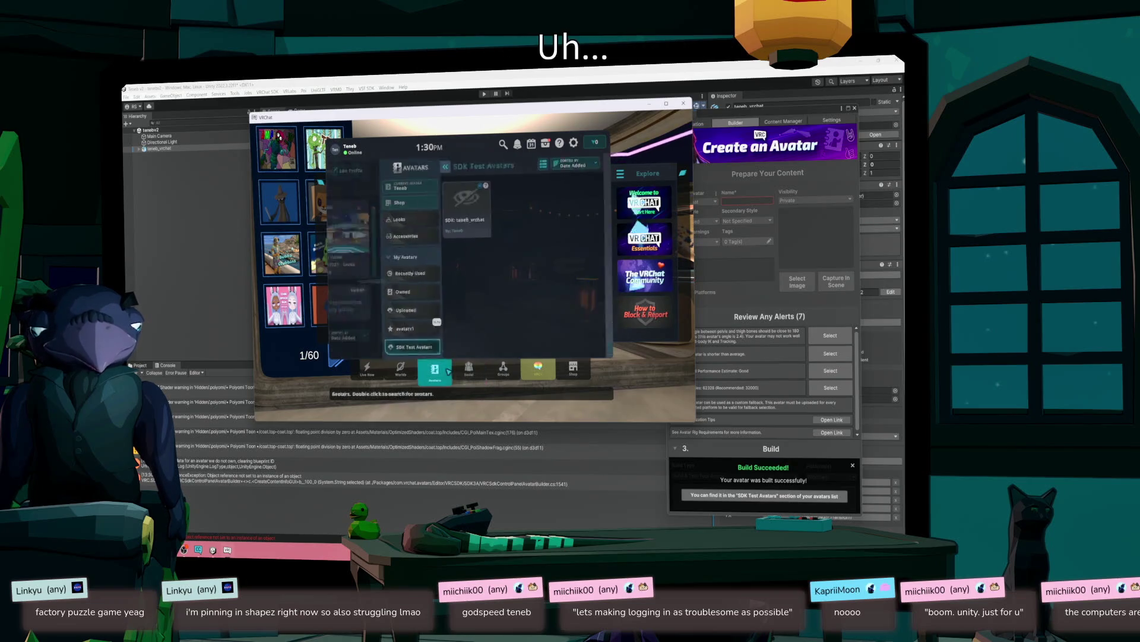
pyautogui.click(365, 310)
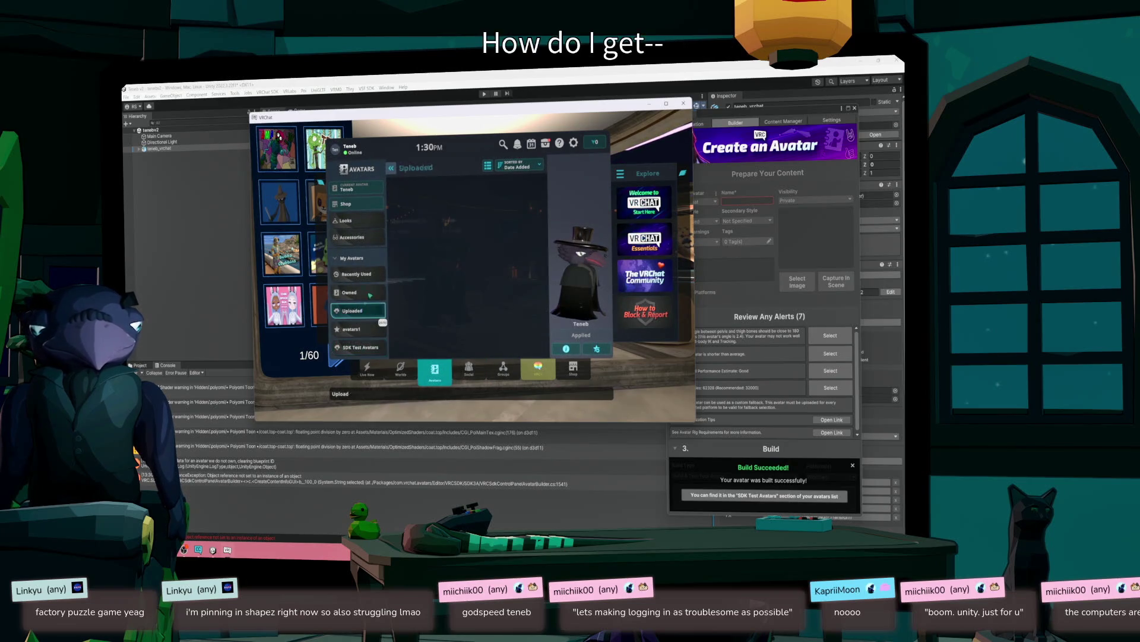
pyautogui.click(412, 225)
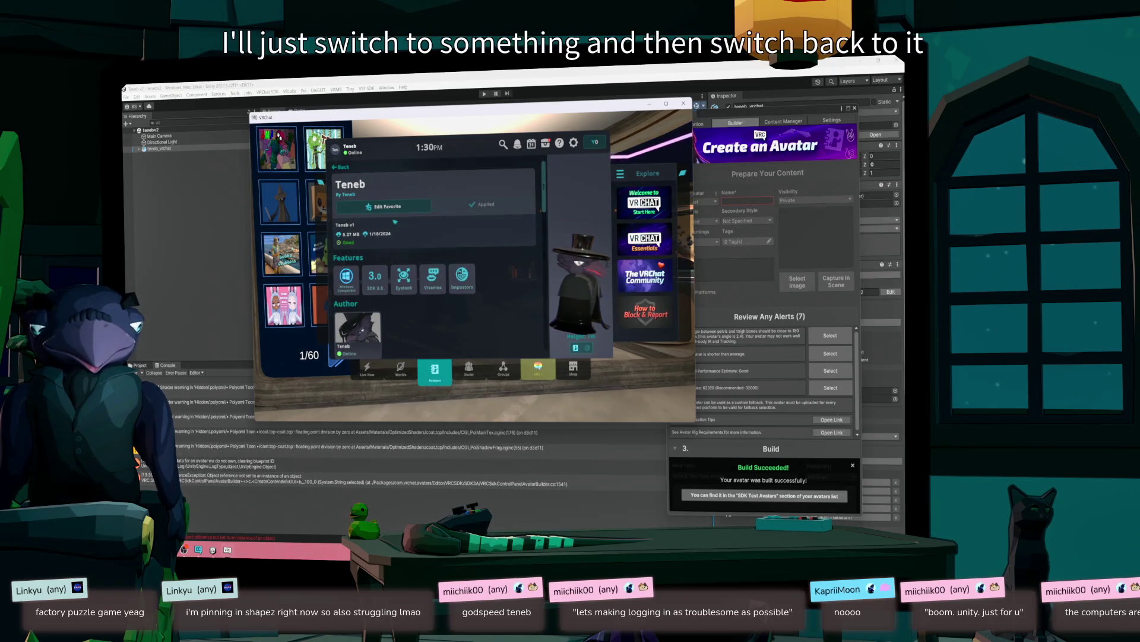
pyautogui.press('Escape')
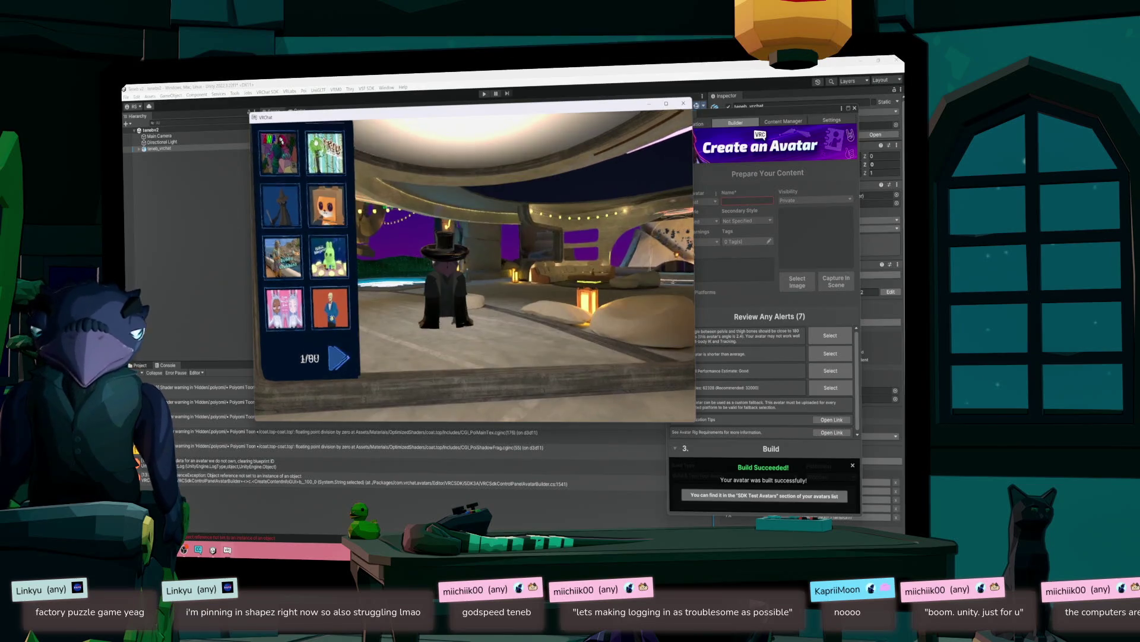
# - Walk up to the avatar, then wear SDK: teneb_vrchat from the SDK Test Avatars list
pyautogui.press('w')
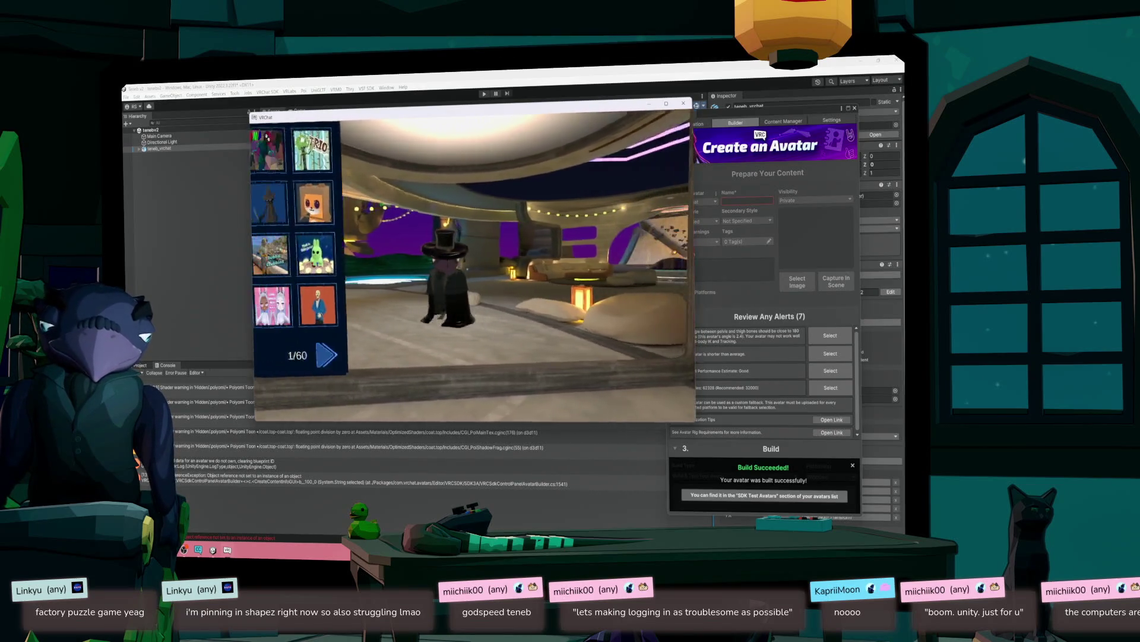
pyautogui.press('s')
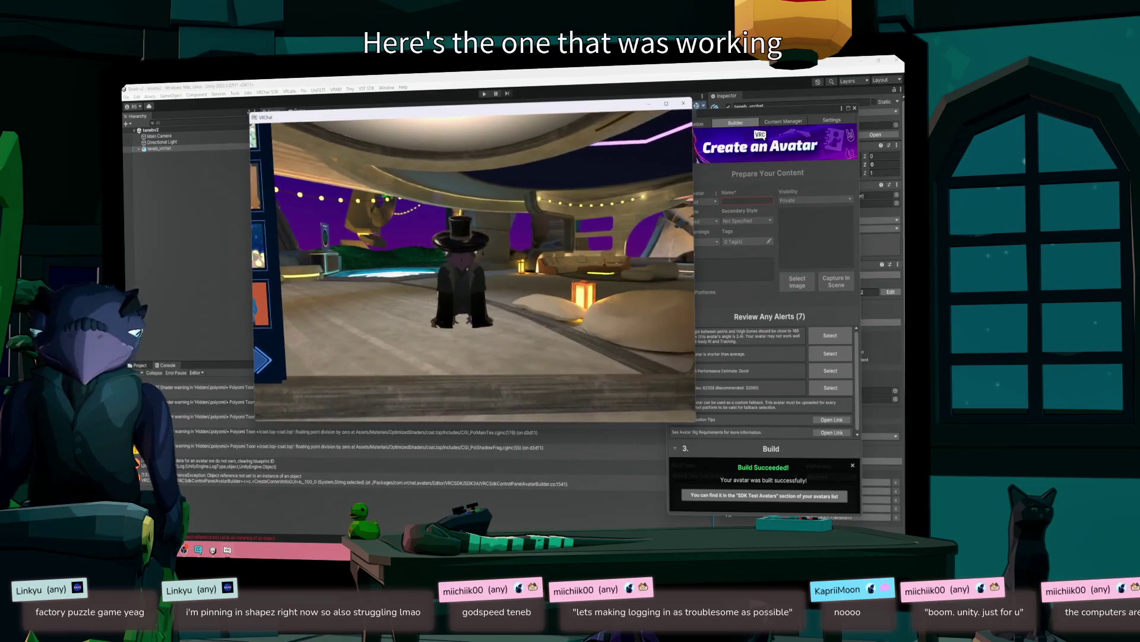
pyautogui.press('Escape')
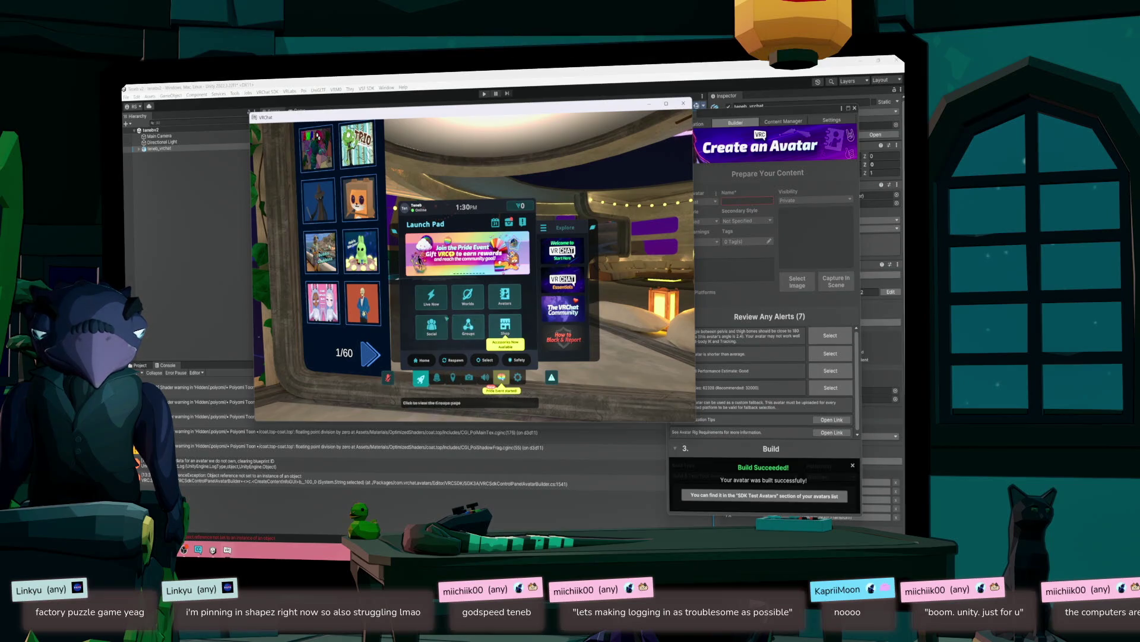
pyautogui.click(505, 295)
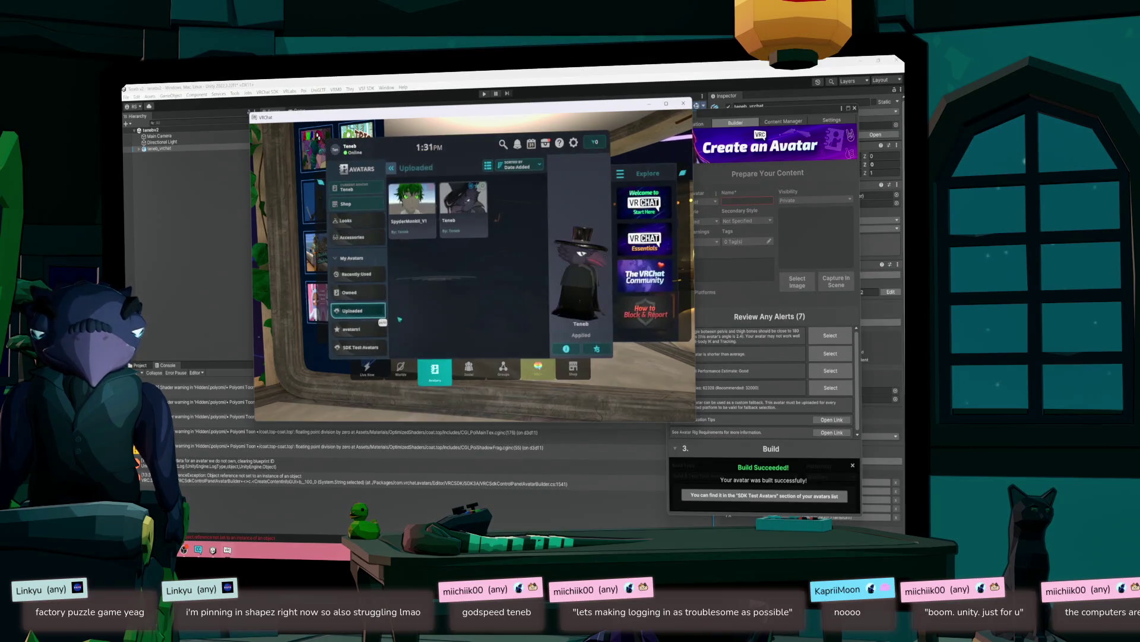
pyautogui.click(358, 348)
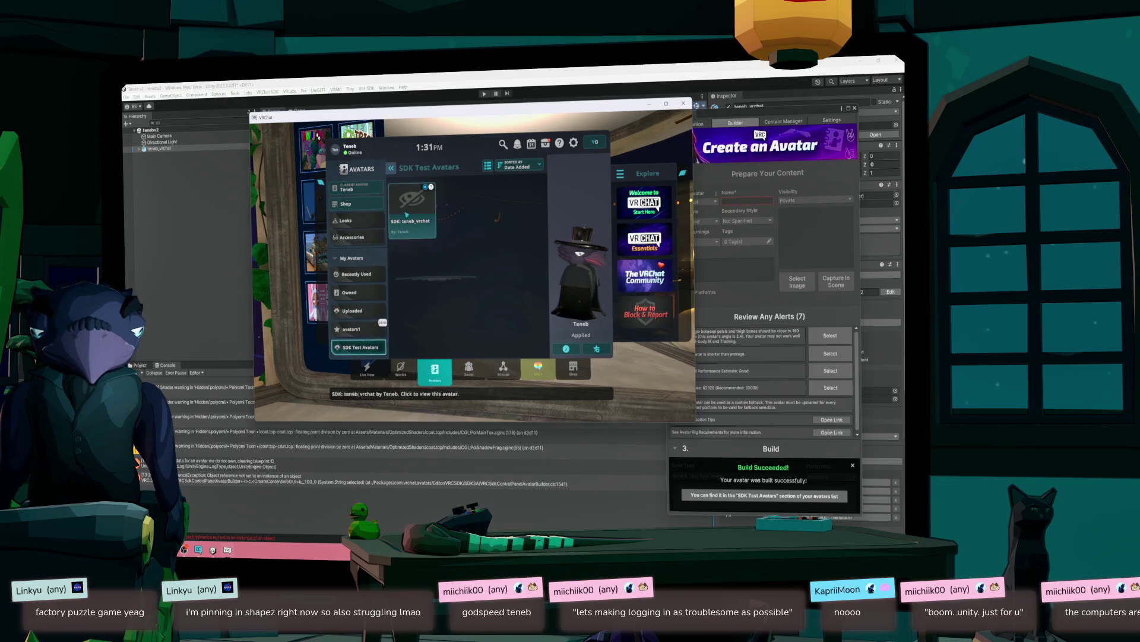
pyautogui.click(412, 205)
pyautogui.click(575, 336)
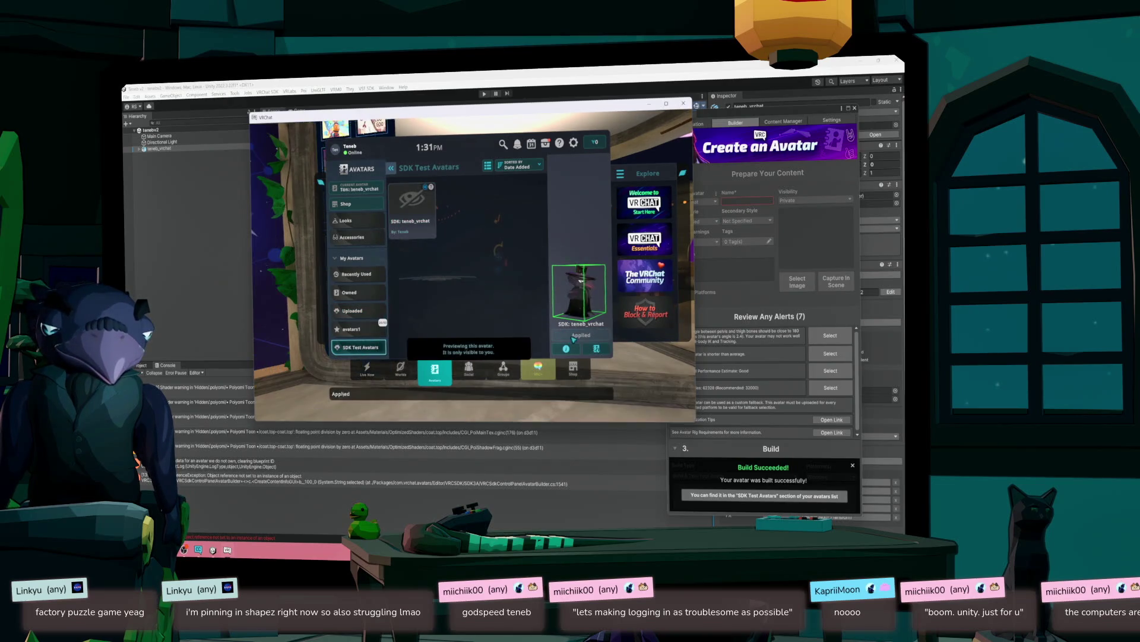
# - Walk closer in the home world to check the Teneb avatar's proportions
pyautogui.press('Escape')
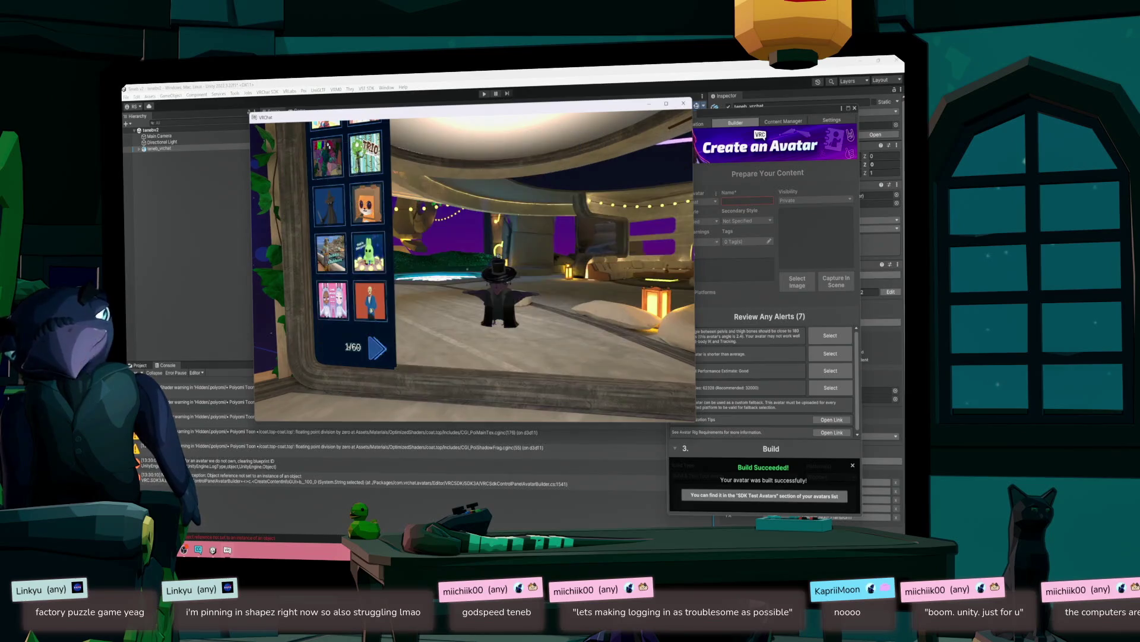
pyautogui.press('w')
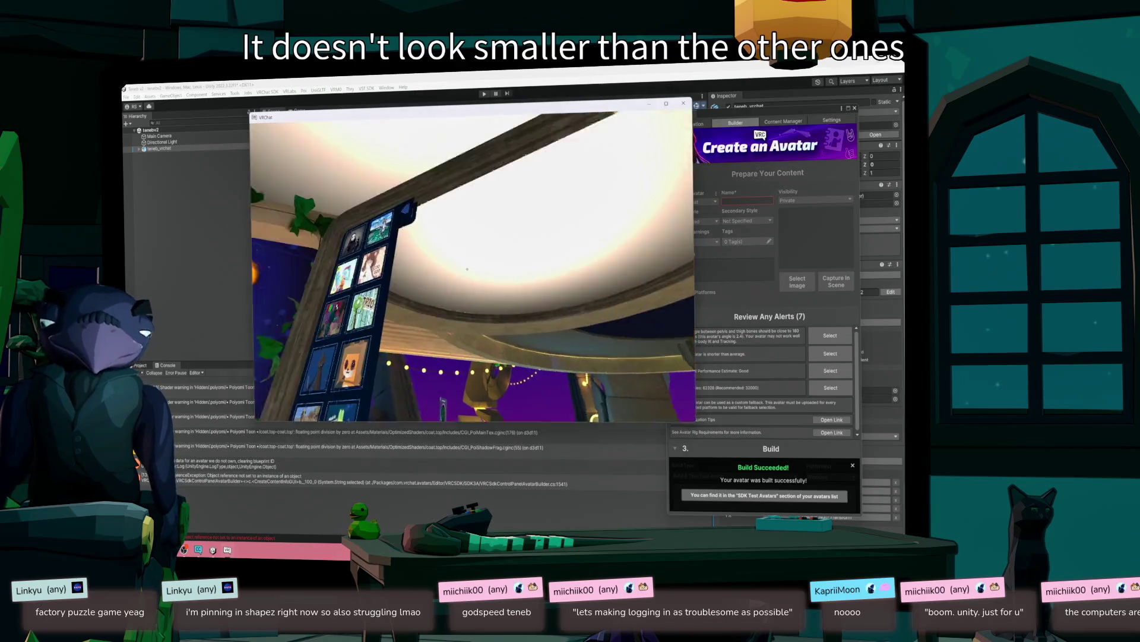
pyautogui.press('Escape')
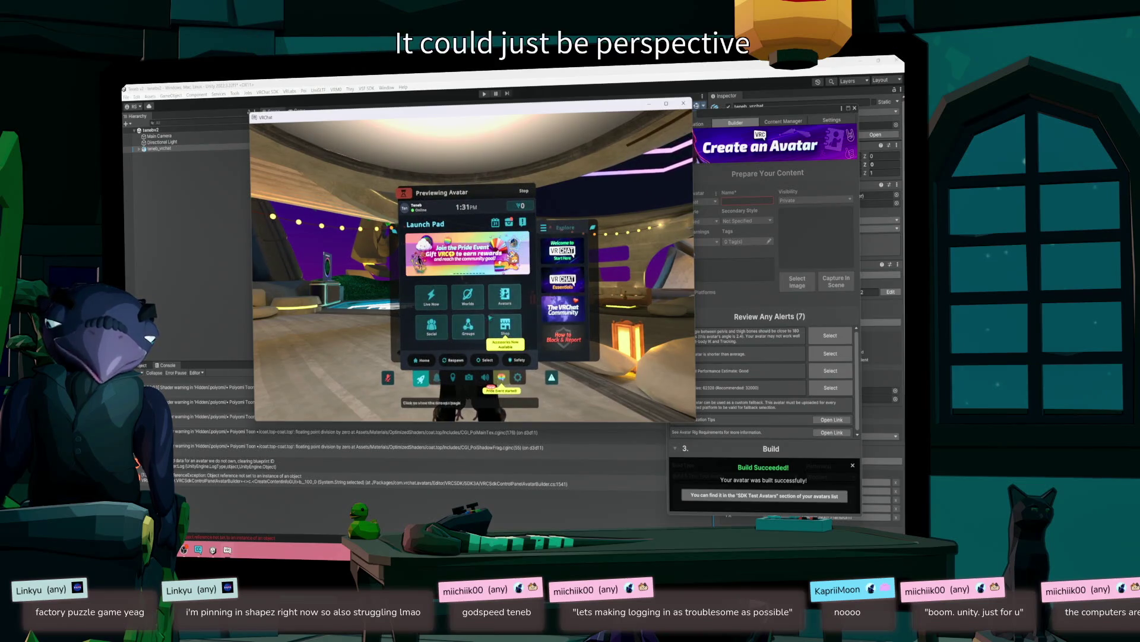
# - Apply the uploaded Teneb avatar, then reapply SDK: teneb_vrchat from SDK Test Avatars
pyautogui.click(505, 295)
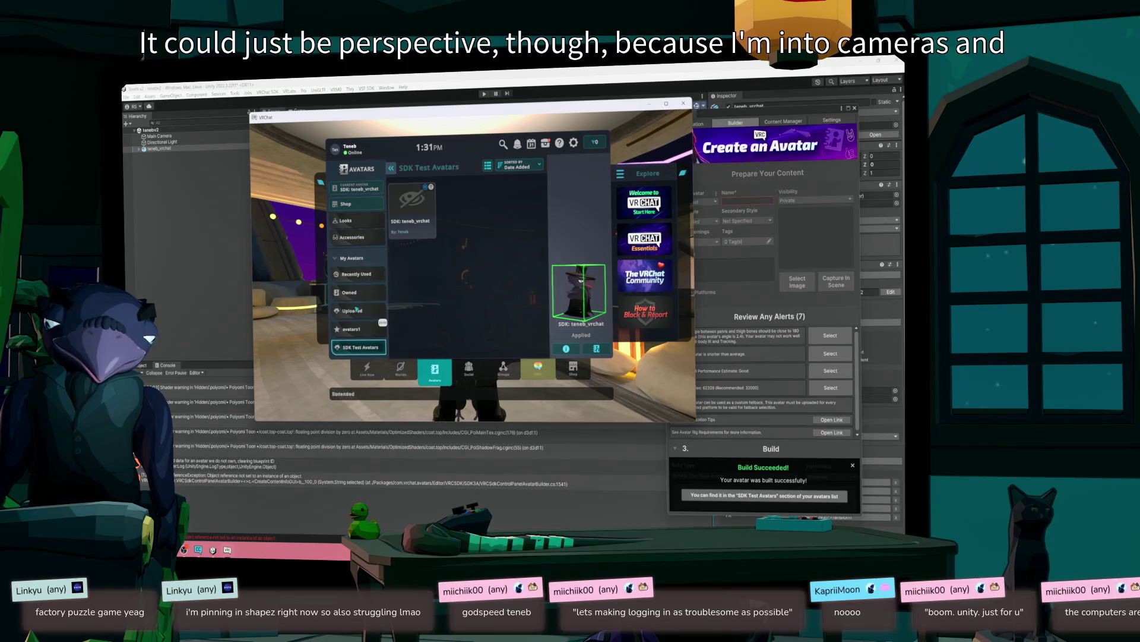
pyautogui.click(358, 292)
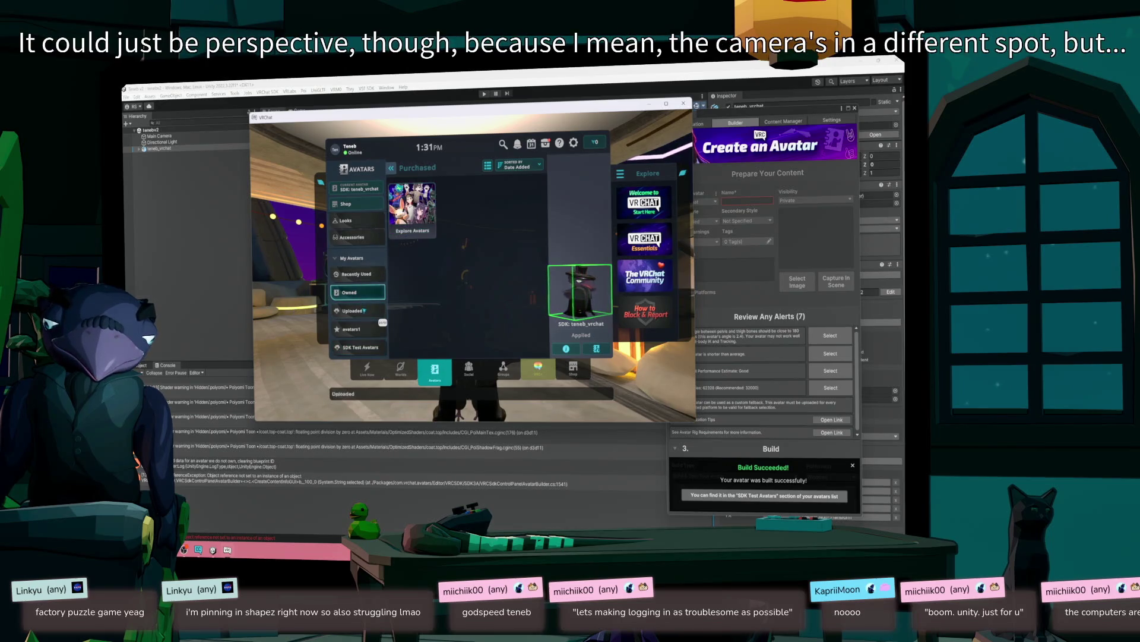
pyautogui.click(357, 310)
pyautogui.click(464, 208)
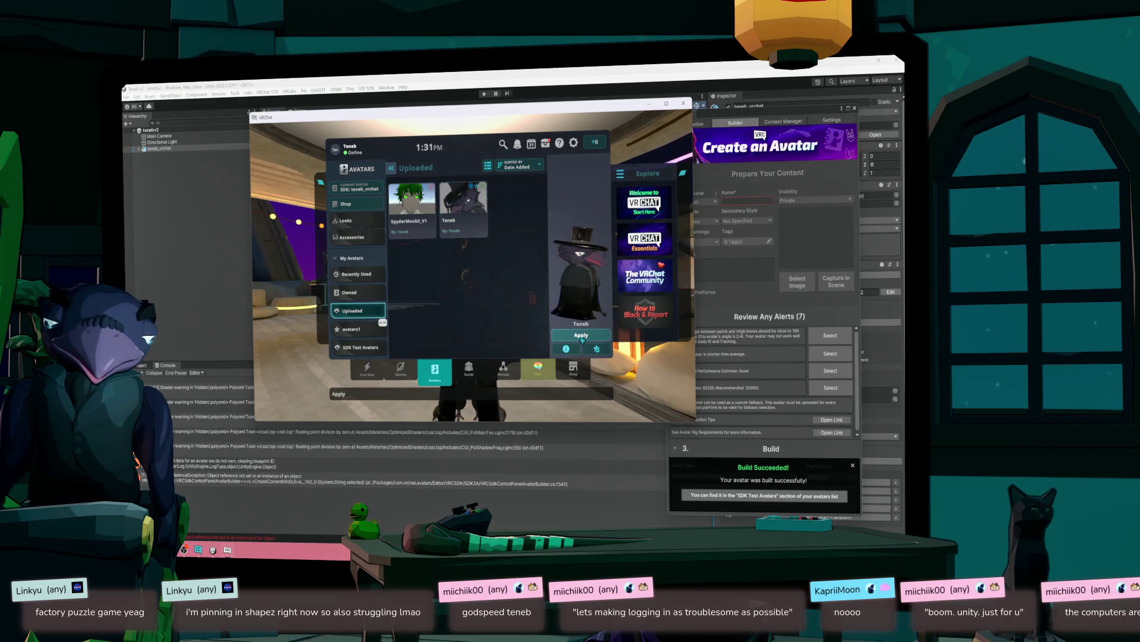
pyautogui.click(582, 337)
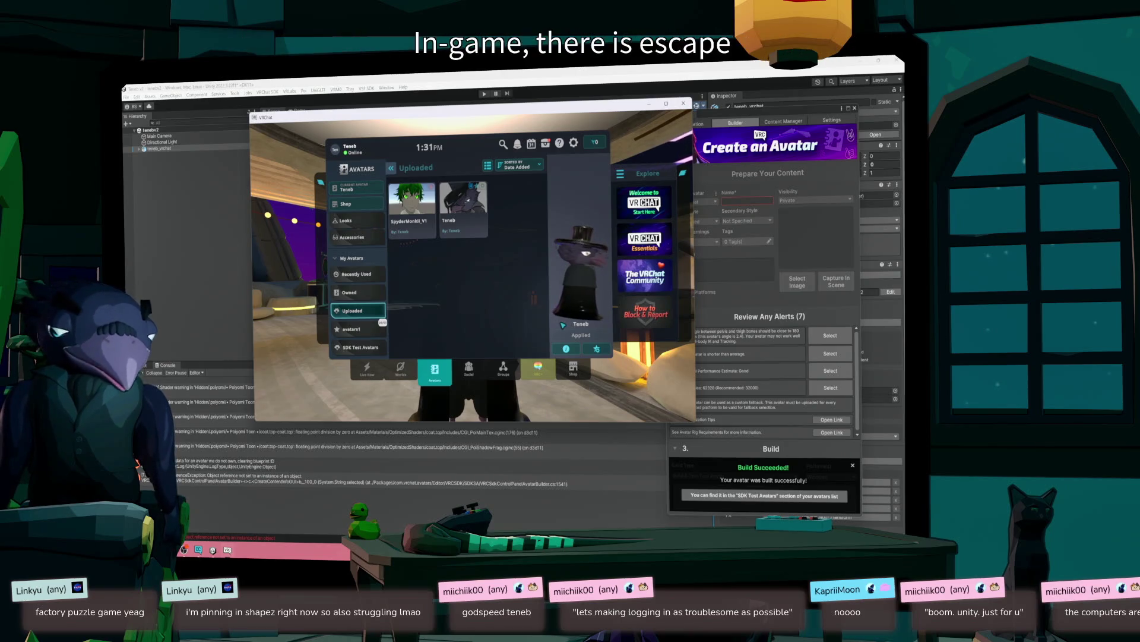
pyautogui.click(360, 347)
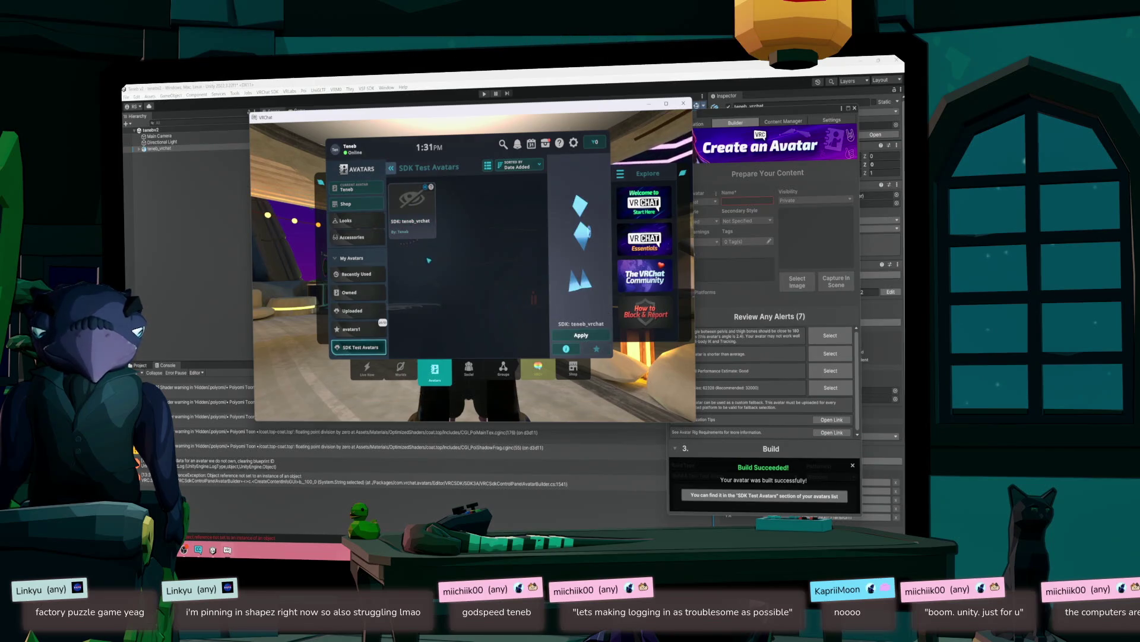
pyautogui.click(588, 337)
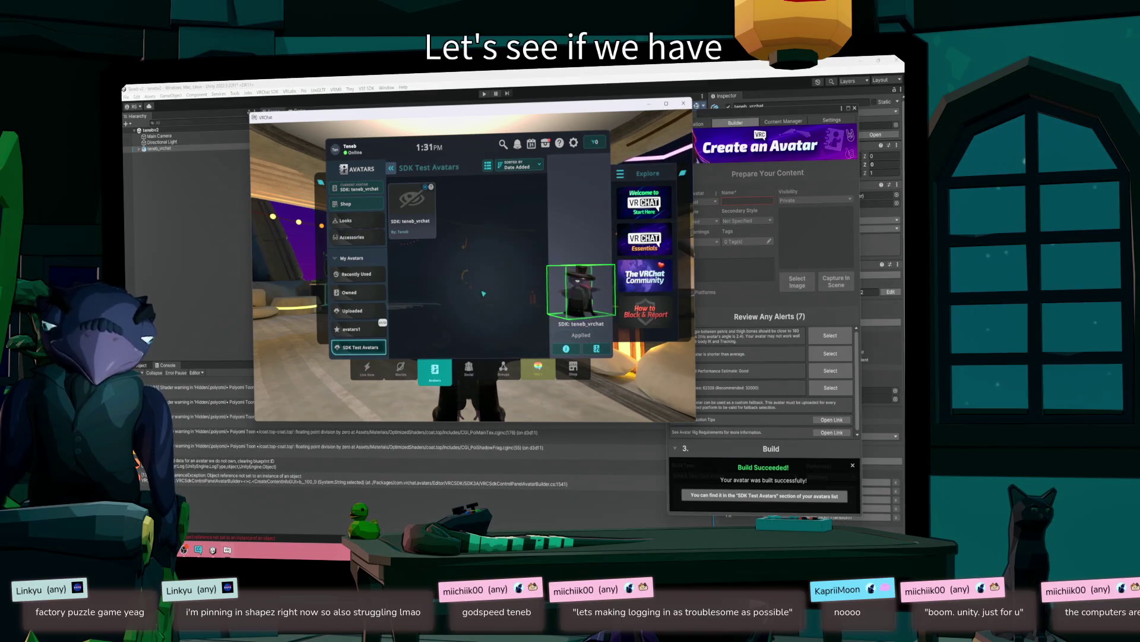
# - Show the radial Action Menu's Expressions page with the No Hat and Show Wings toggles
pyautogui.press('Escape')
pyautogui.press('r')
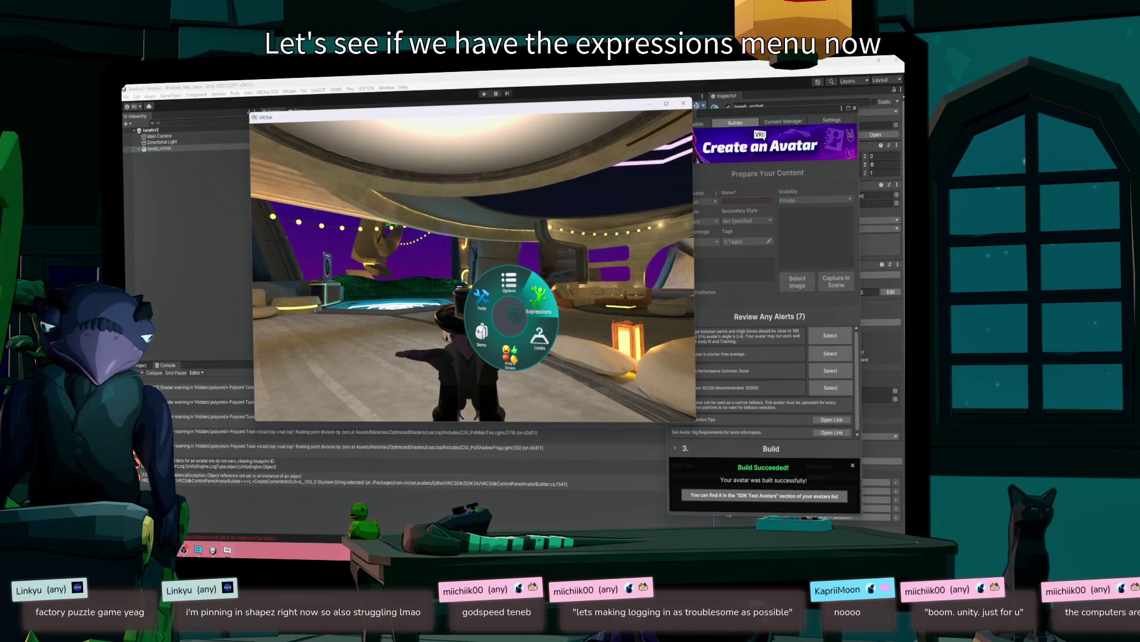
pyautogui.click(538, 300)
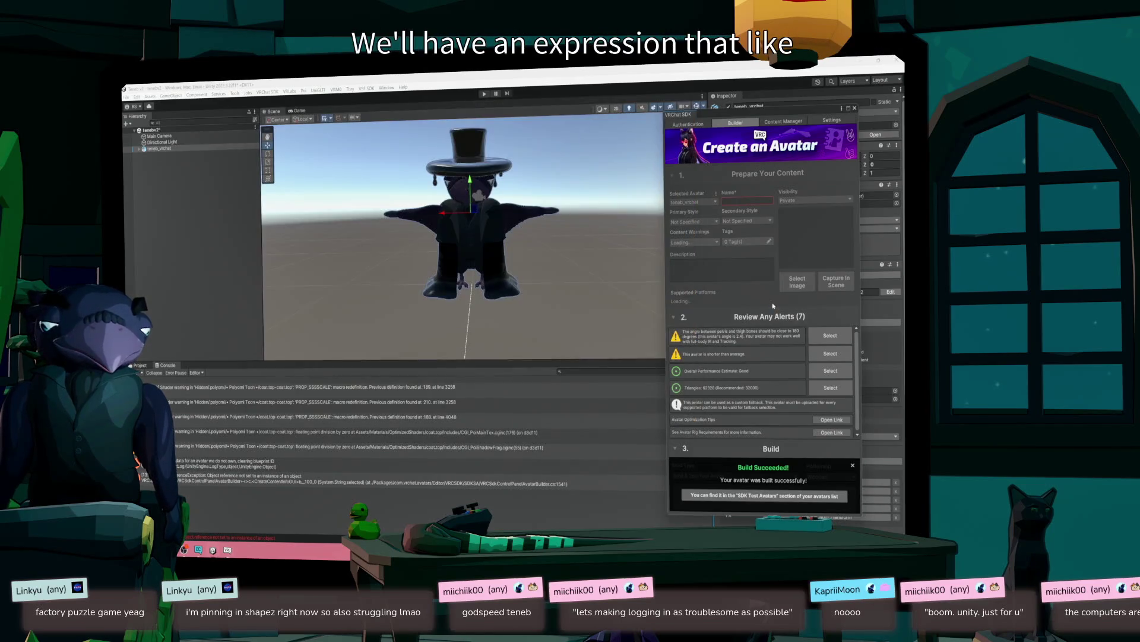
# - Close the VRChat test window and the SDK Builder to reveal teneb_vrchat's Inspector
pyautogui.hotkey('alt', 'F4')
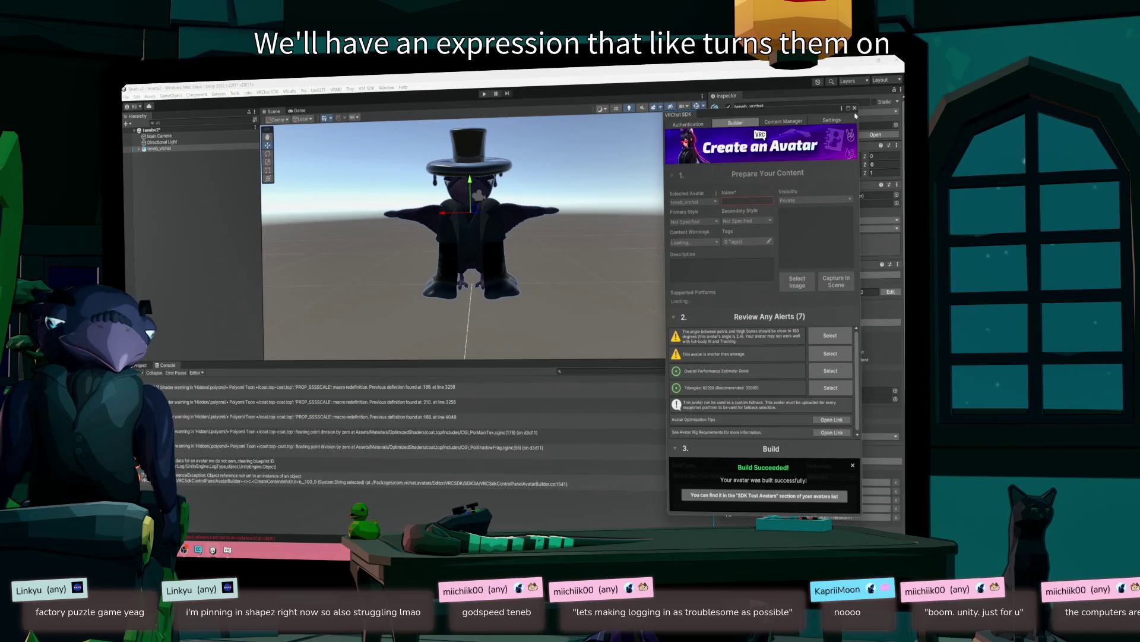
pyautogui.click(855, 108)
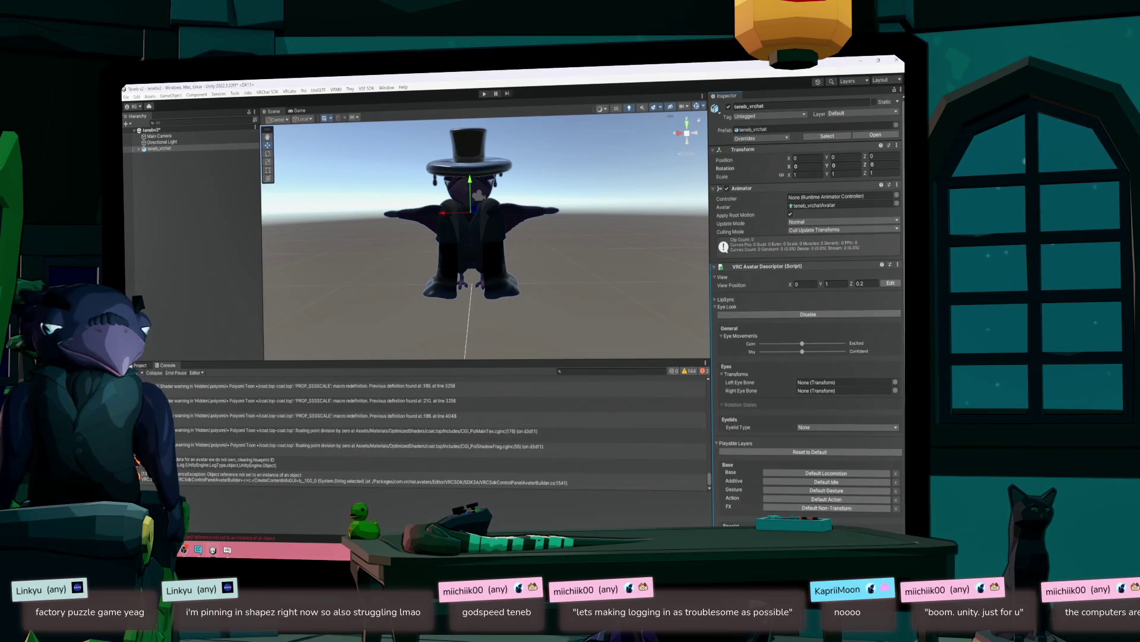
# - Inspect the ClothesInt parameter in Expression Parameters, then return to the VRC Expressions Menu asset
pyautogui.scroll(-6, 889, 450)
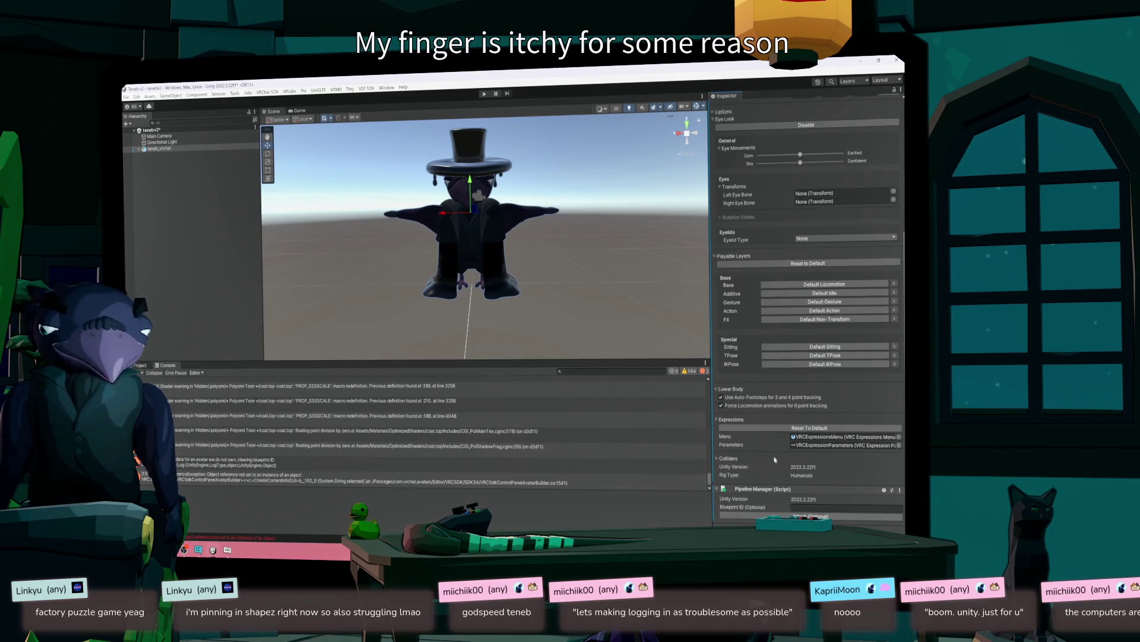
pyautogui.doubleClick(809, 445)
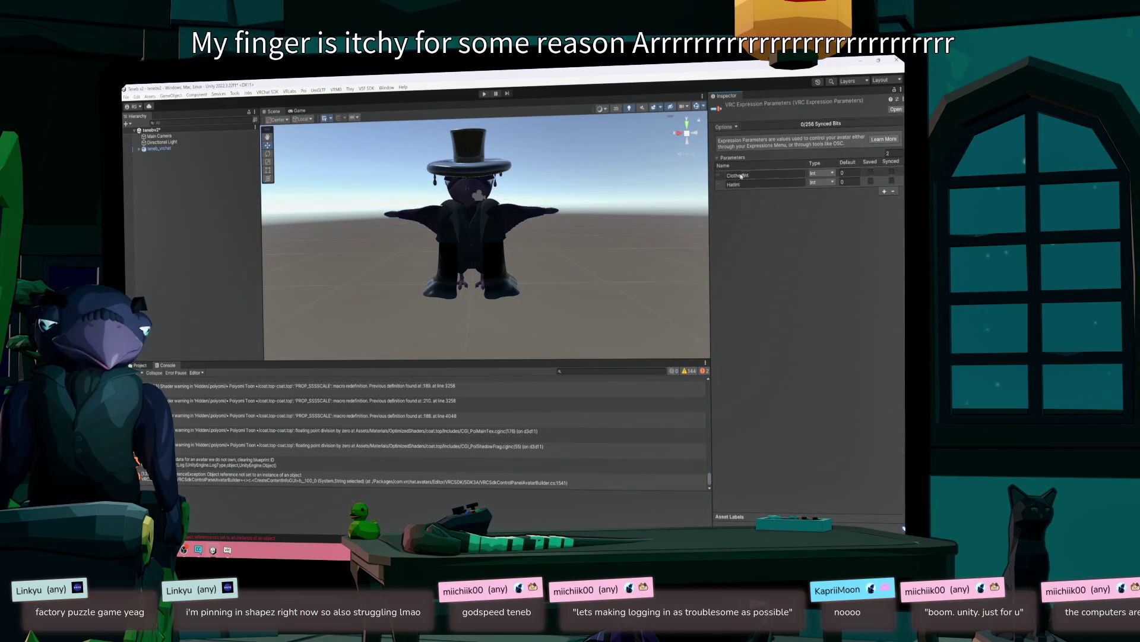
pyautogui.click(742, 177)
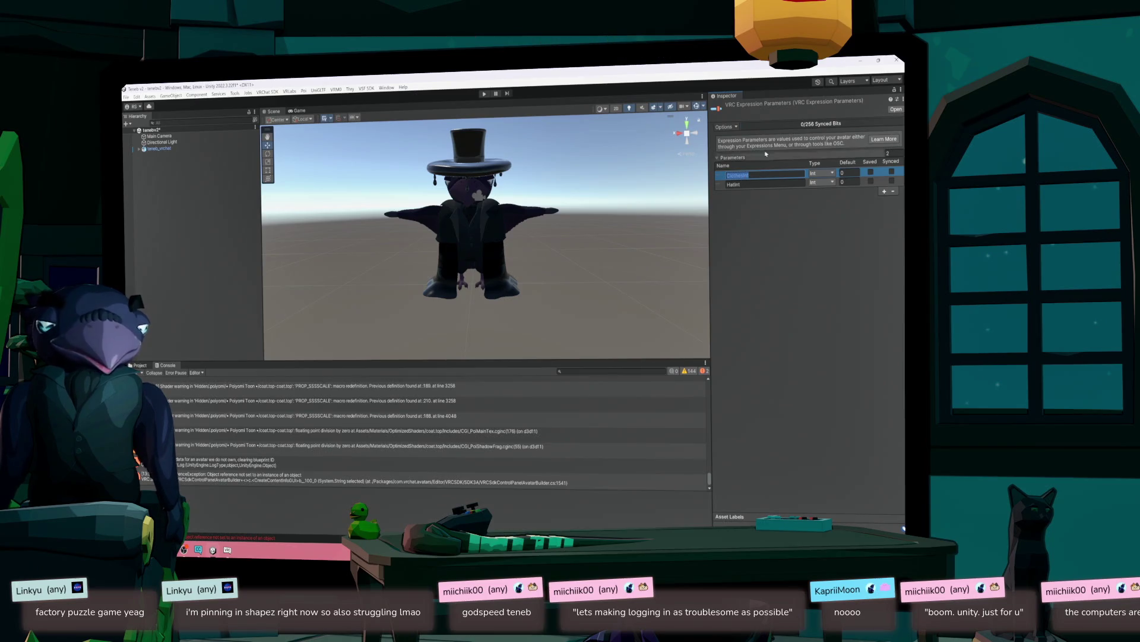
pyautogui.click(433, 265)
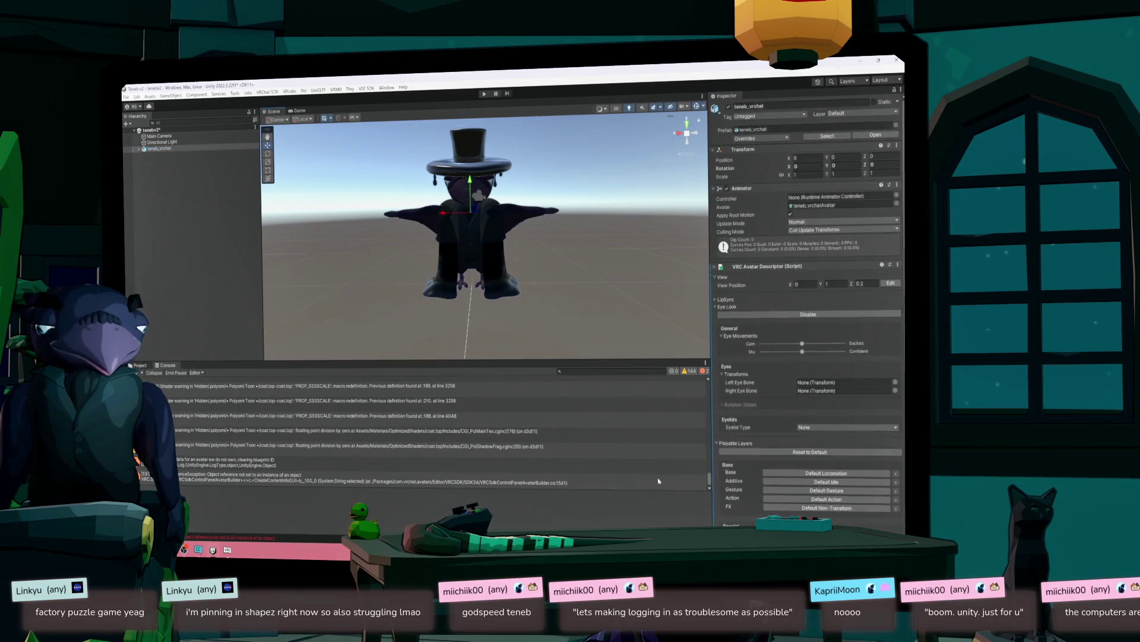
pyautogui.hotkey('ctrl', 'z')
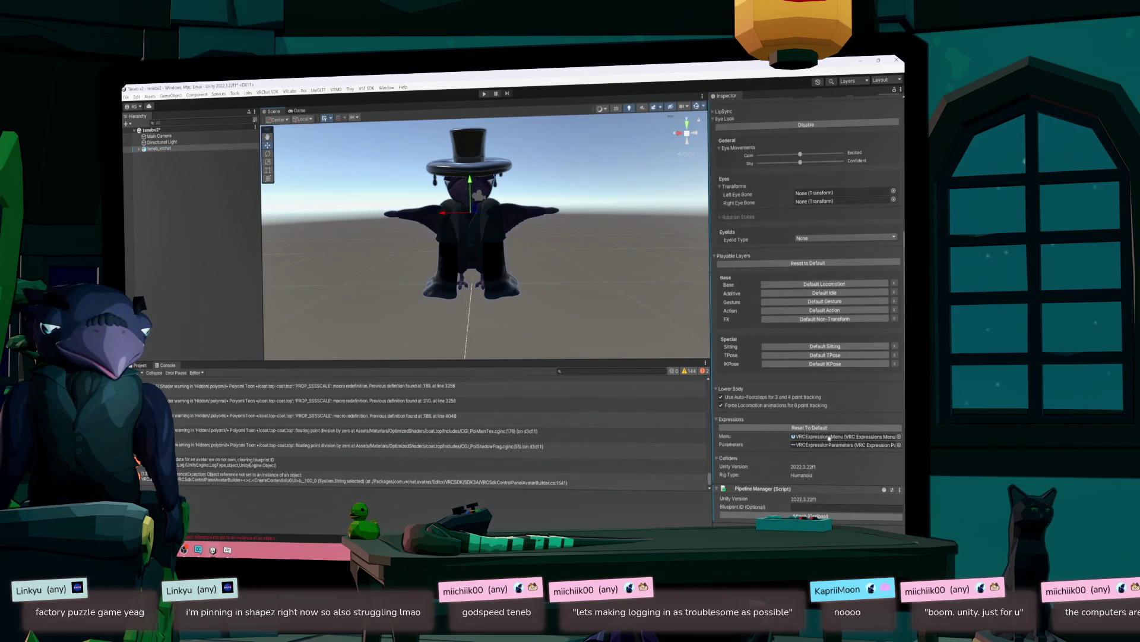
pyautogui.hotkey('ctrl', 'z')
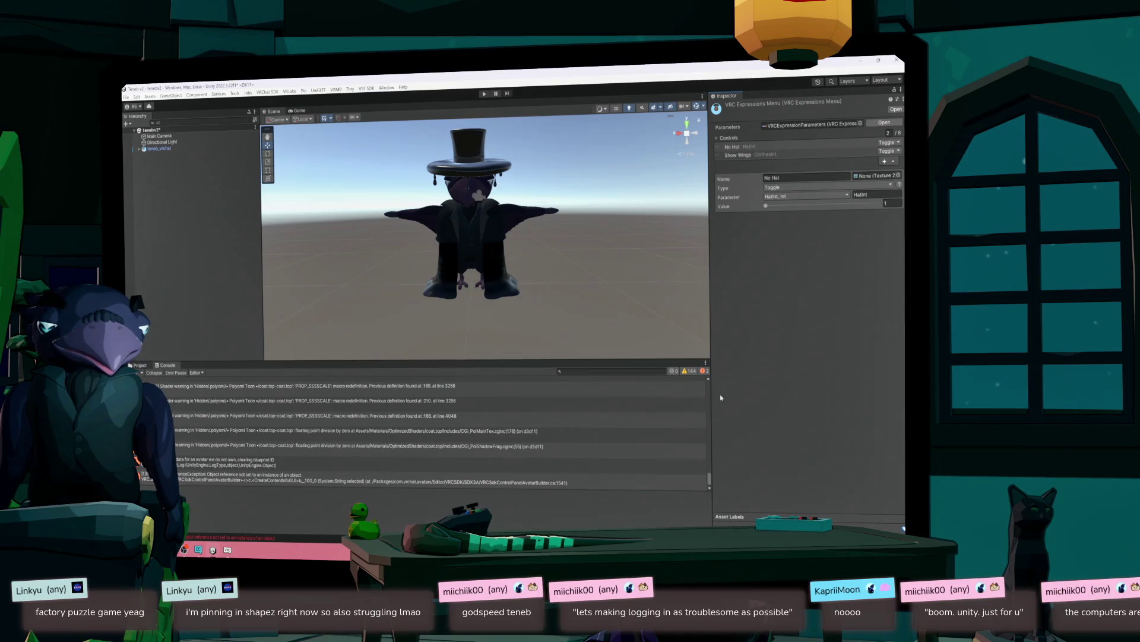
# - Compare the No Hat and Show Wings control settings in the Expressions Menu
pyautogui.click(782, 178)
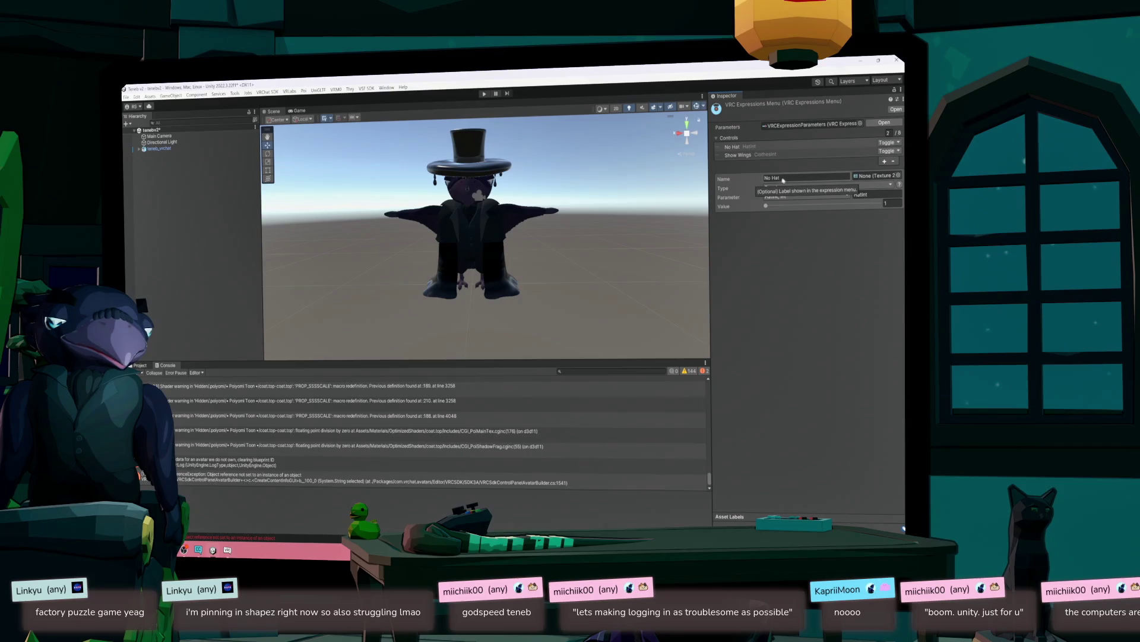
pyautogui.click(803, 154)
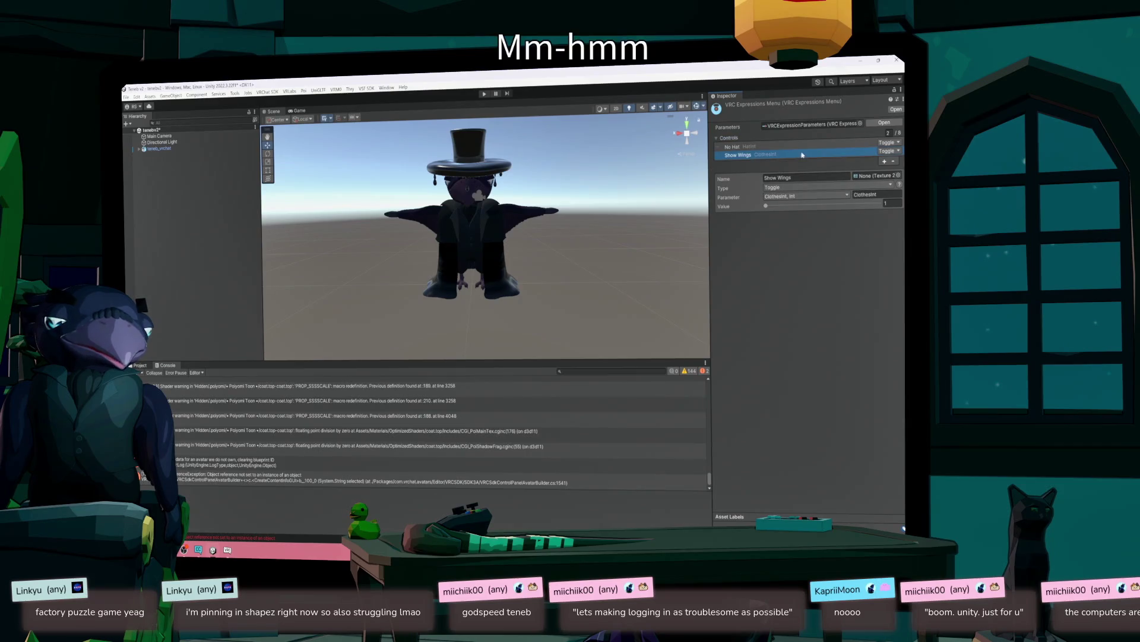
pyautogui.press('Up')
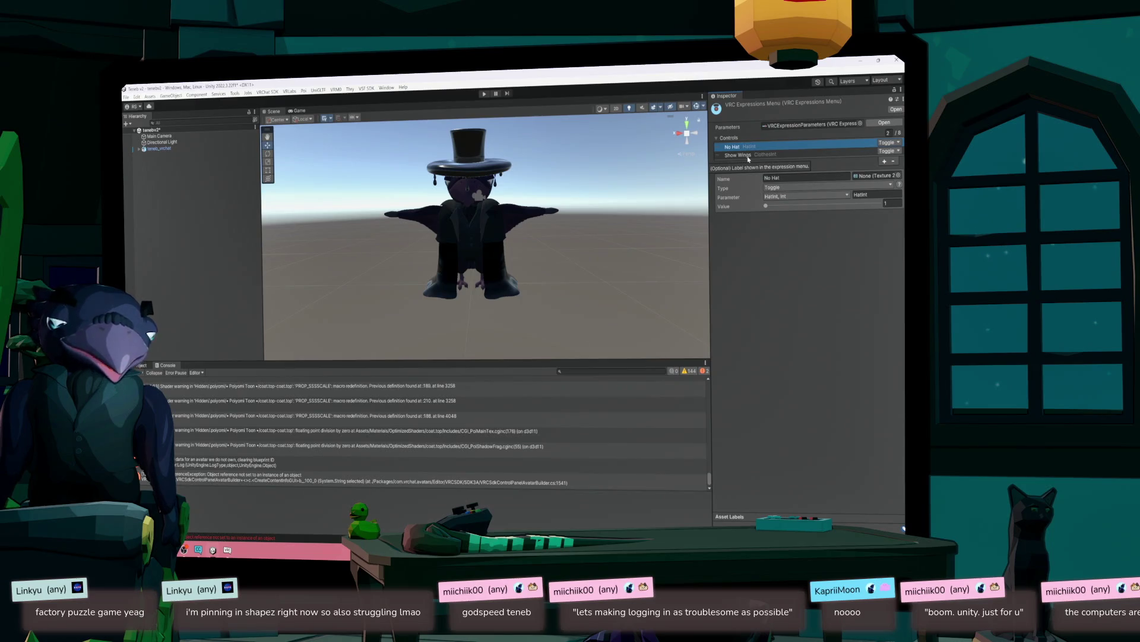
pyautogui.click(746, 155)
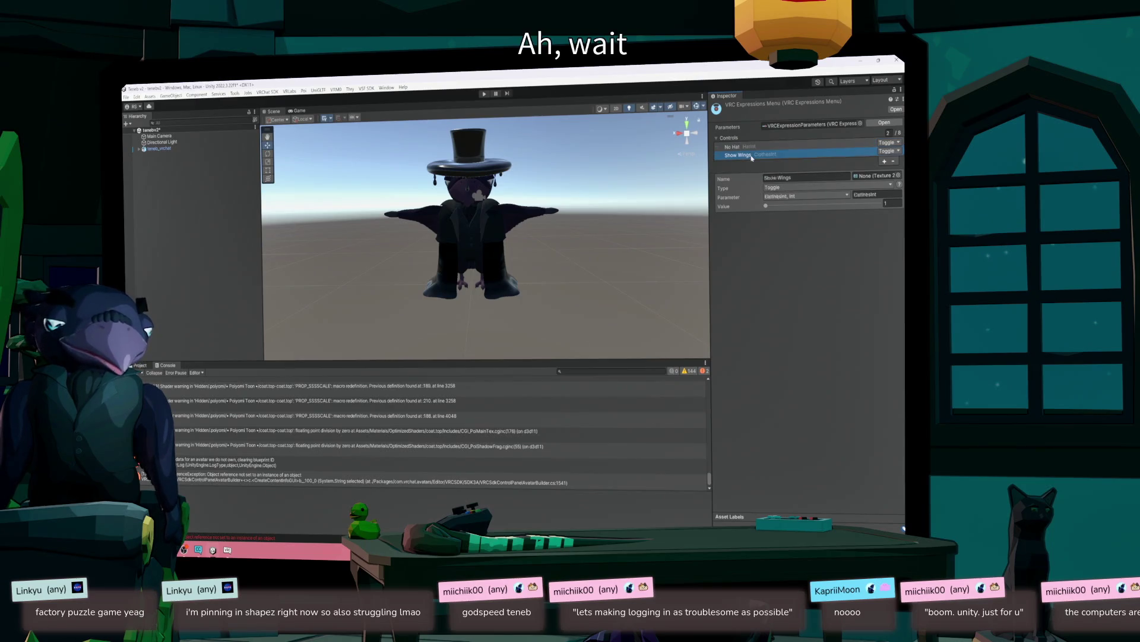
pyautogui.click(884, 182)
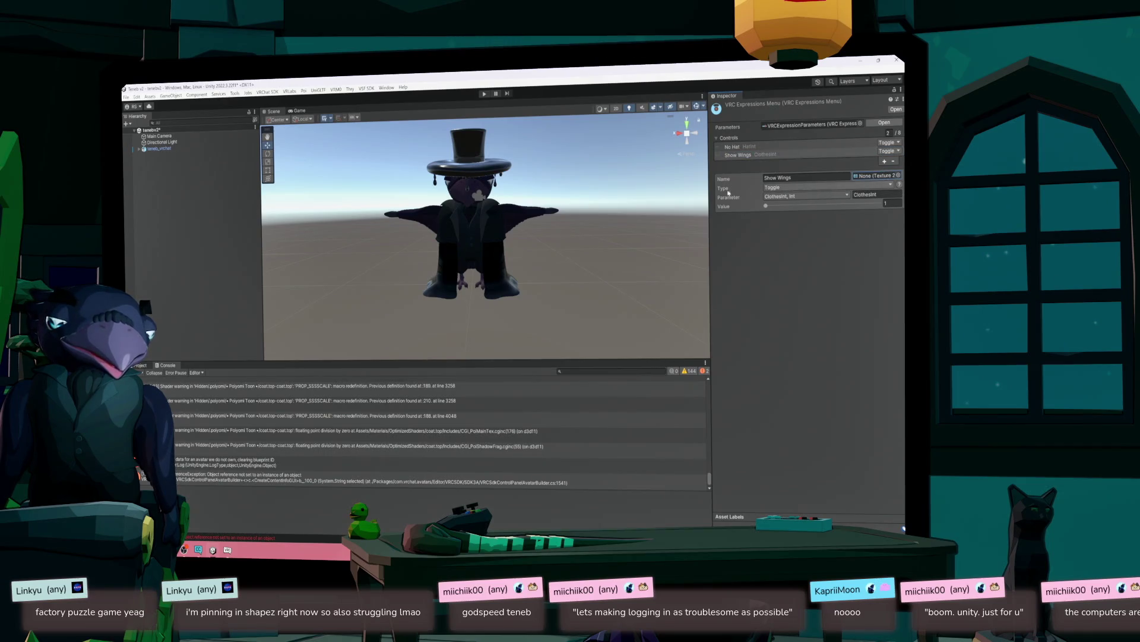
pyautogui.click(798, 147)
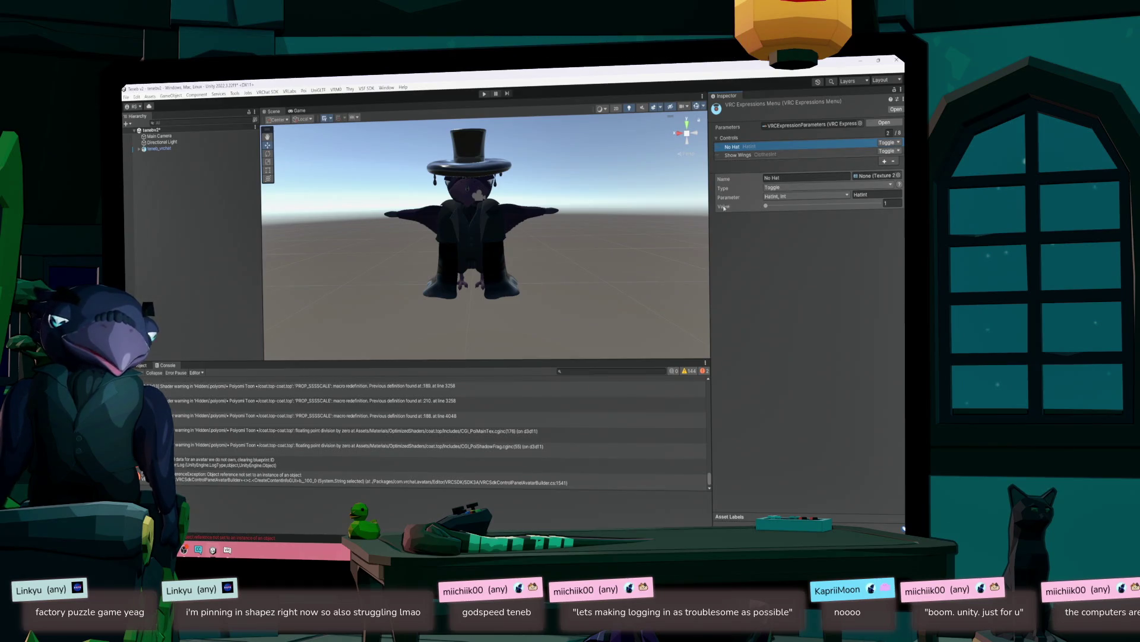
pyautogui.click(738, 154)
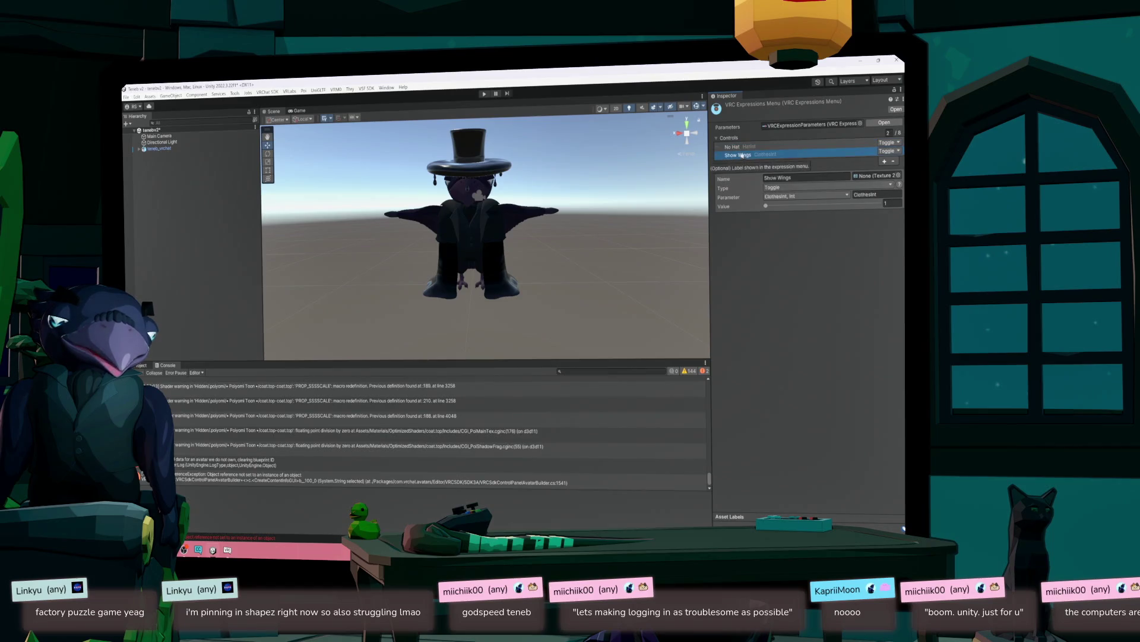
# - Keep the Show Wings toggle value at 1 and reselect teneb_vrchat
pyautogui.click(795, 205)
pyautogui.moveTo(773, 219); pyautogui.dragTo(683, 218)
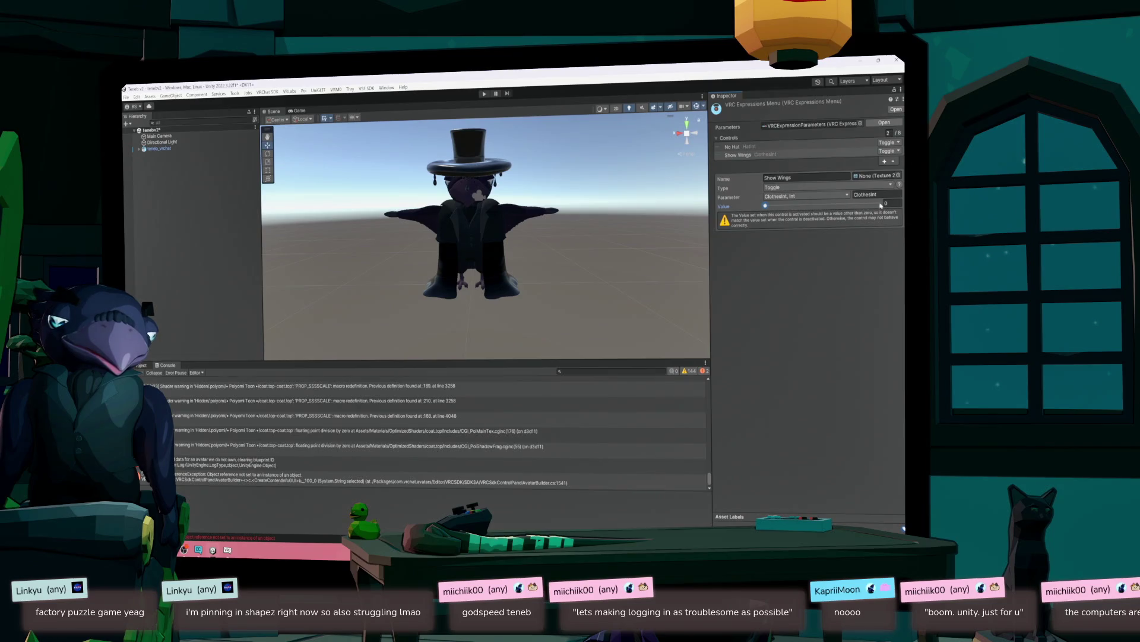
pyautogui.write('1')
pyautogui.press('Return')
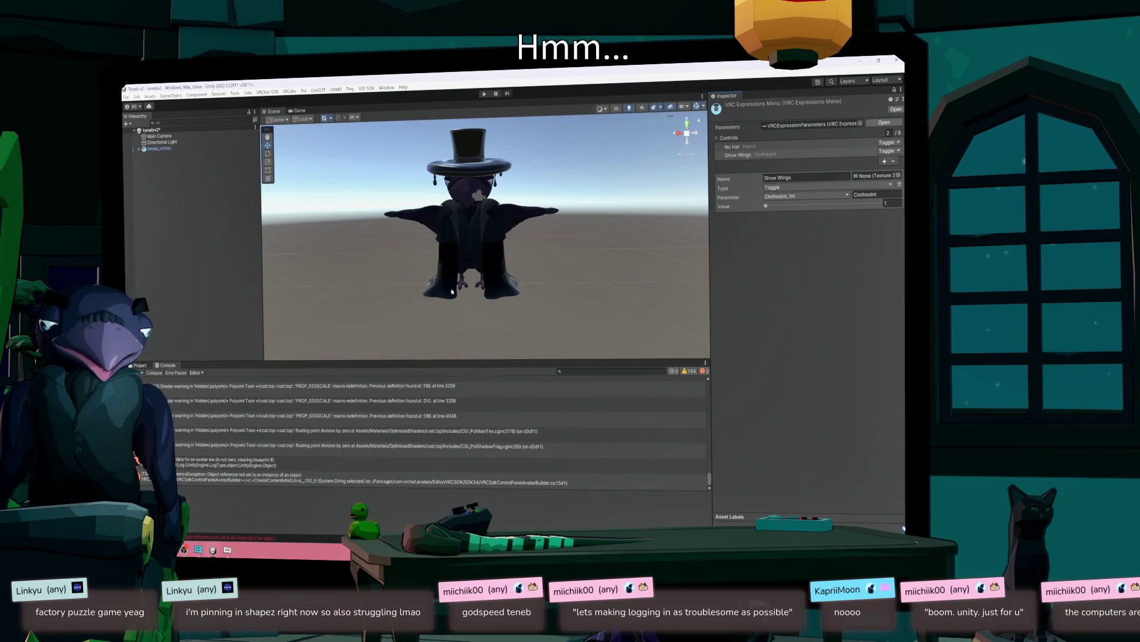
pyautogui.click(472, 250)
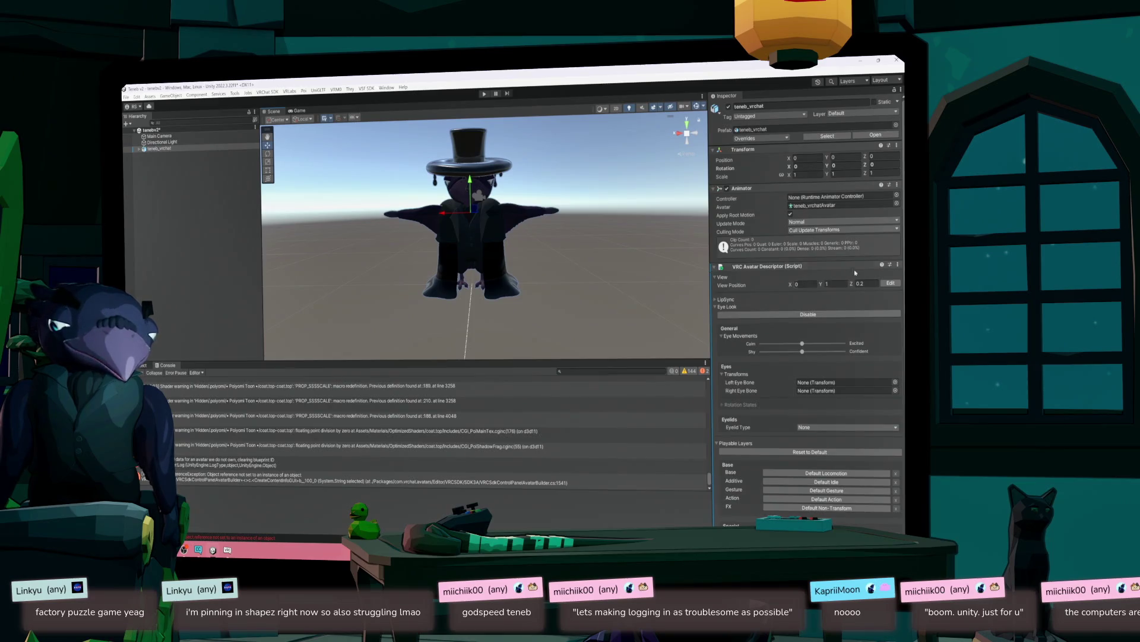
# - Add a VRCFury Toggle component to teneb_vrchat by searching 'vrcfury'
pyautogui.scroll(-5, 900, 509)
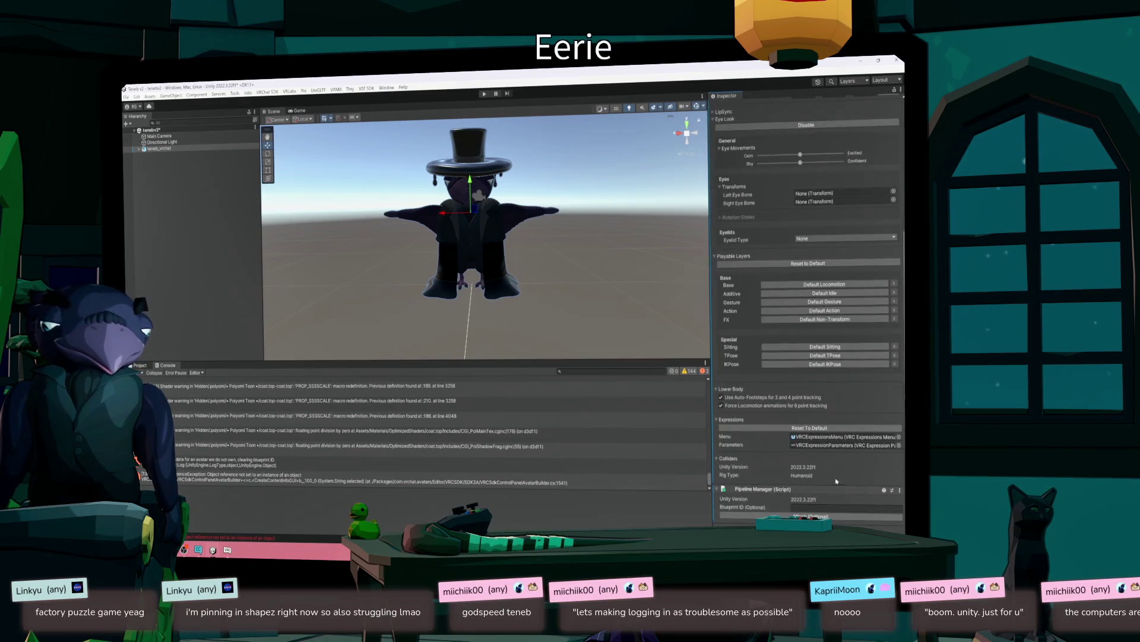
pyautogui.click(808, 516)
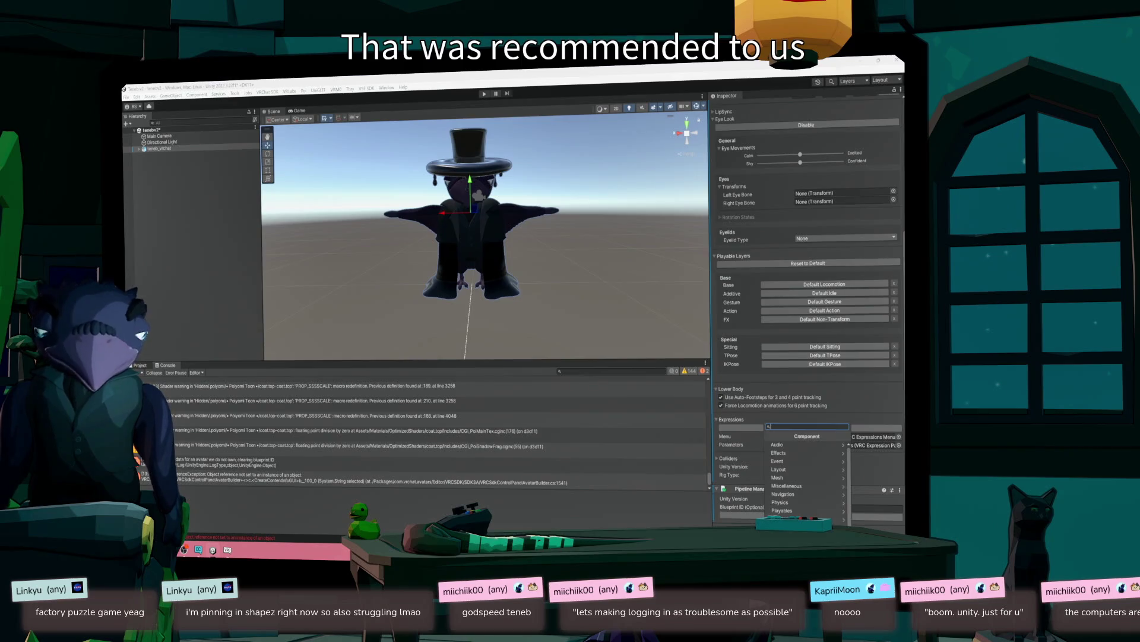
pyautogui.write('vrcfury')
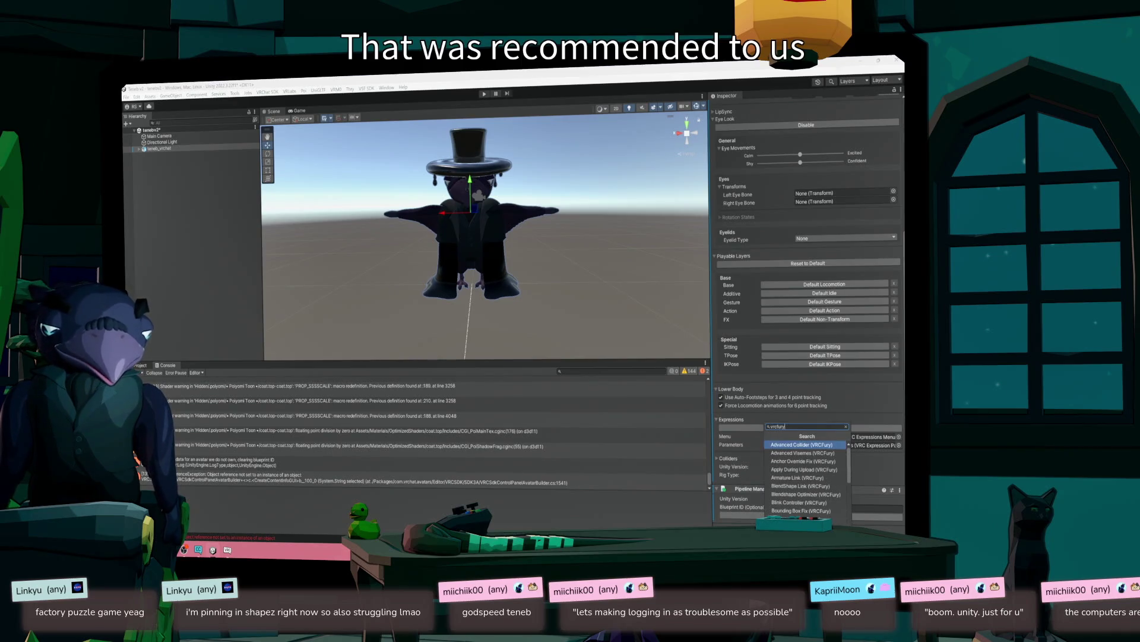
pyautogui.scroll(-10, 820, 502)
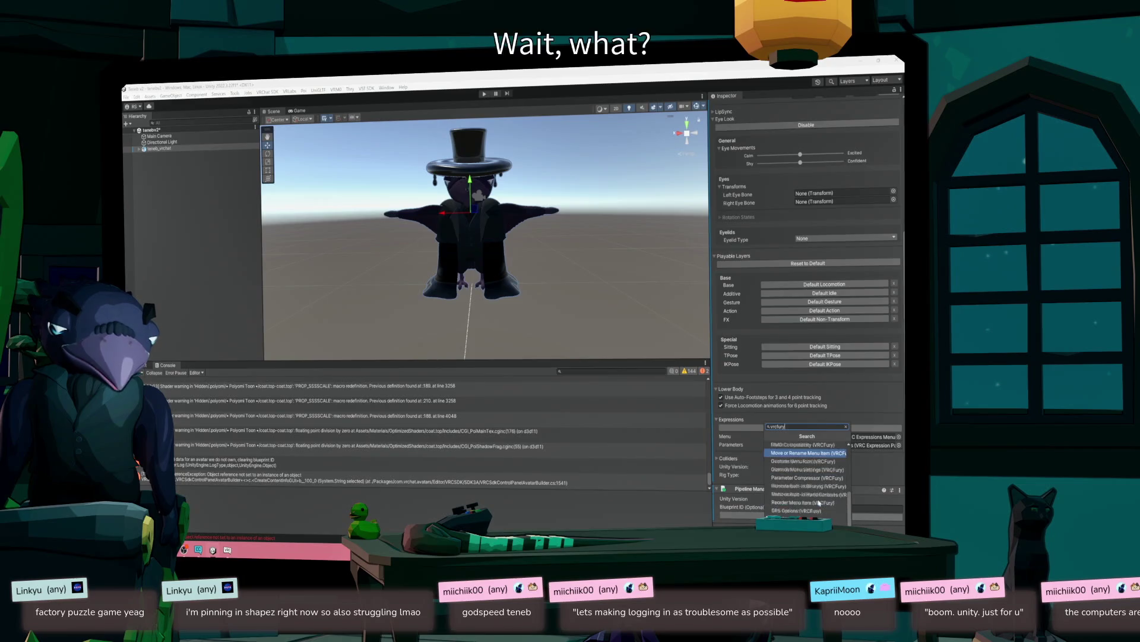
pyautogui.click(820, 503)
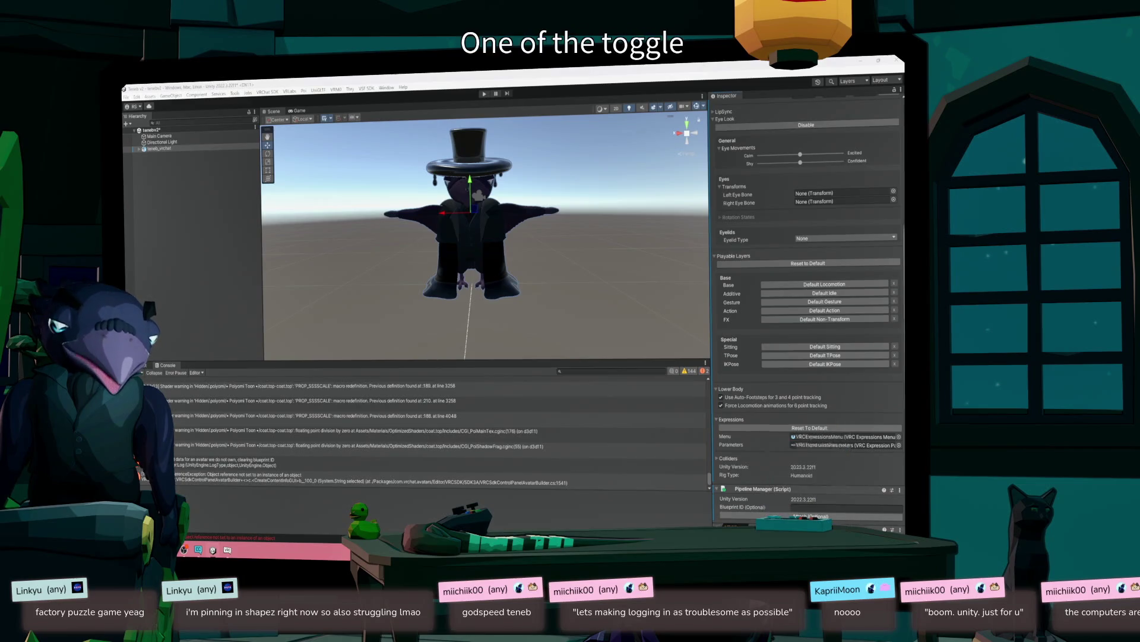
# - Give the toggle an Object Toggle action and select the body mesh in the Scene
pyautogui.scroll(-2, 760, 512)
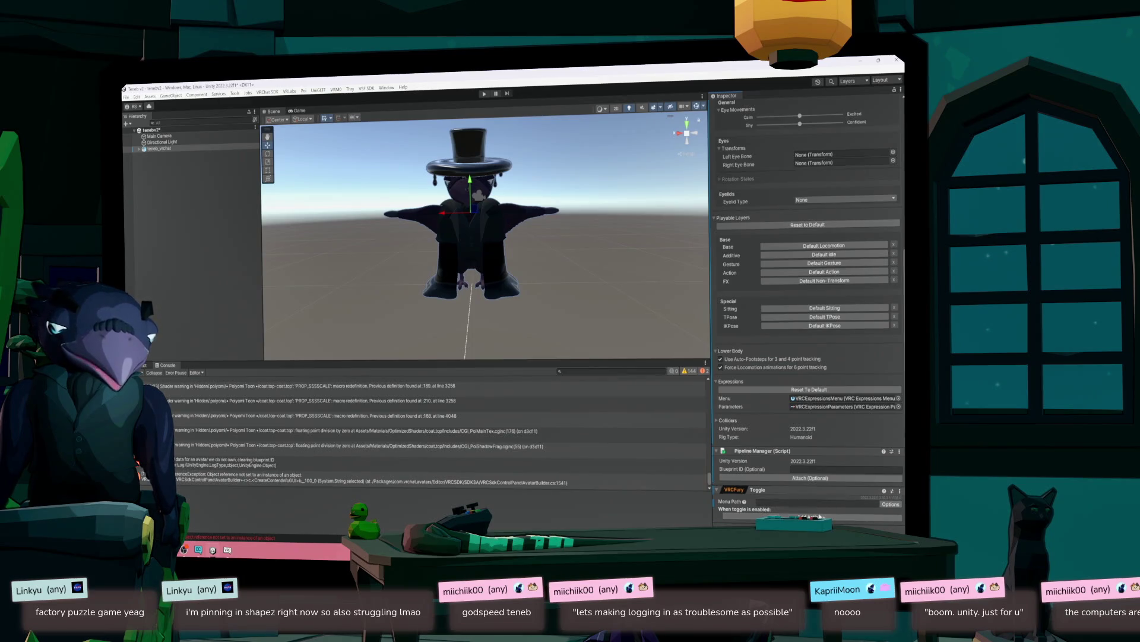
pyautogui.click(811, 516)
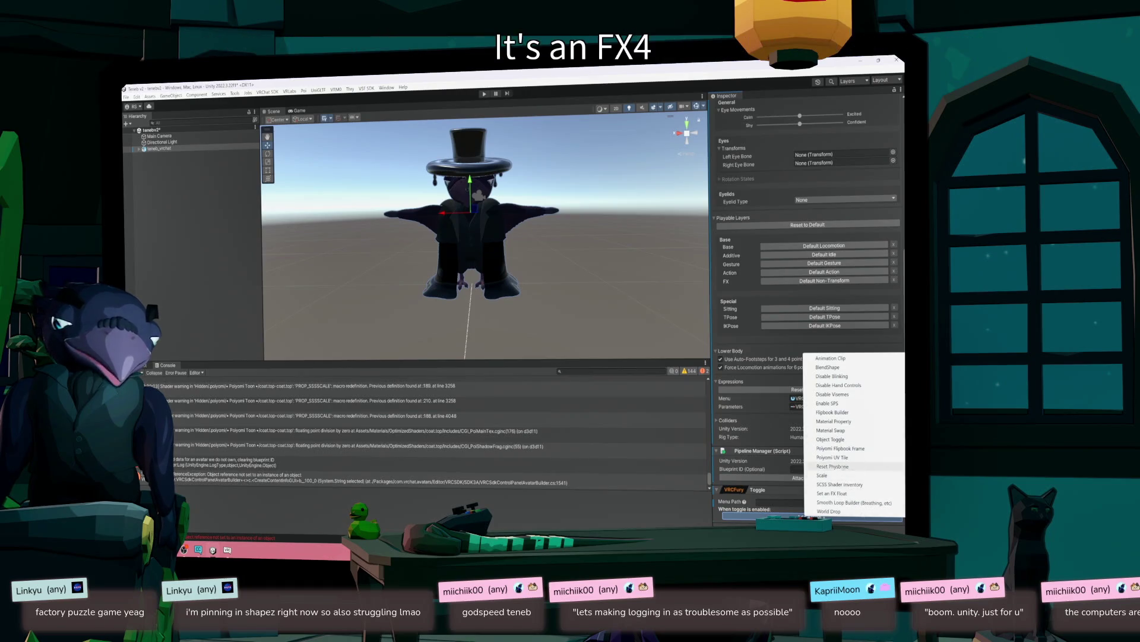
pyautogui.click(838, 439)
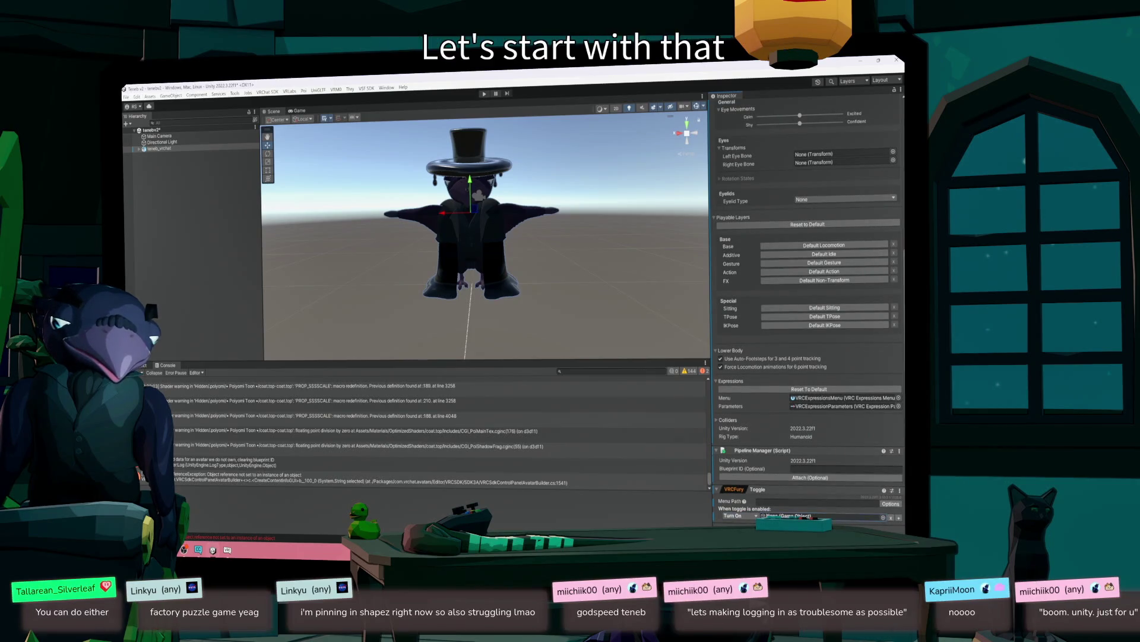
pyautogui.click(502, 259)
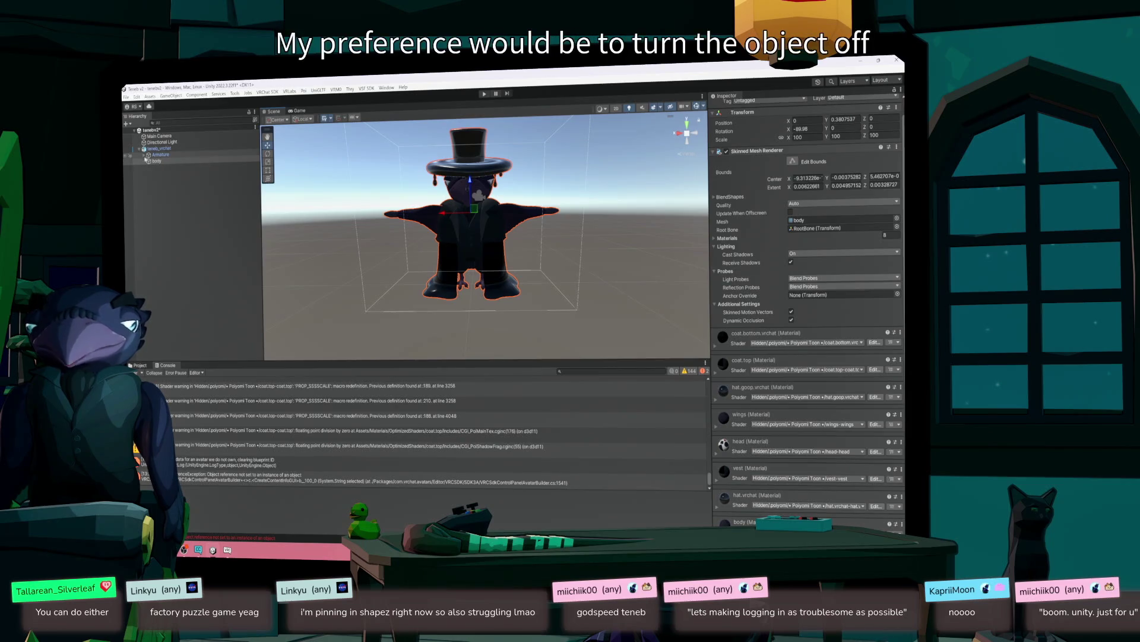
# - Expand the armature down to ChestBone and inspect CoatBoneL.001 and CoatTopBoneA_L.001
pyautogui.click(144, 156)
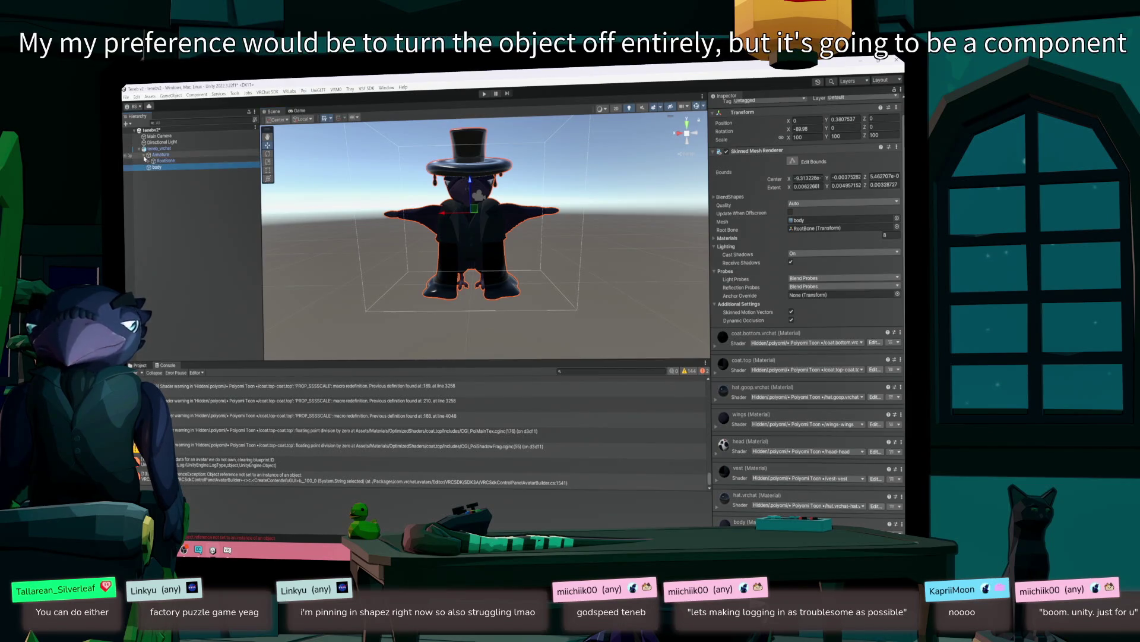
pyautogui.click(149, 162)
pyautogui.click(158, 149)
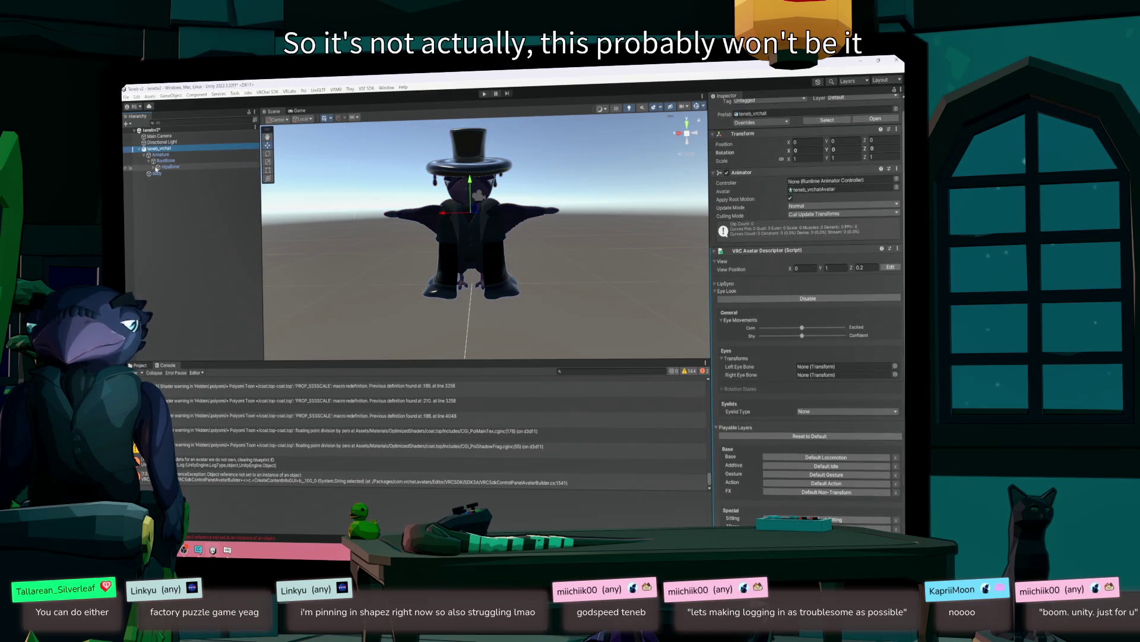
pyautogui.click(157, 167)
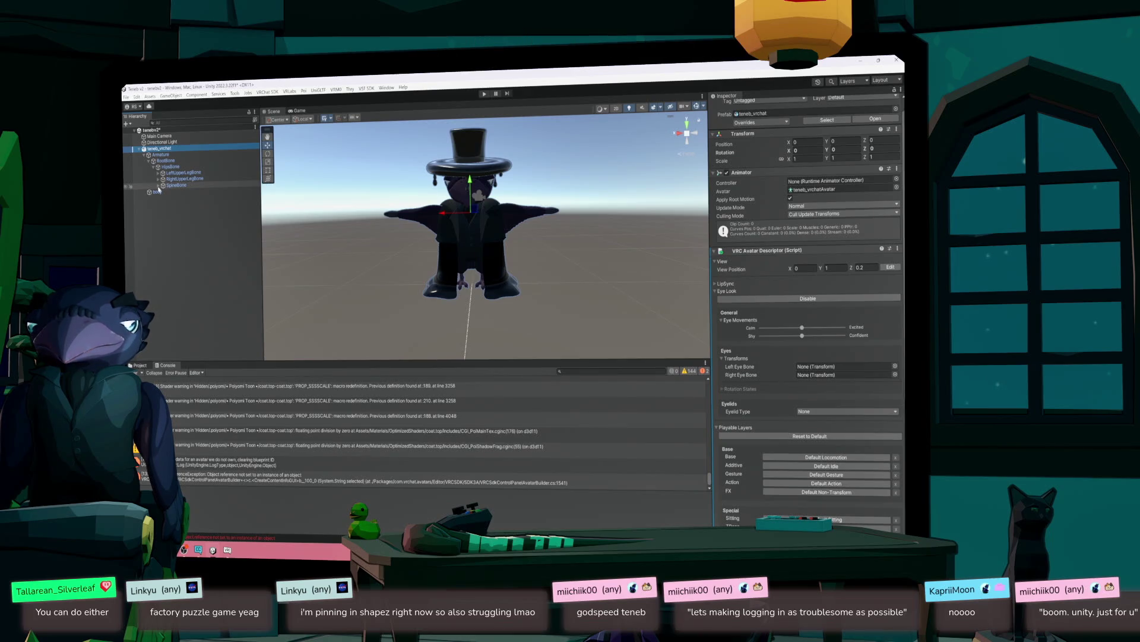
pyautogui.click(158, 186)
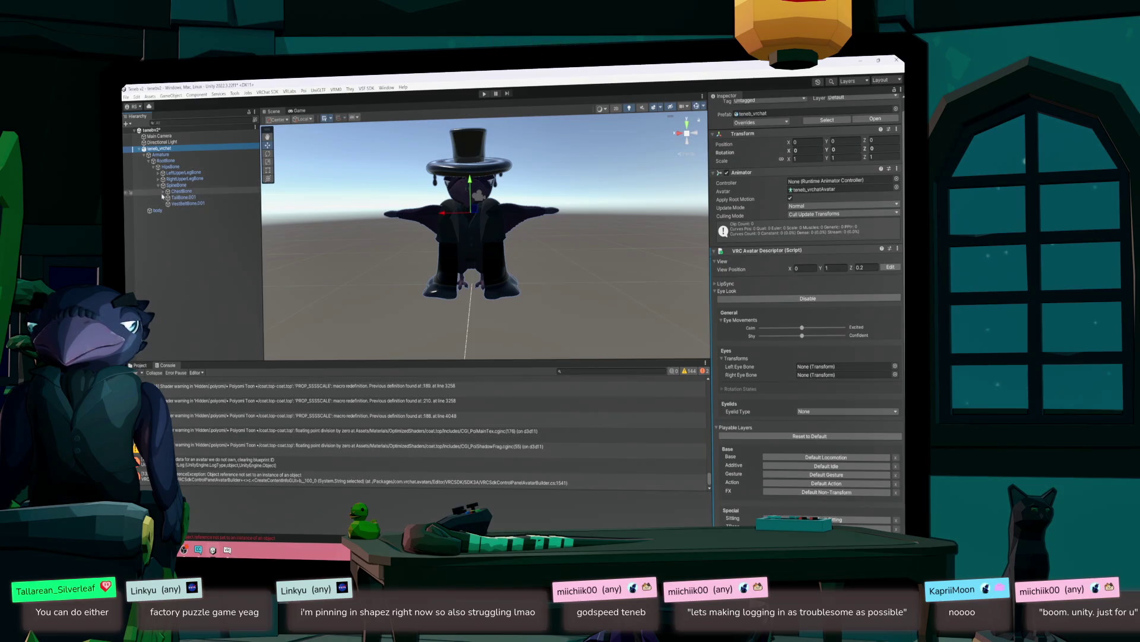
pyautogui.click(163, 192)
pyautogui.click(185, 197)
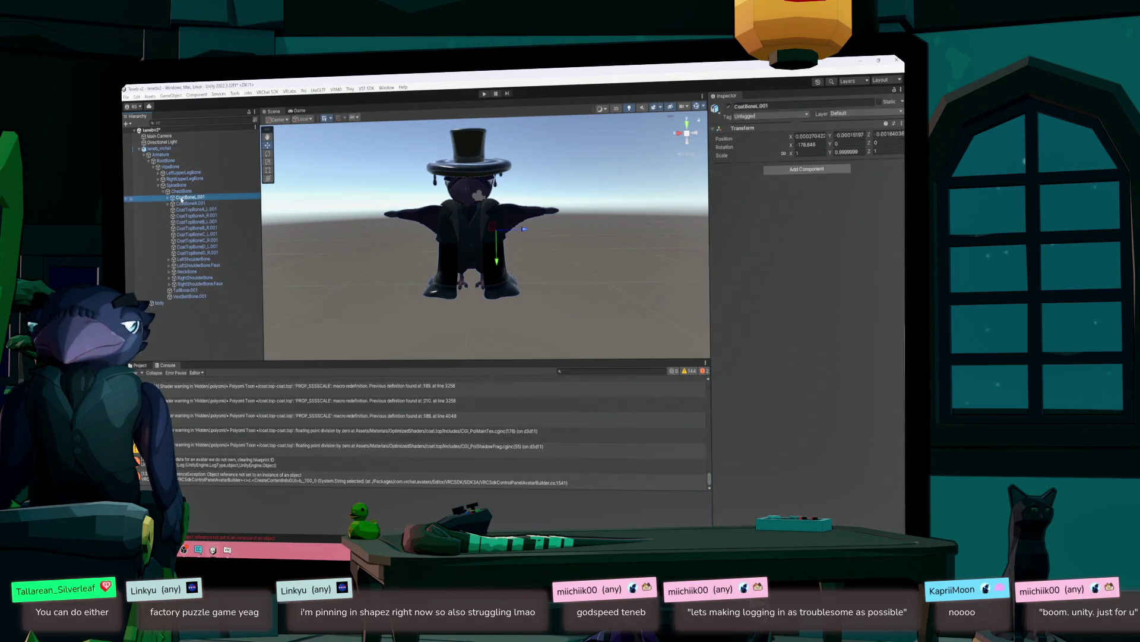
pyautogui.click(186, 209)
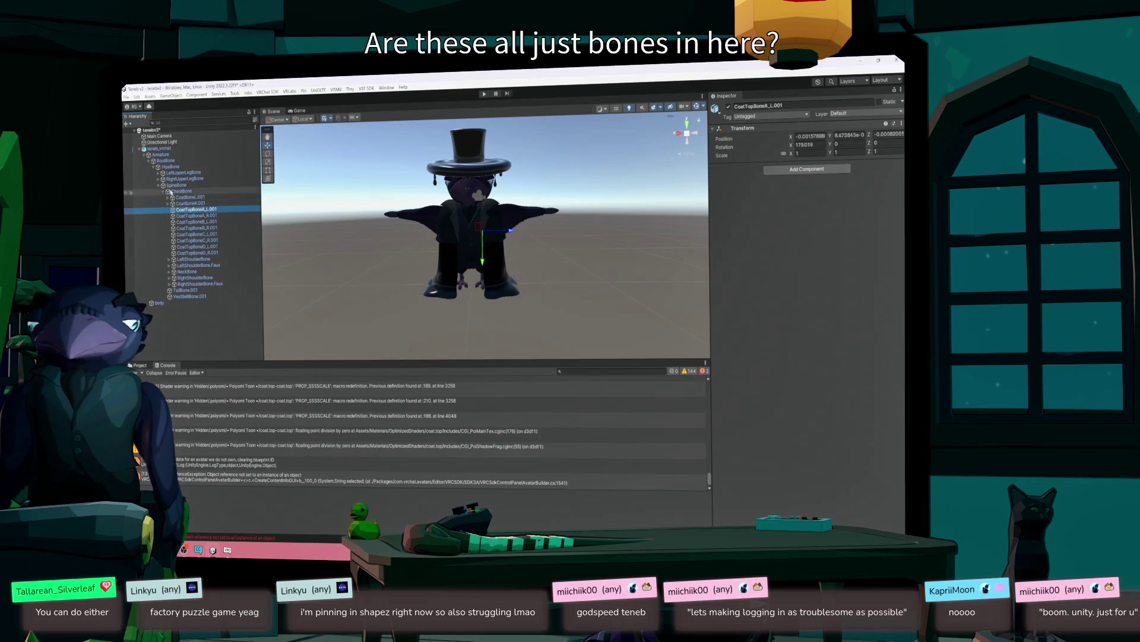
# - Select the body mesh and scroll to its coat, hat, wings and body materials
pyautogui.click(159, 149)
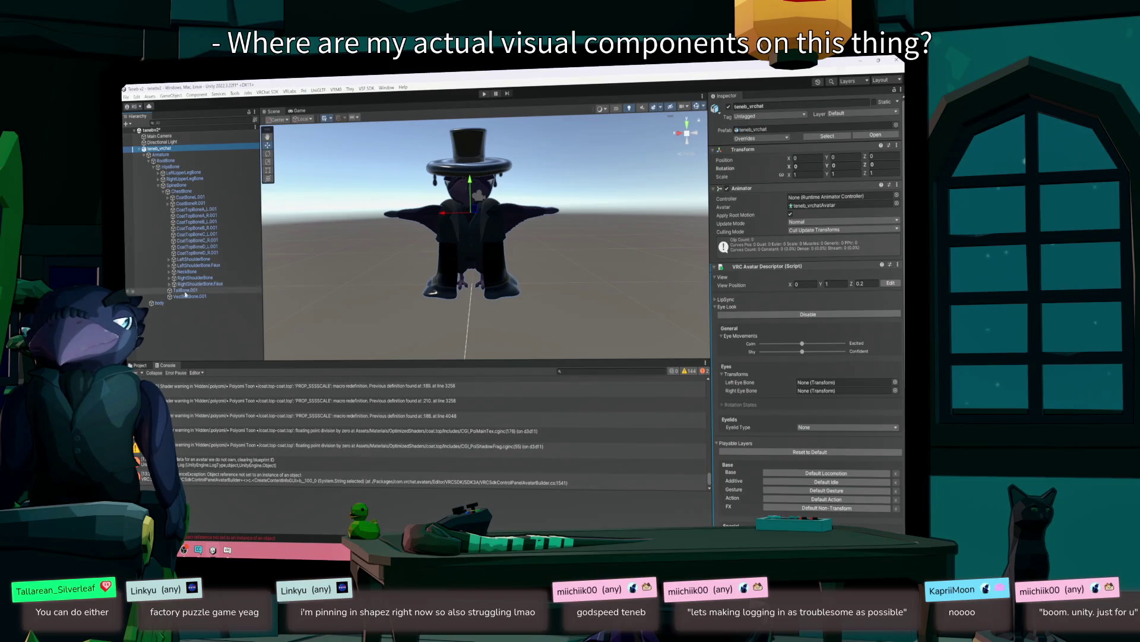
pyautogui.click(160, 303)
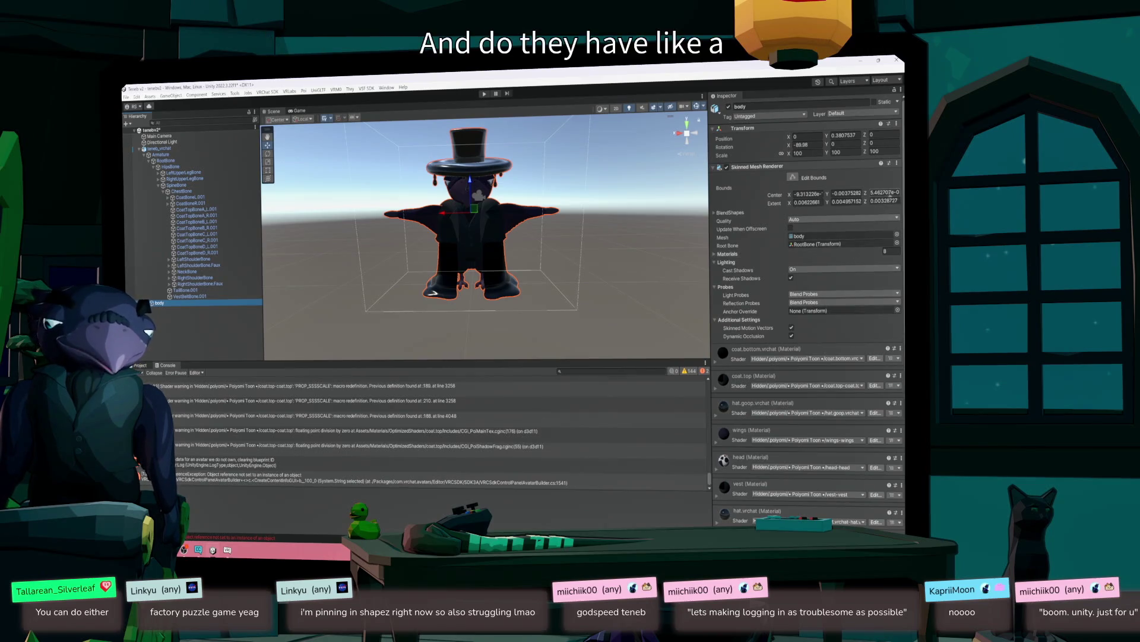
pyautogui.scroll(-2, 899, 309)
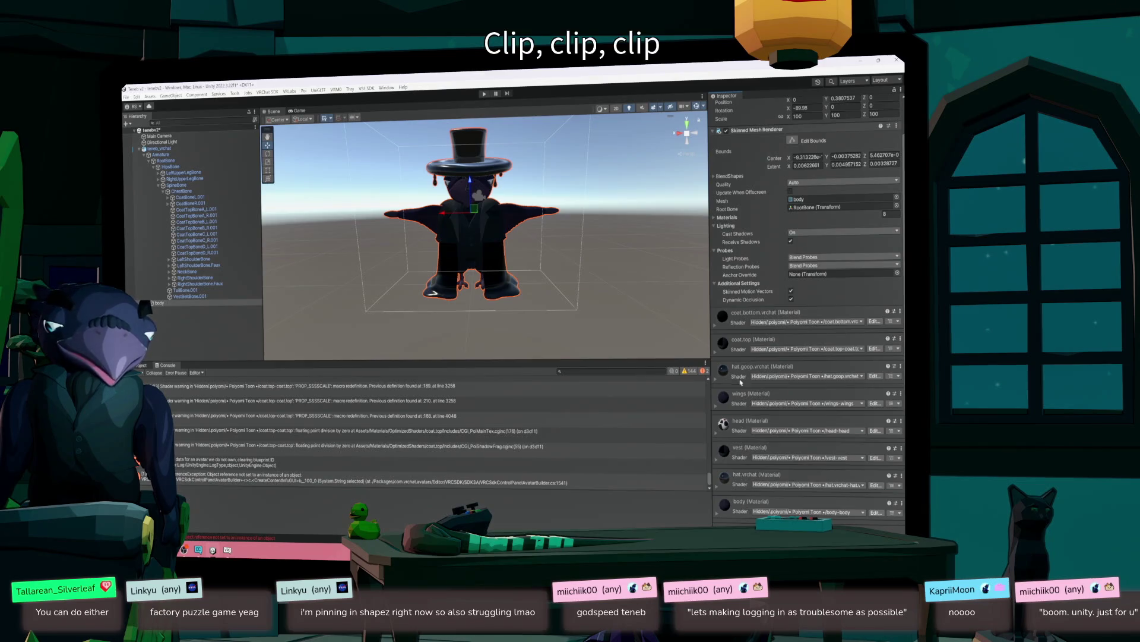
# - Expand coat.top's Poiyomi settings, toggle the Alpha Map and Main Texture foldouts, and inspect Color & Alpha
pyautogui.click(717, 354)
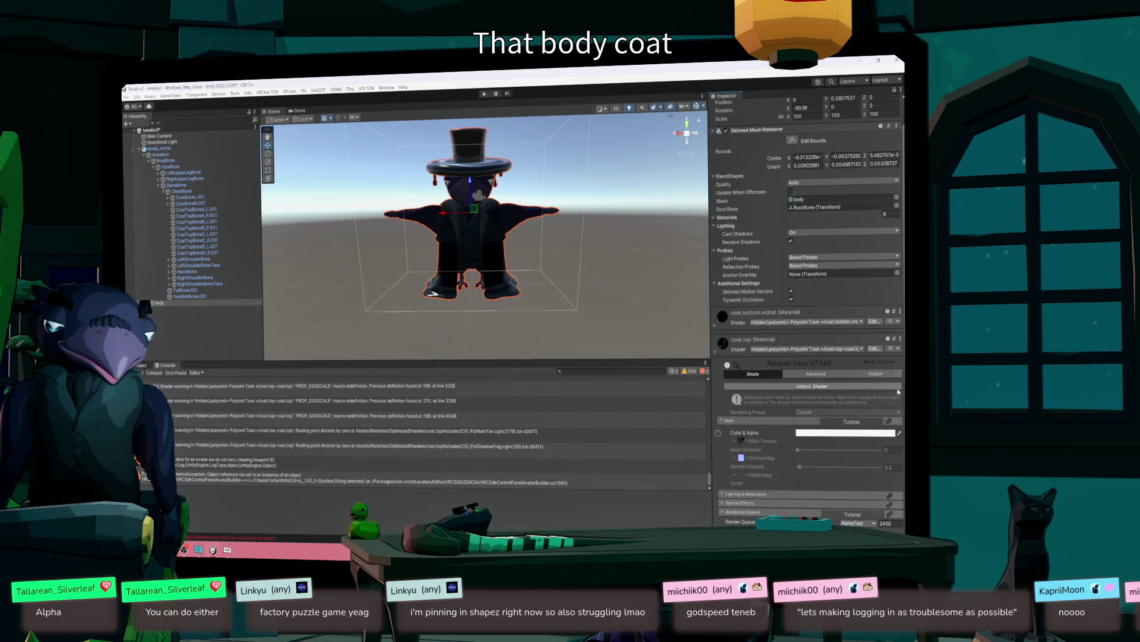
pyautogui.scroll(-4, 844, 424)
pyautogui.scroll(-2, 730, 286)
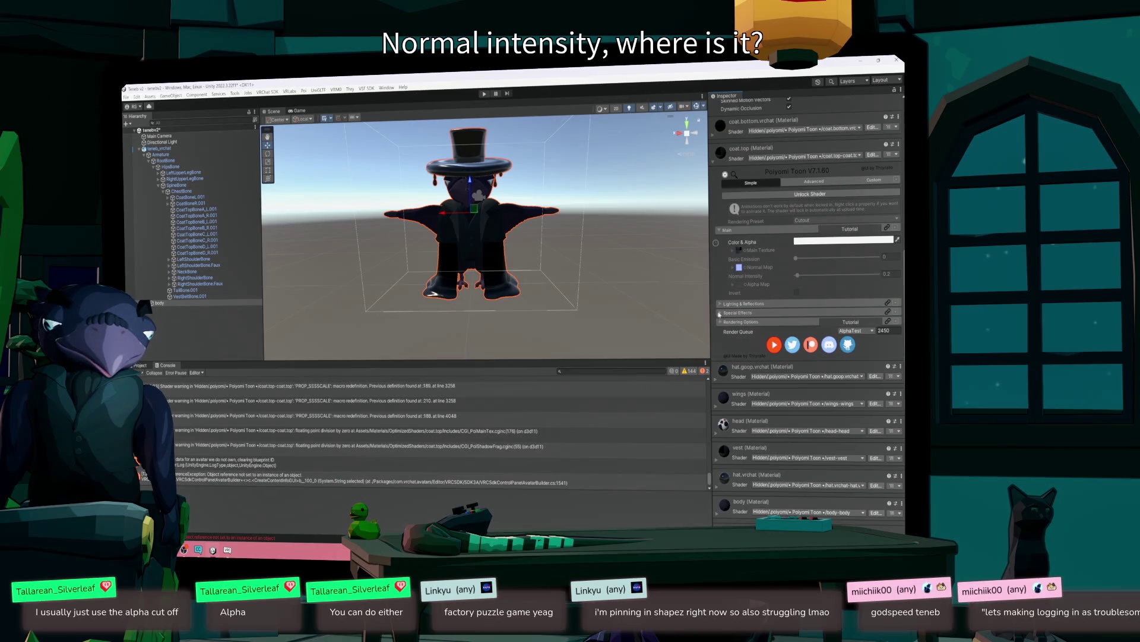
pyautogui.click(732, 286)
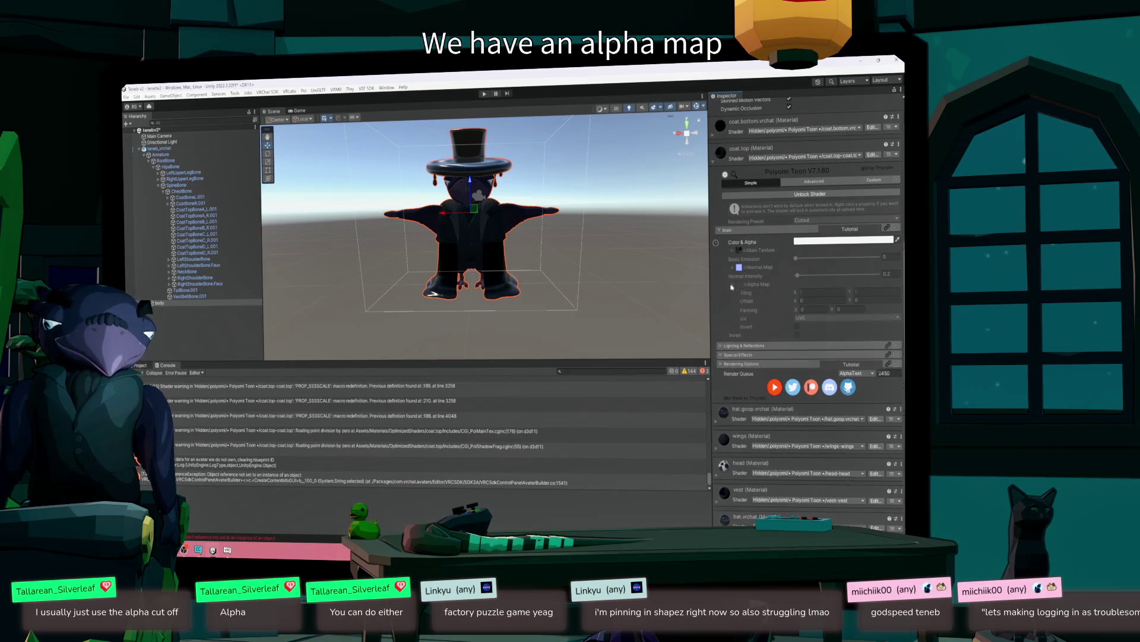
pyautogui.click(732, 287)
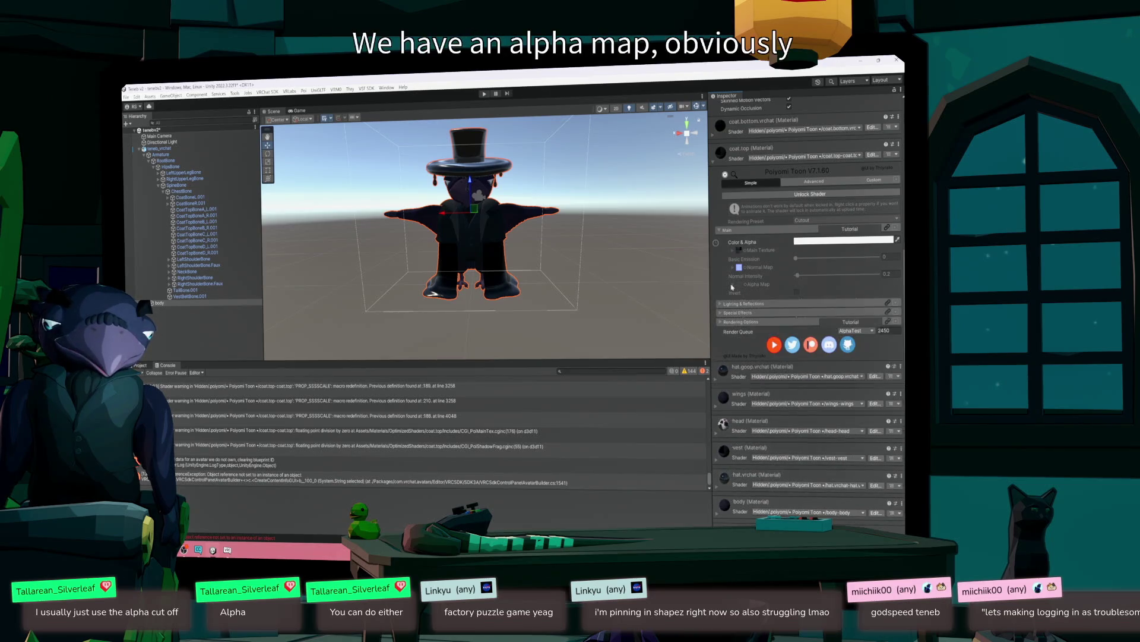
pyautogui.click(733, 250)
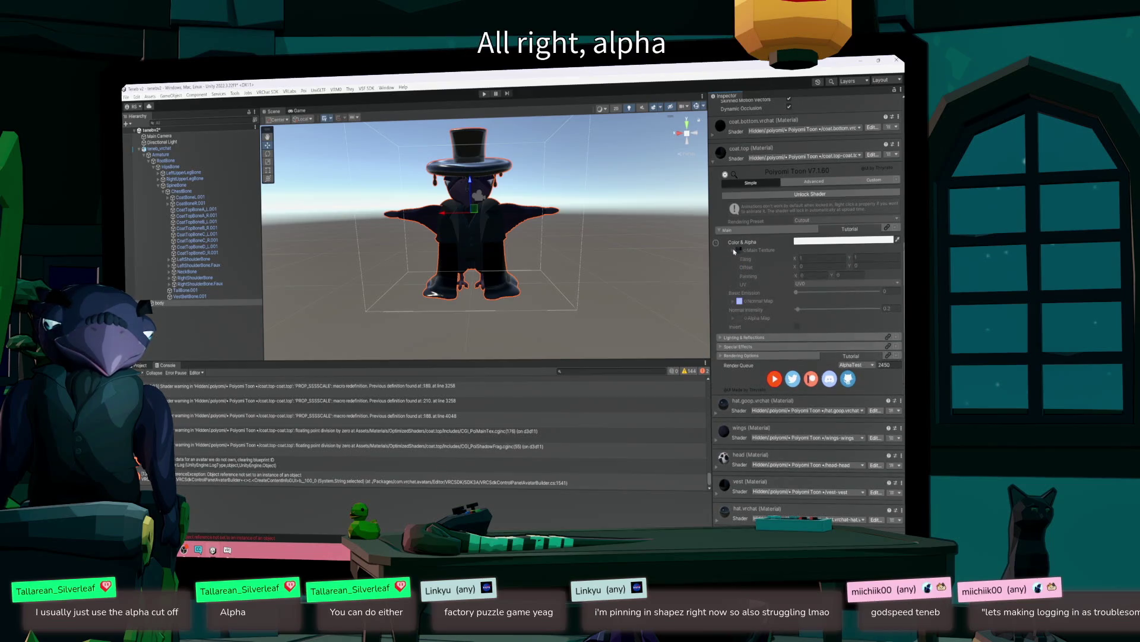
pyautogui.click(734, 251)
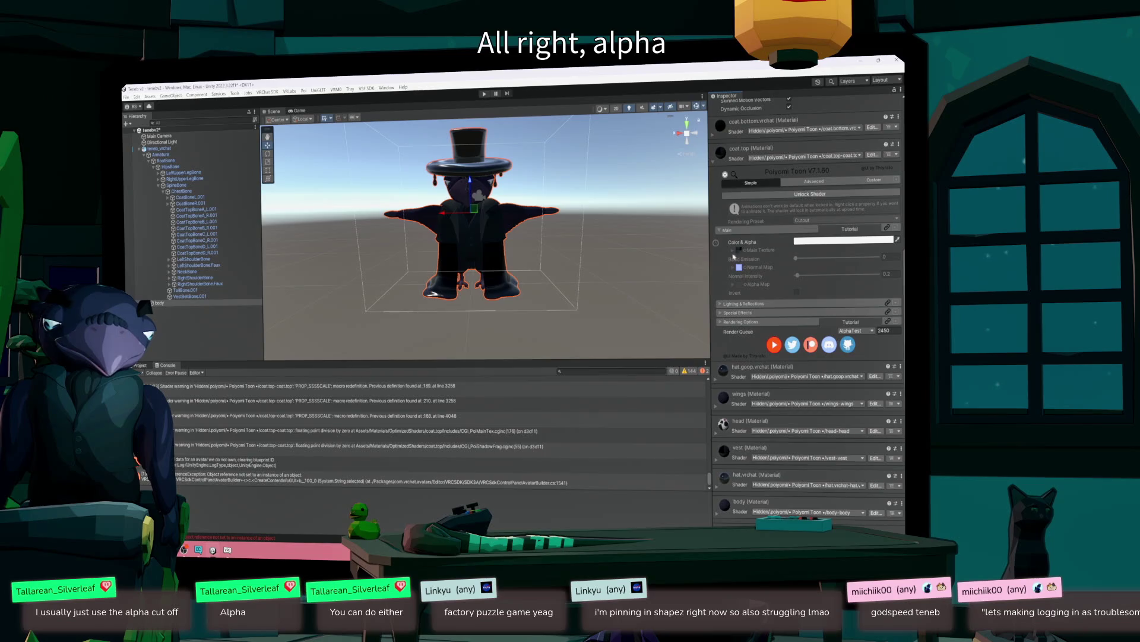
pyautogui.click(733, 250)
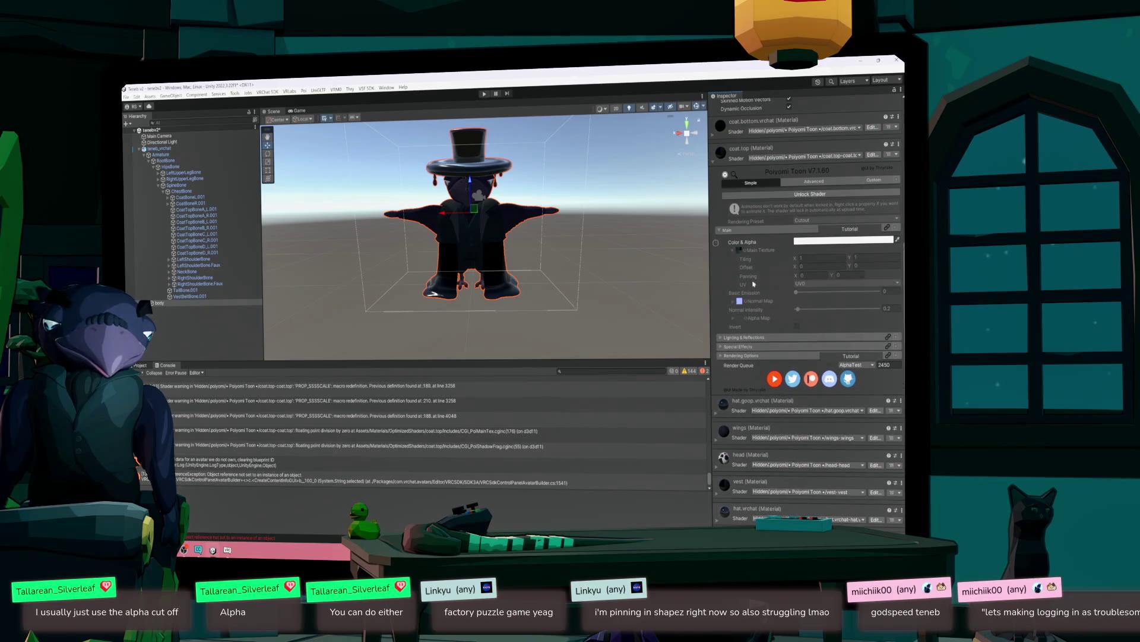
pyautogui.click(898, 239)
pyautogui.click(879, 271)
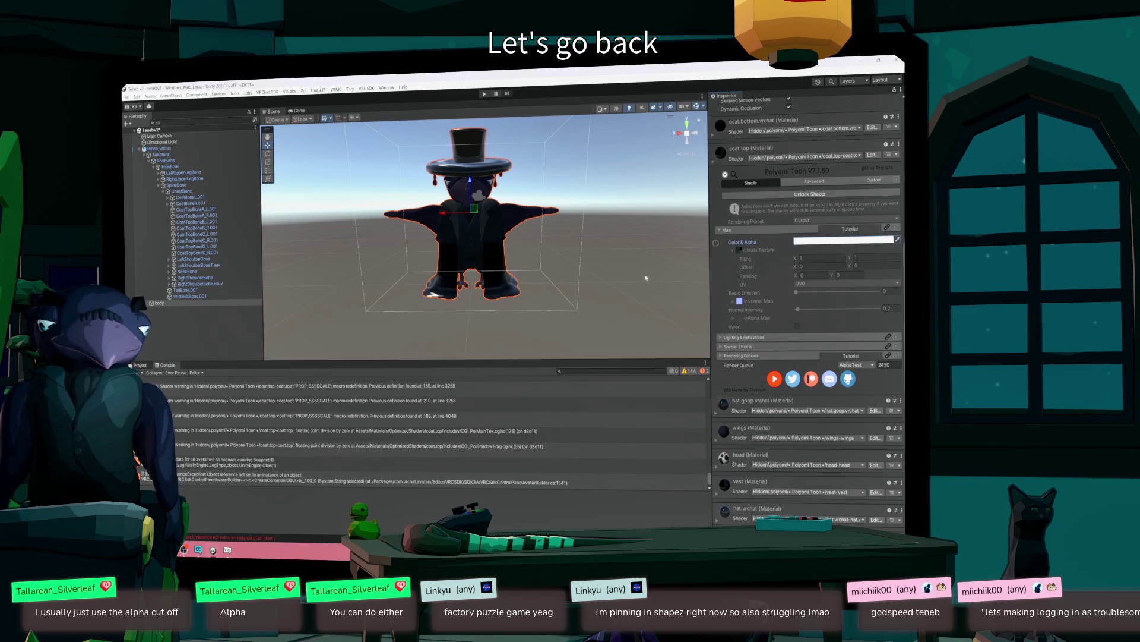
# - Add a Material Property action to teneb_vrchat's VRCFury Toggle
pyautogui.click(159, 148)
pyautogui.scroll(-5, 837, 426)
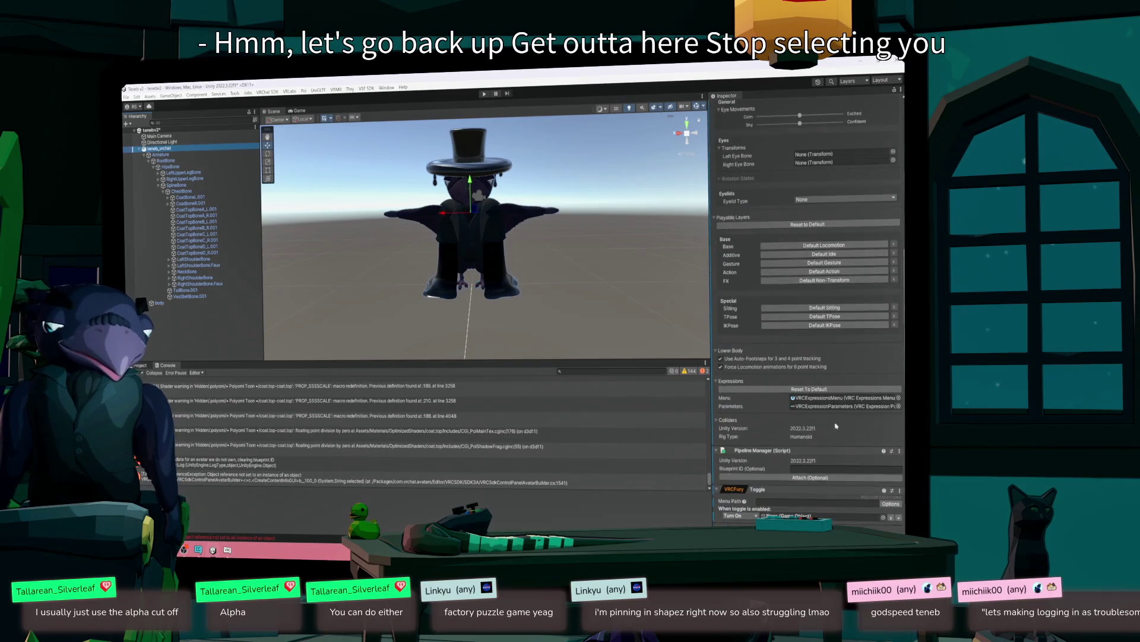
pyautogui.click(898, 518)
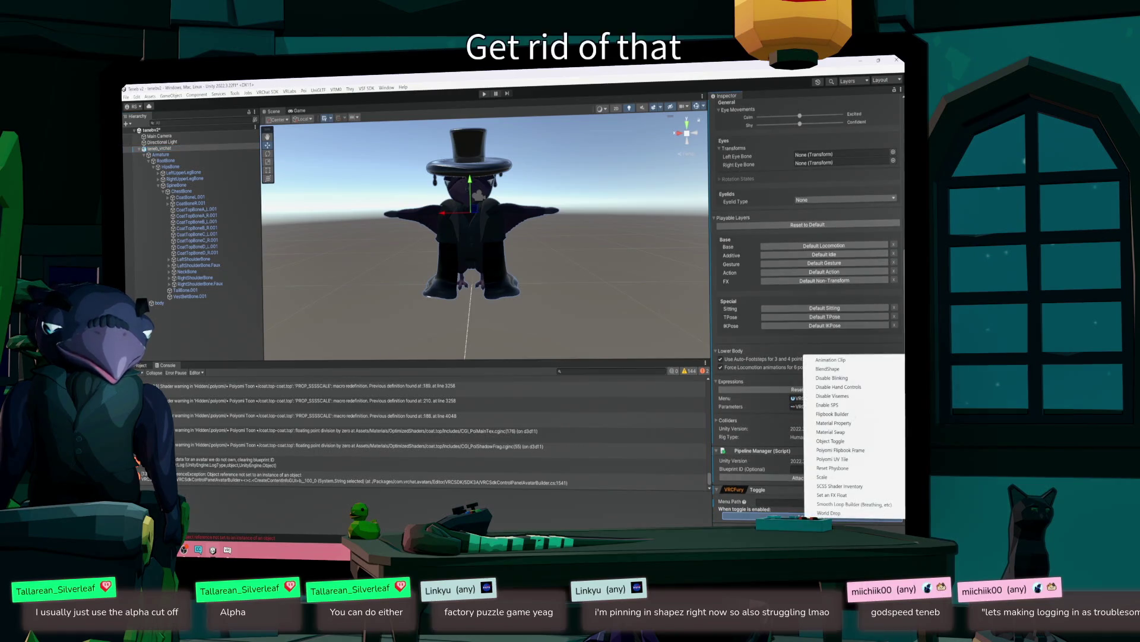
pyautogui.click(833, 423)
# - Set the Material Property's Renderer to body, then look up body's materials
pyautogui.scroll(-1, 807, 467)
pyautogui.scroll(-1, 807, 467)
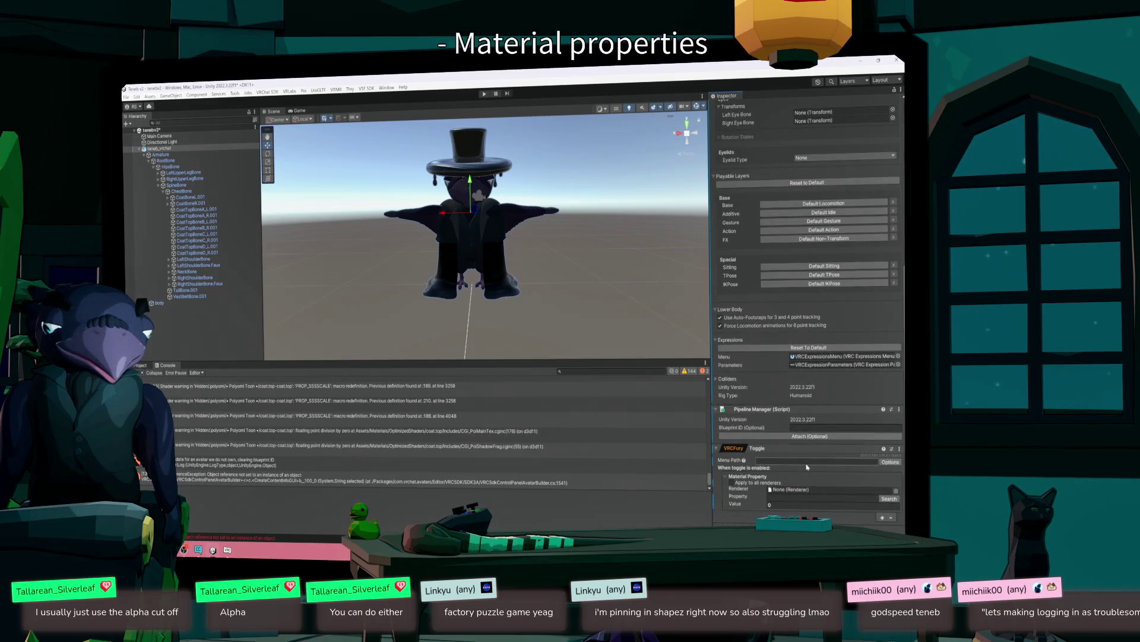
pyautogui.click(895, 491)
pyautogui.click(852, 415)
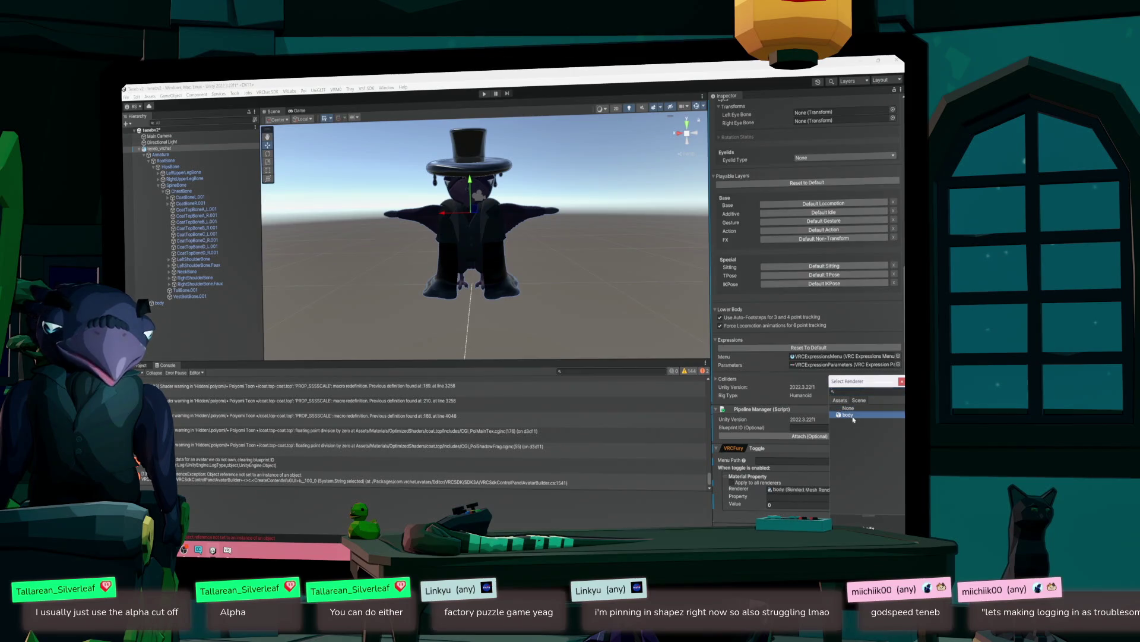
pyautogui.doubleClick(853, 416)
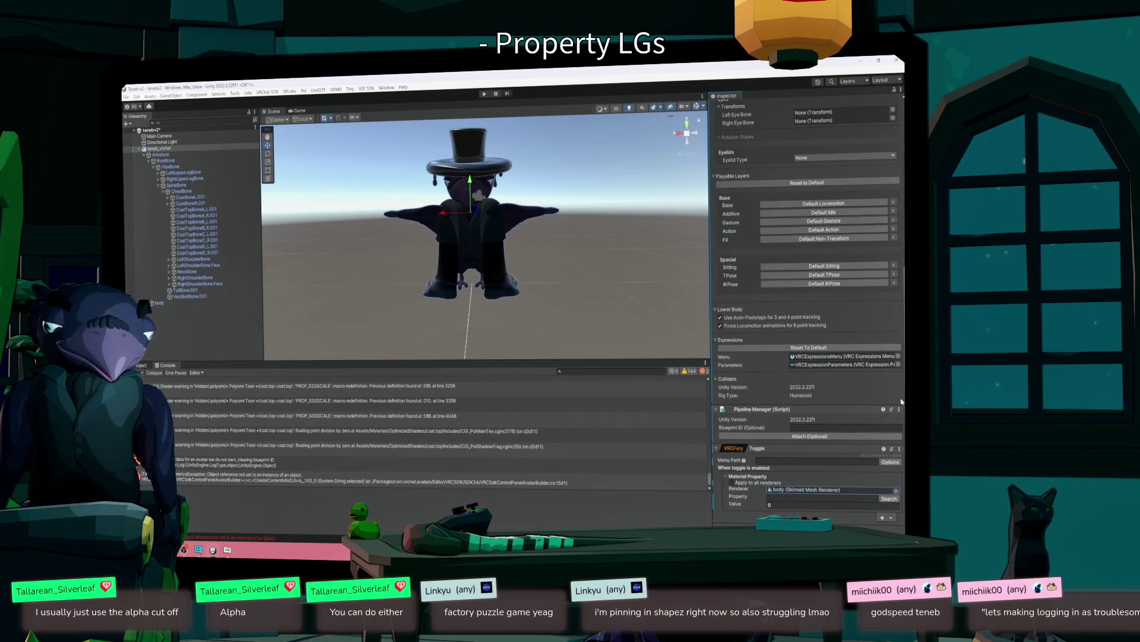
pyautogui.click(874, 500)
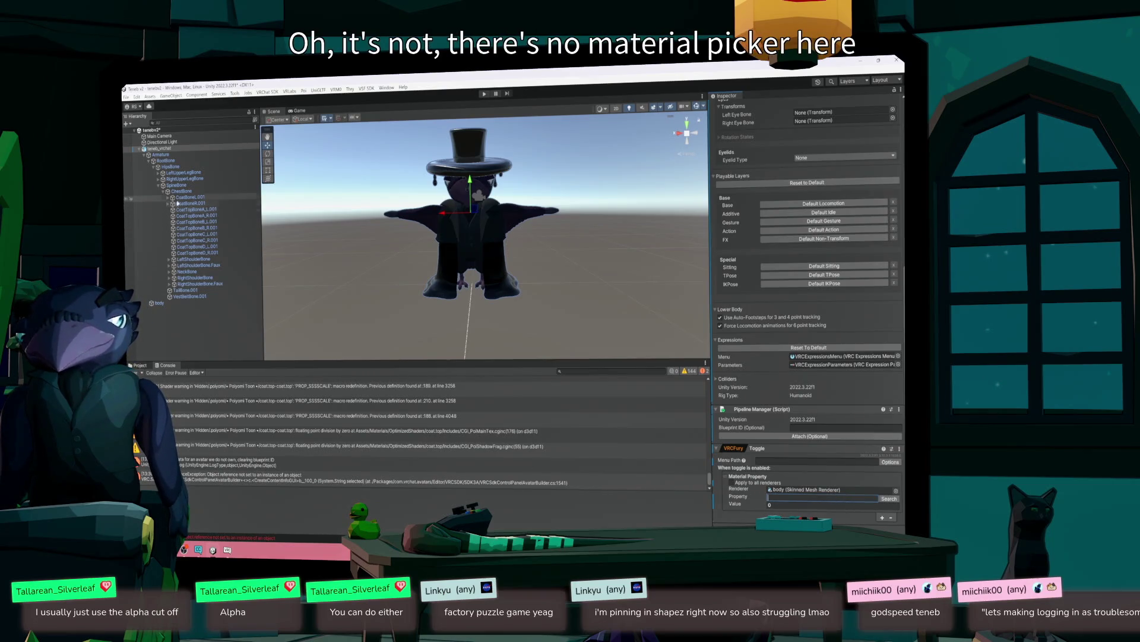
pyautogui.click(172, 303)
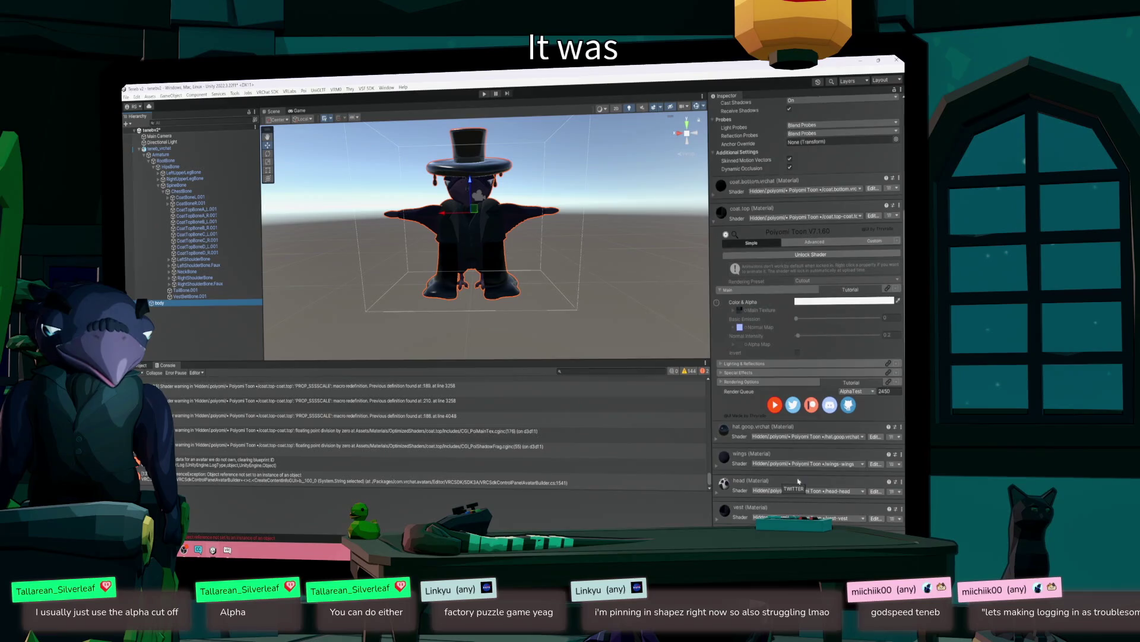
# - Scroll through the coat.top and coat.bottom materials, then select TailBone.001, VestBeltBone.001 and ChestBone
pyautogui.scroll(-1, 812, 485)
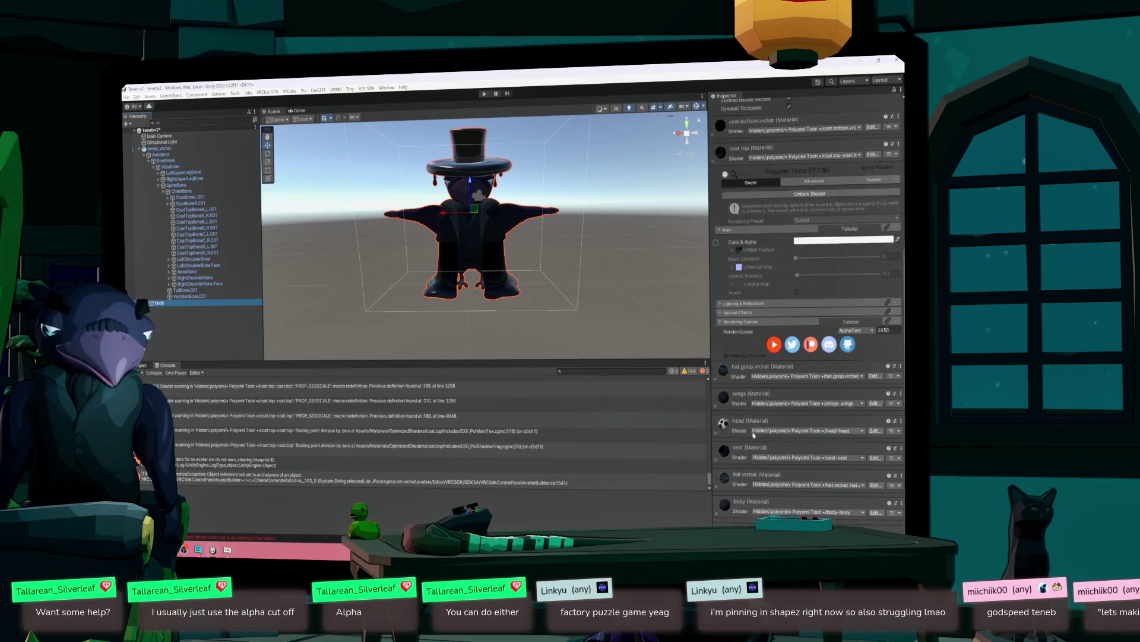
pyautogui.scroll(3, 748, 240)
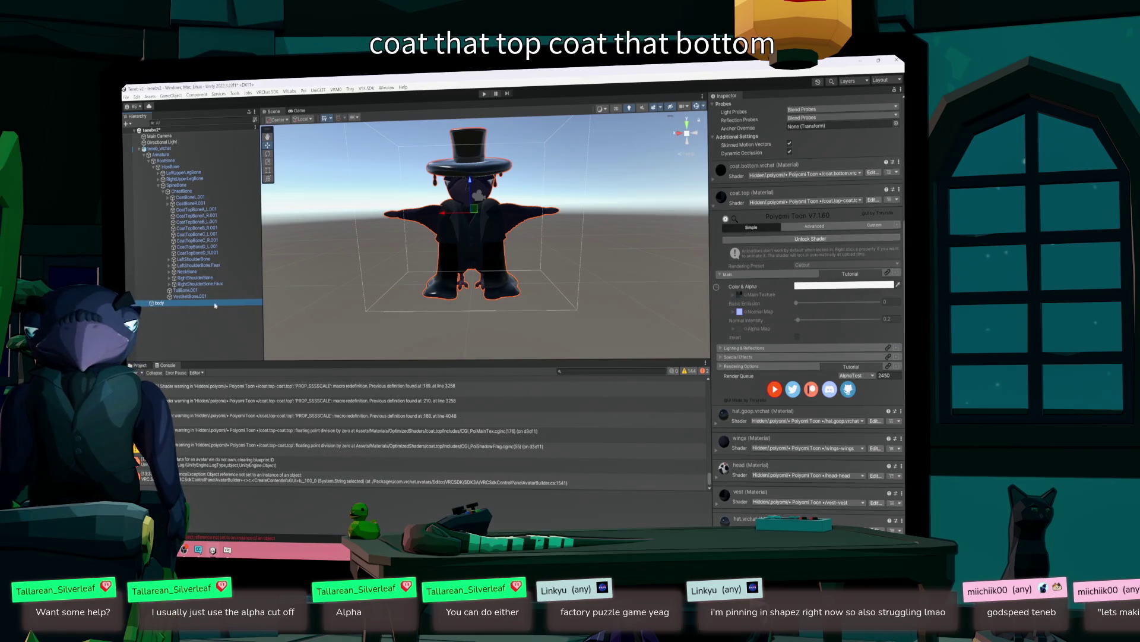
pyautogui.click(196, 290)
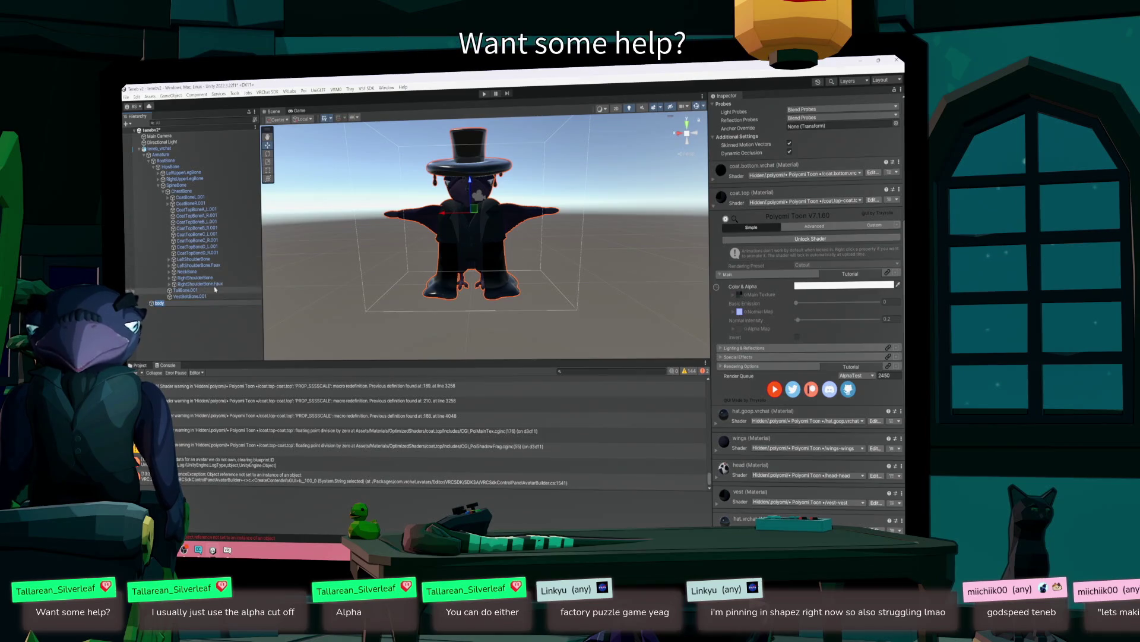
pyautogui.click(198, 297)
pyautogui.click(181, 190)
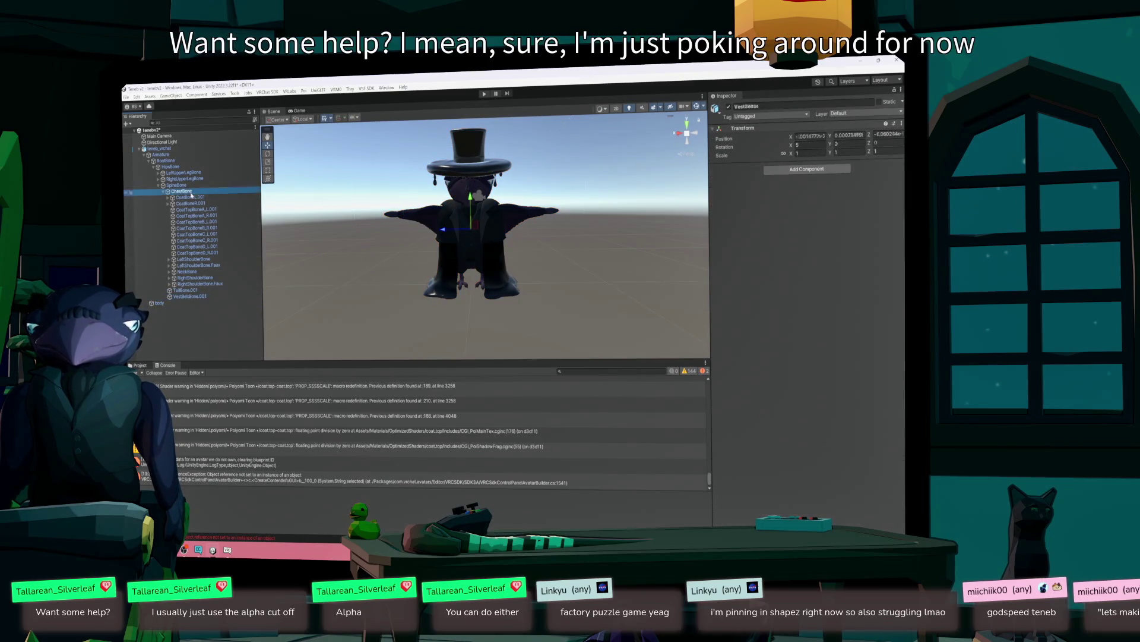
# - Return to teneb_vrchat and confirm the toggle's Material Property renderer is still body
pyautogui.click(163, 150)
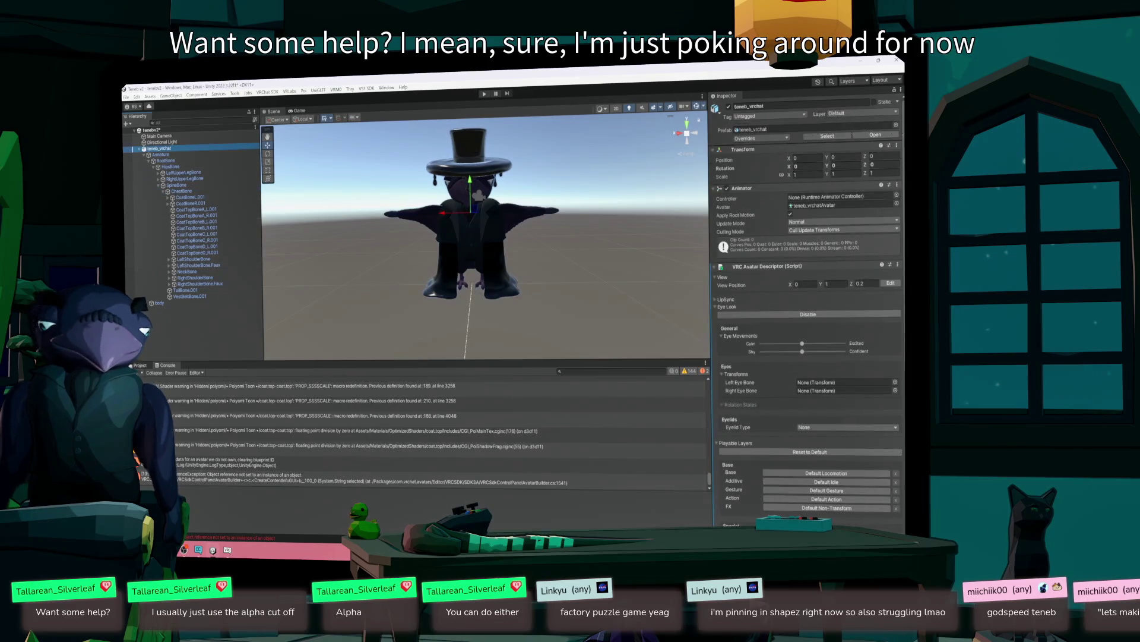
pyautogui.scroll(-3, 832, 415)
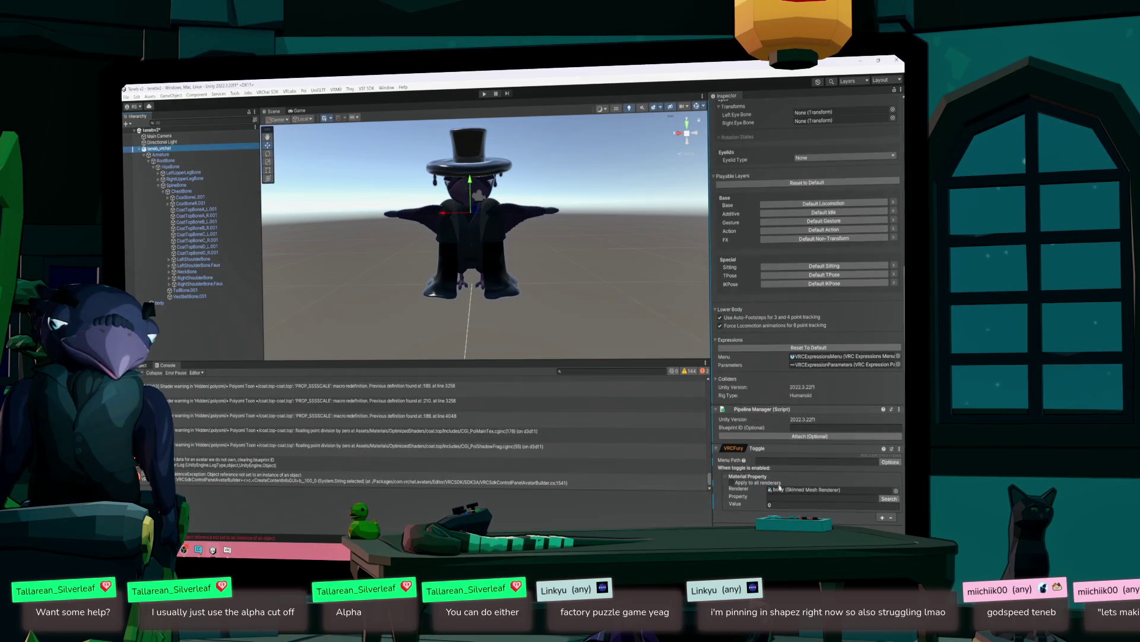
pyautogui.click(847, 490)
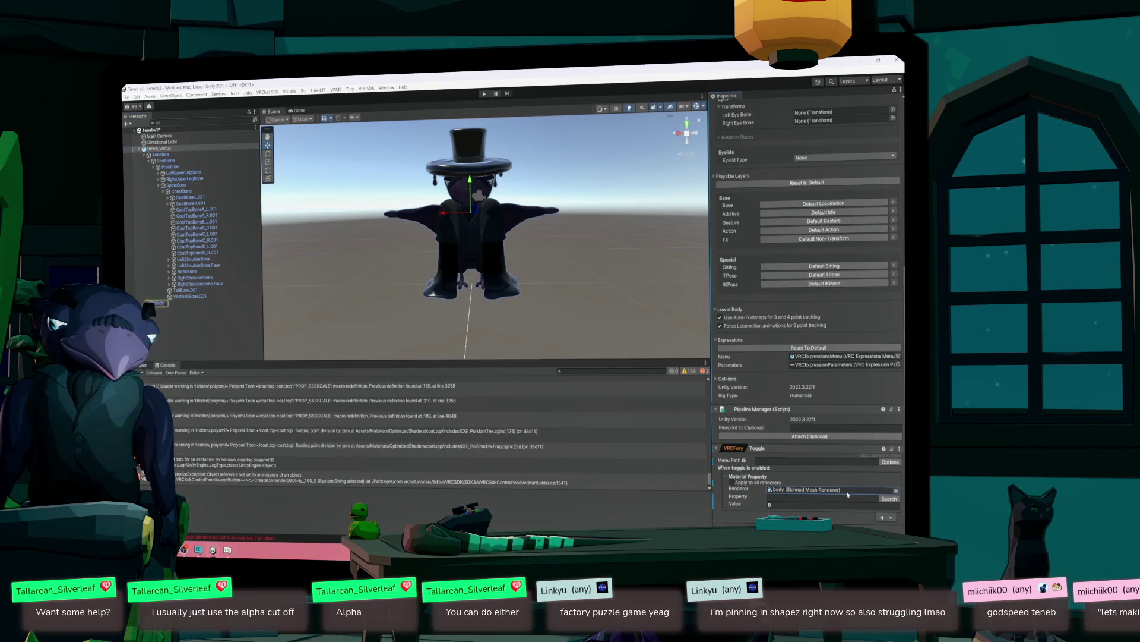
pyautogui.click(896, 490)
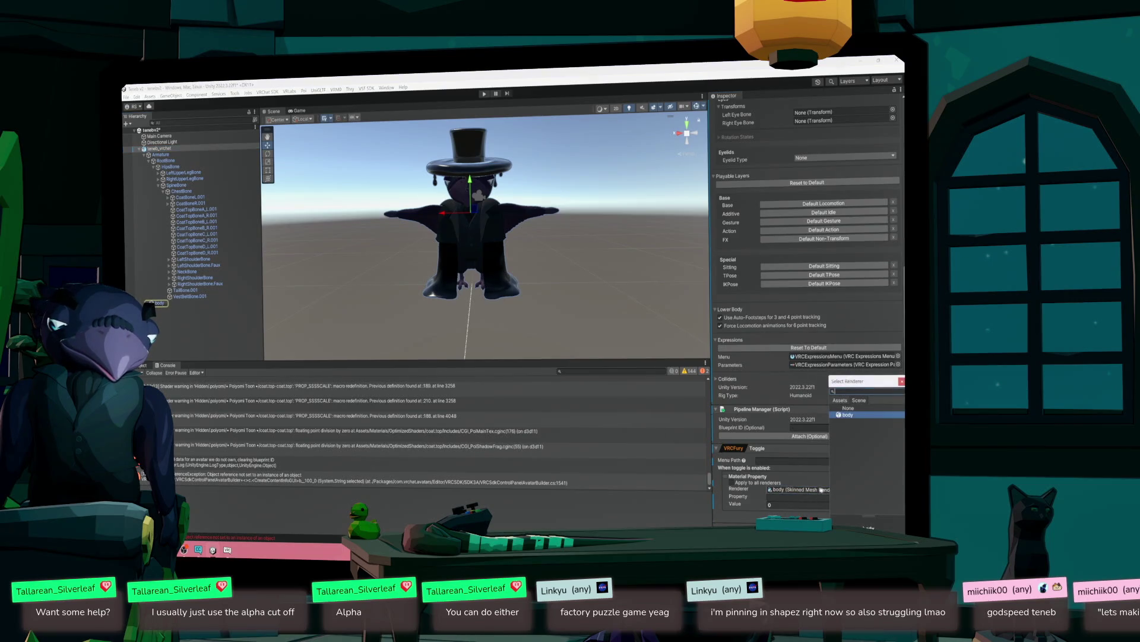
pyautogui.press('Return')
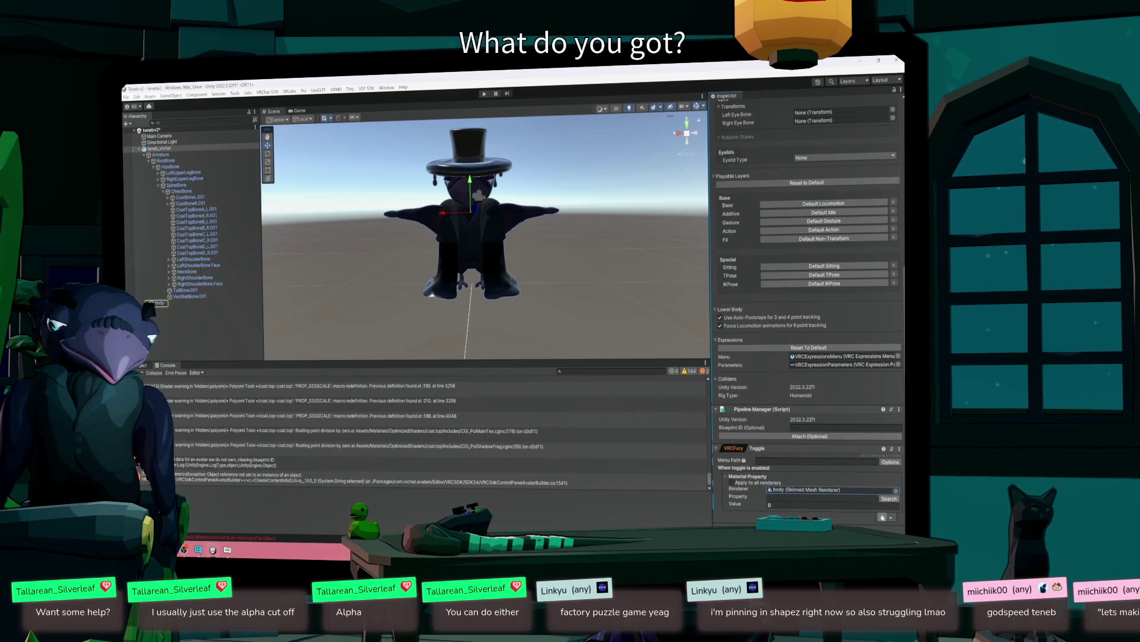
# - Remove the Material Property action and add a fresh Material Property action to the toggle
pyautogui.click(891, 517)
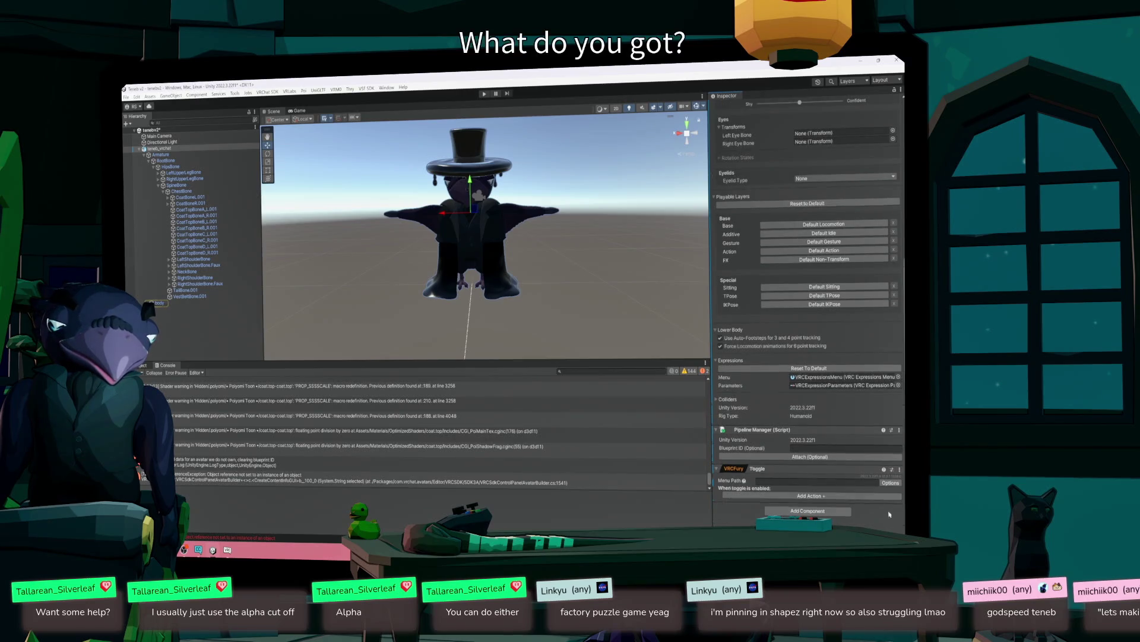
pyautogui.click(879, 501)
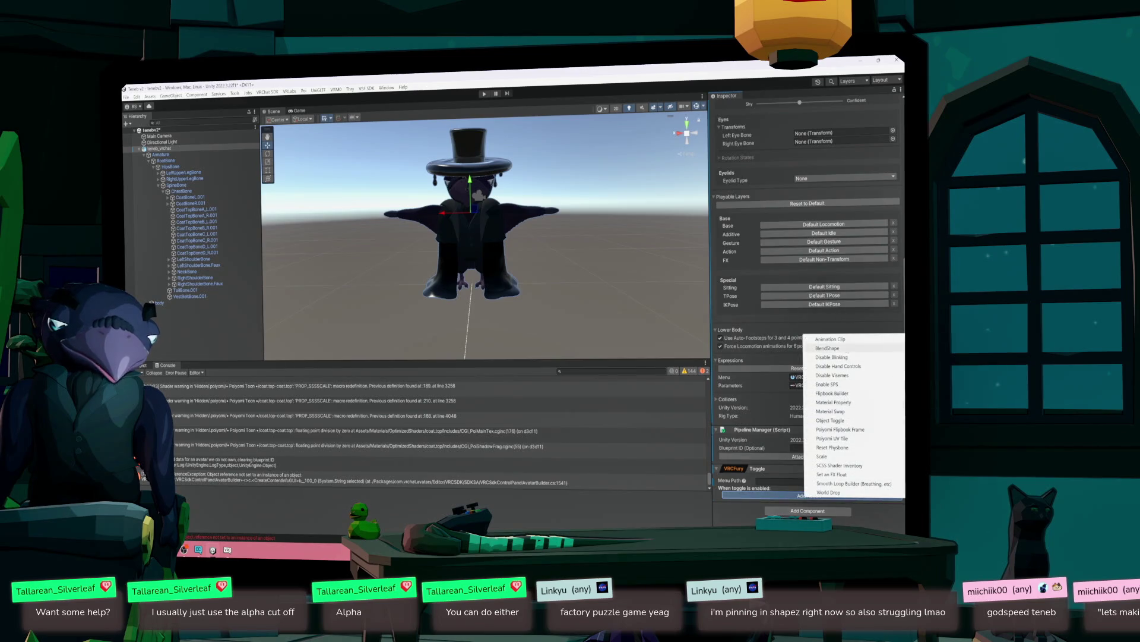
pyautogui.click(841, 403)
pyautogui.scroll(-1, 803, 499)
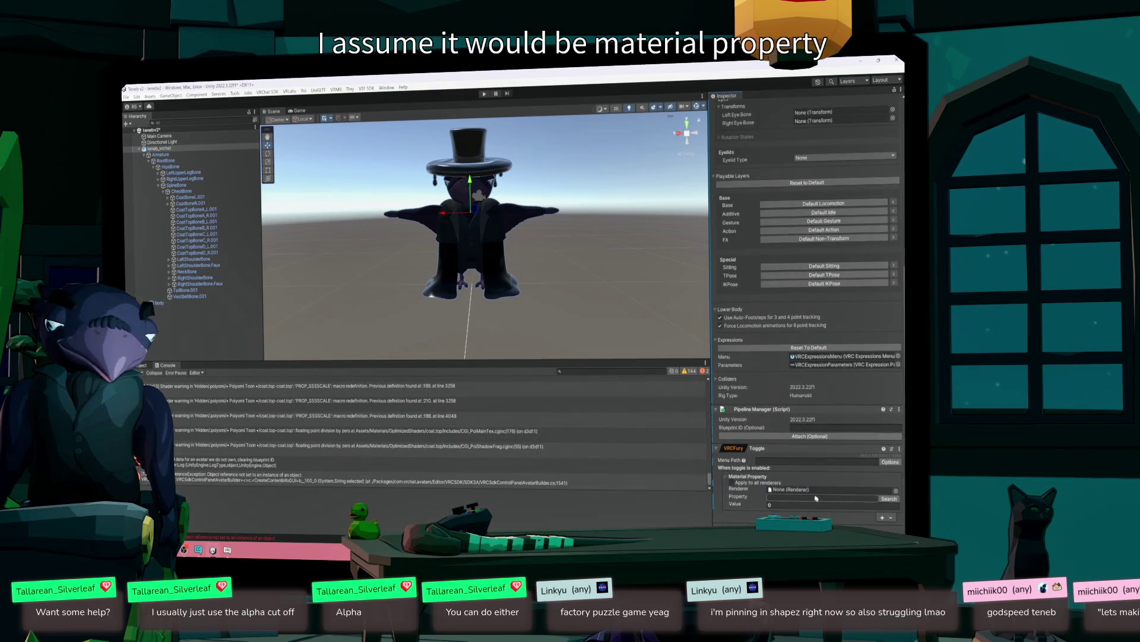
pyautogui.click(897, 490)
# - Set the renderer to body, search 'coat.' and pick coat.top's Main Color & Alpha (_Color)
pyautogui.doubleClick(848, 414)
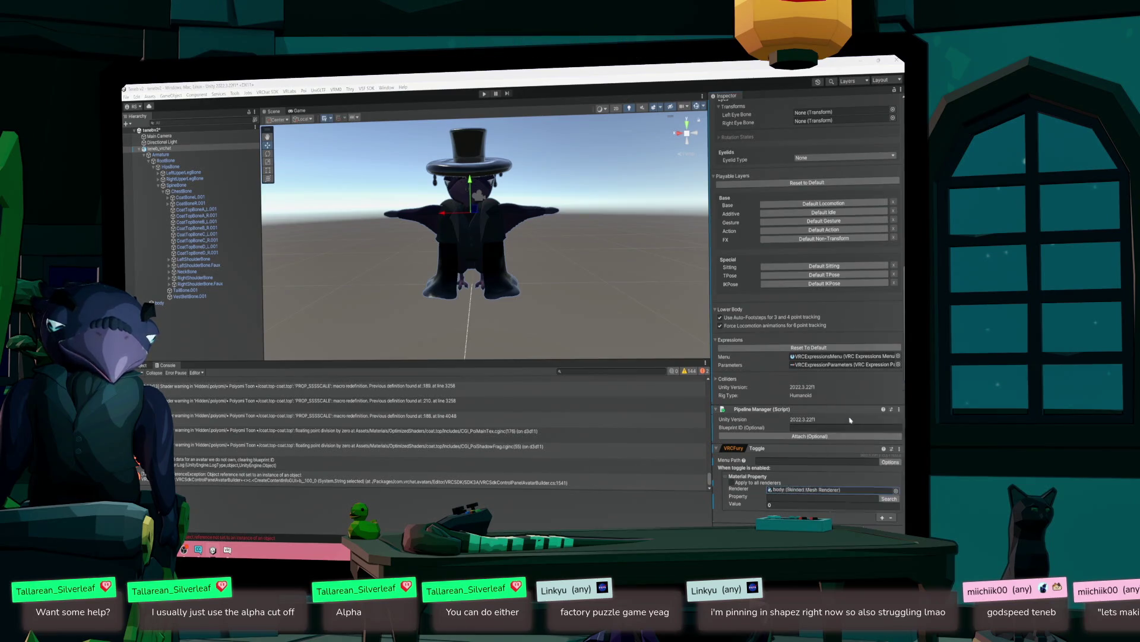
pyautogui.click(815, 499)
pyautogui.write('coat.')
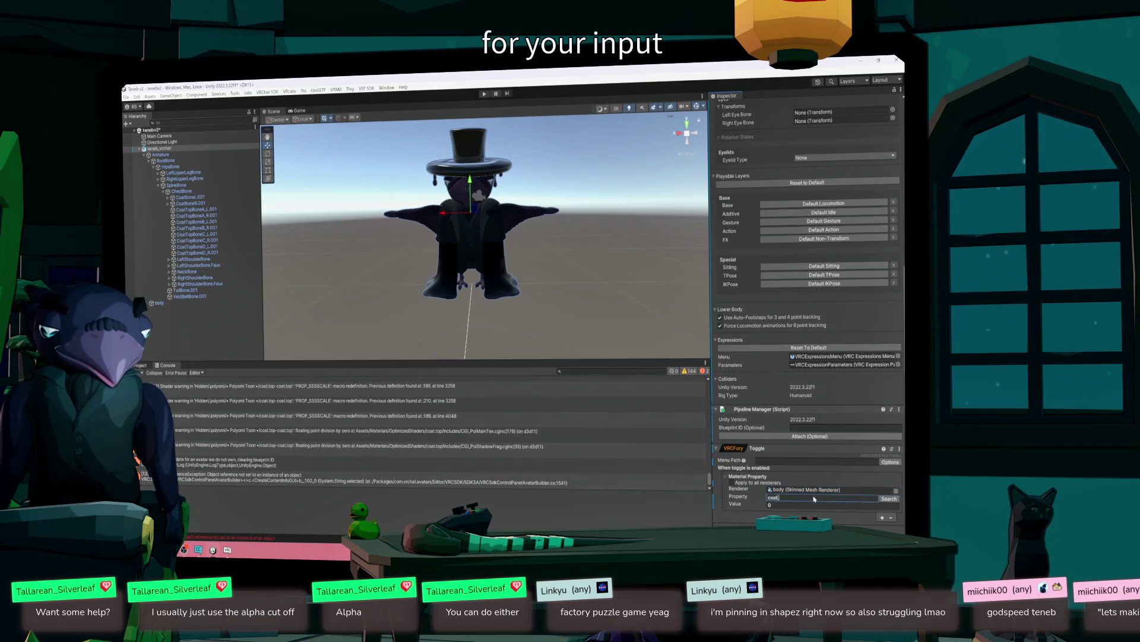
pyautogui.click(887, 499)
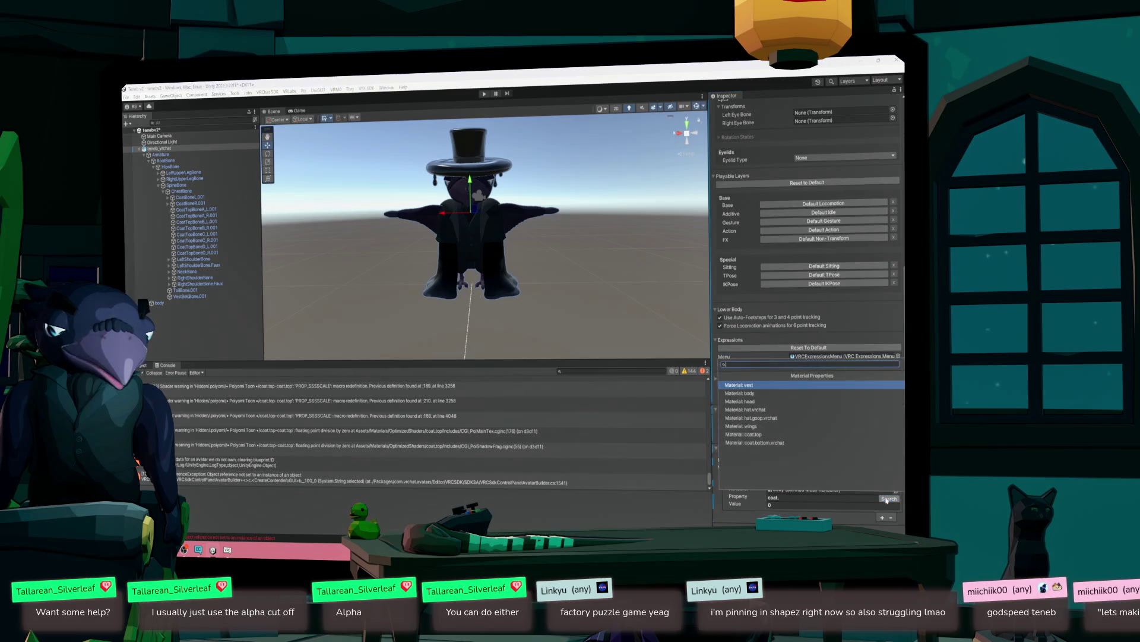
pyautogui.click(751, 434)
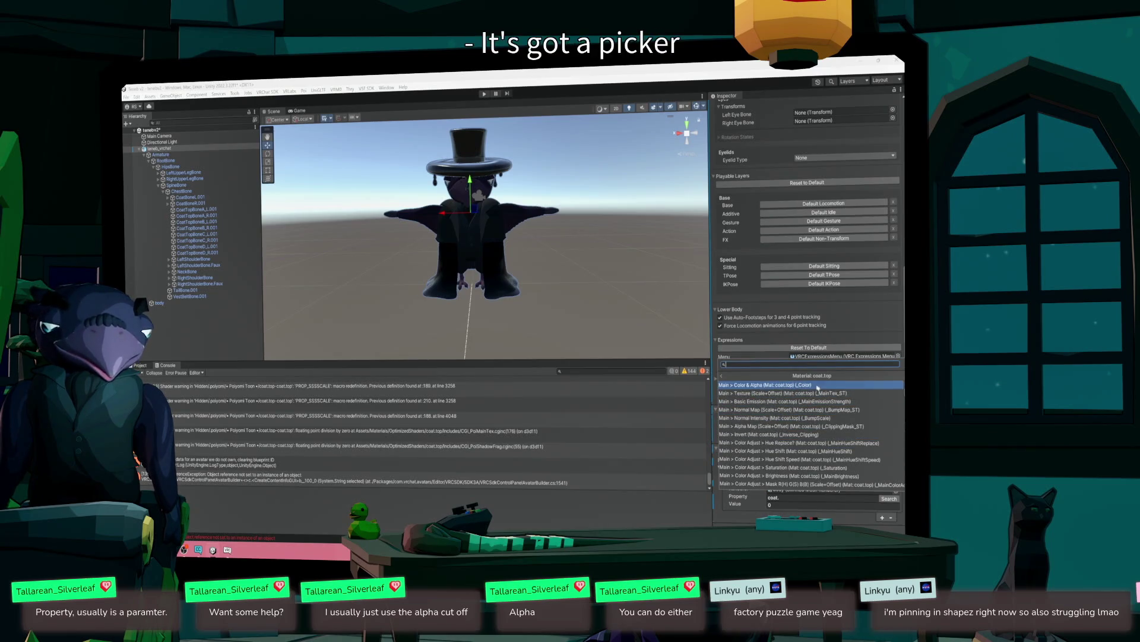
pyautogui.click(818, 387)
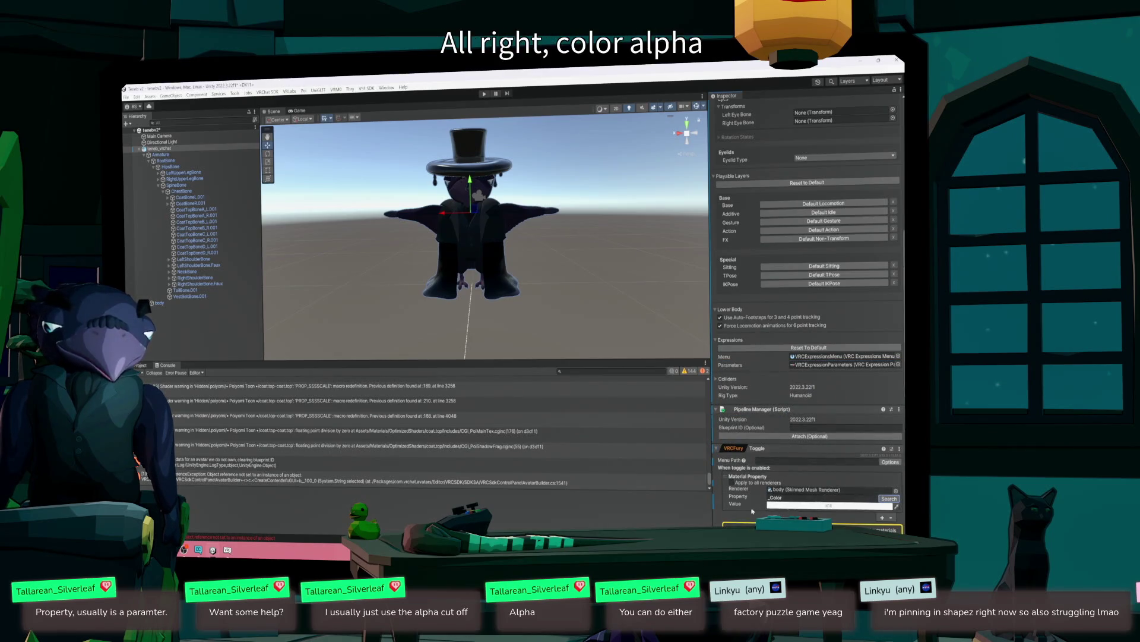
pyautogui.scroll(-3, 752, 510)
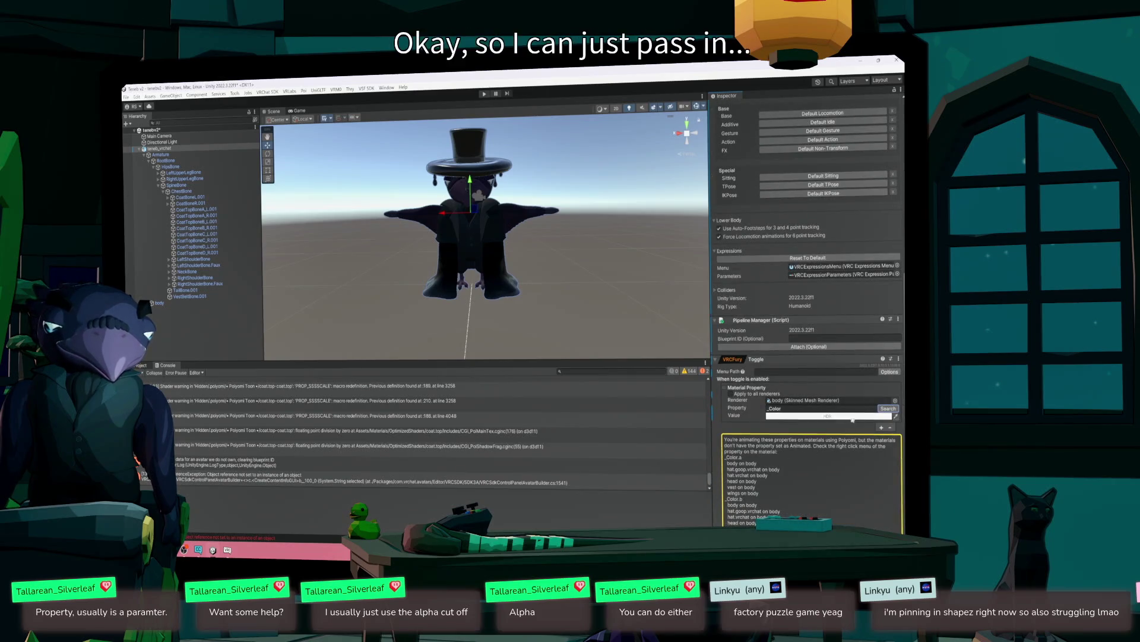
pyautogui.scroll(-3, 750, 462)
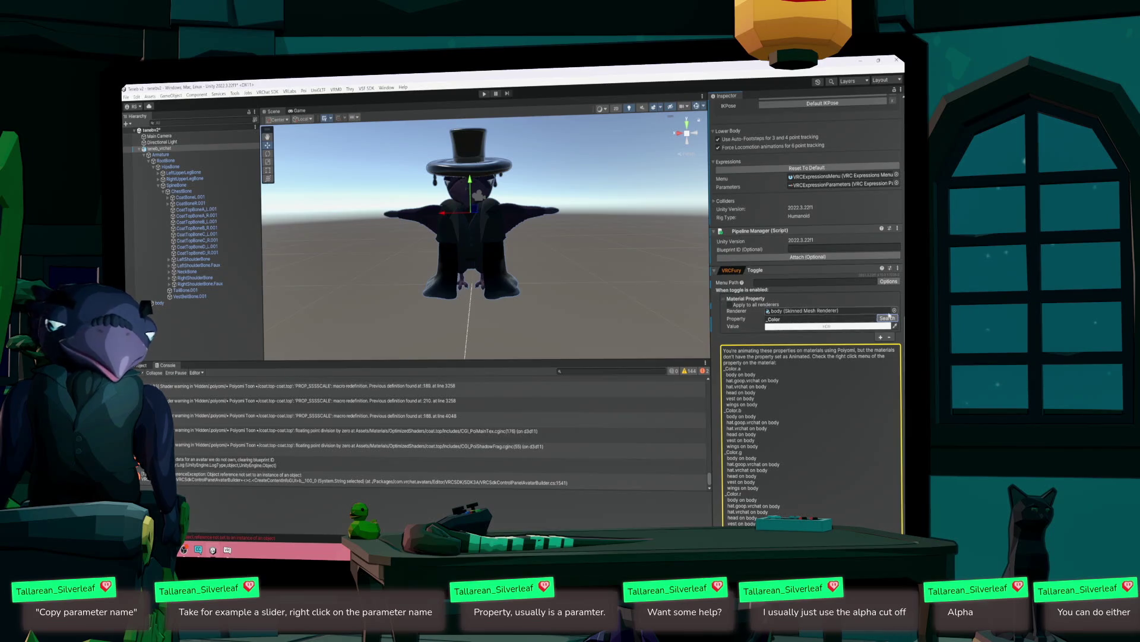
pyautogui.scroll(-1, 790, 454)
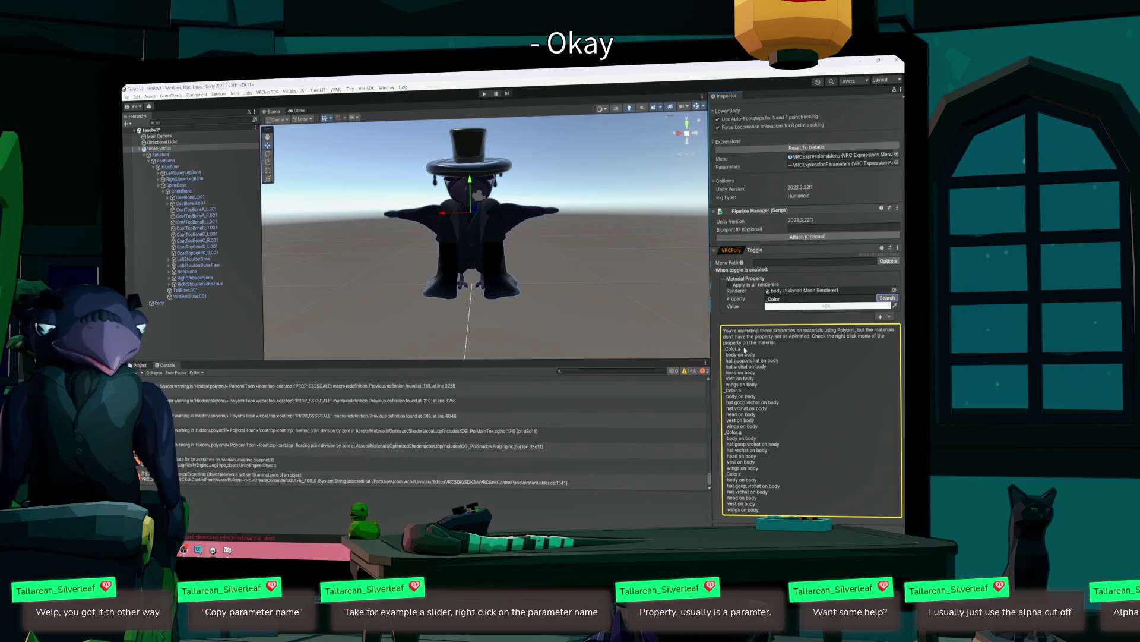
pyautogui.click(178, 302)
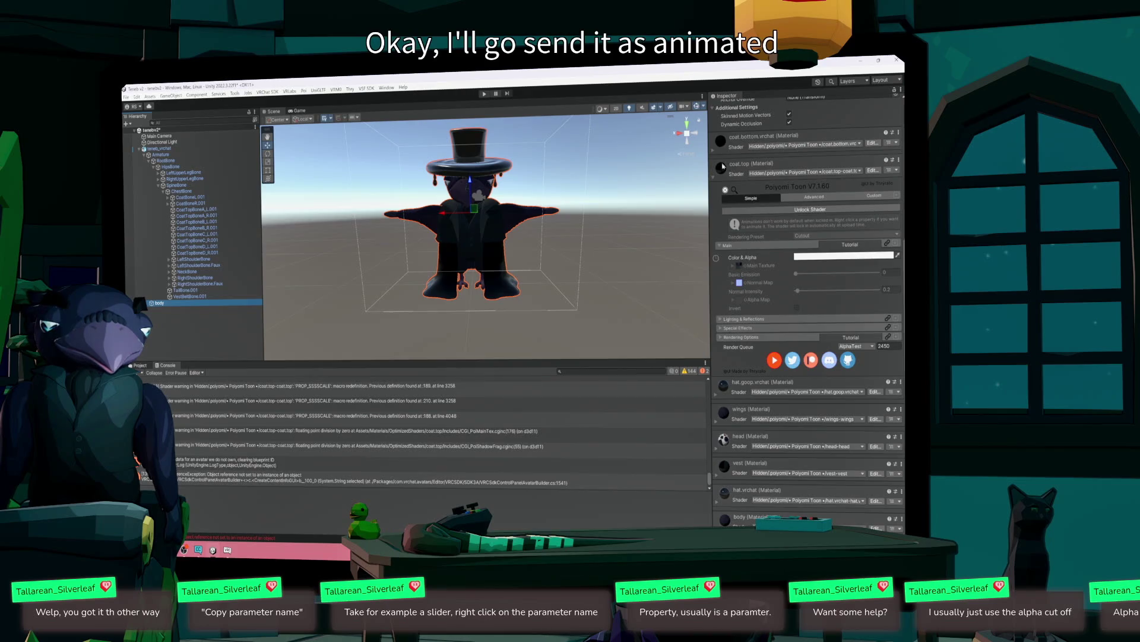
pyautogui.rightClick(721, 141)
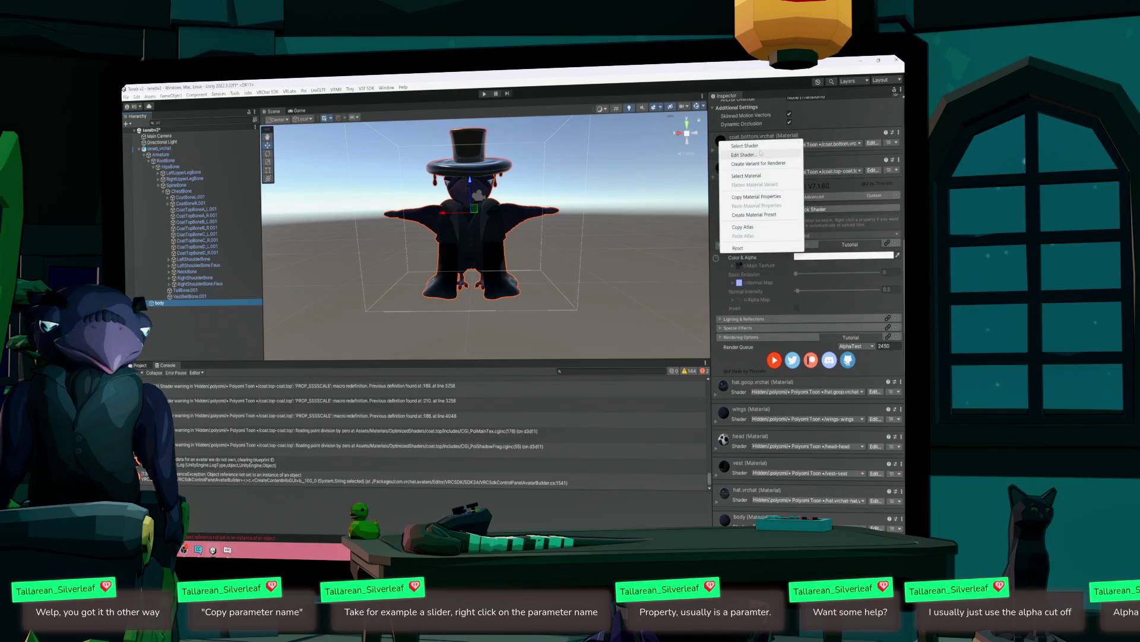
pyautogui.click(738, 248)
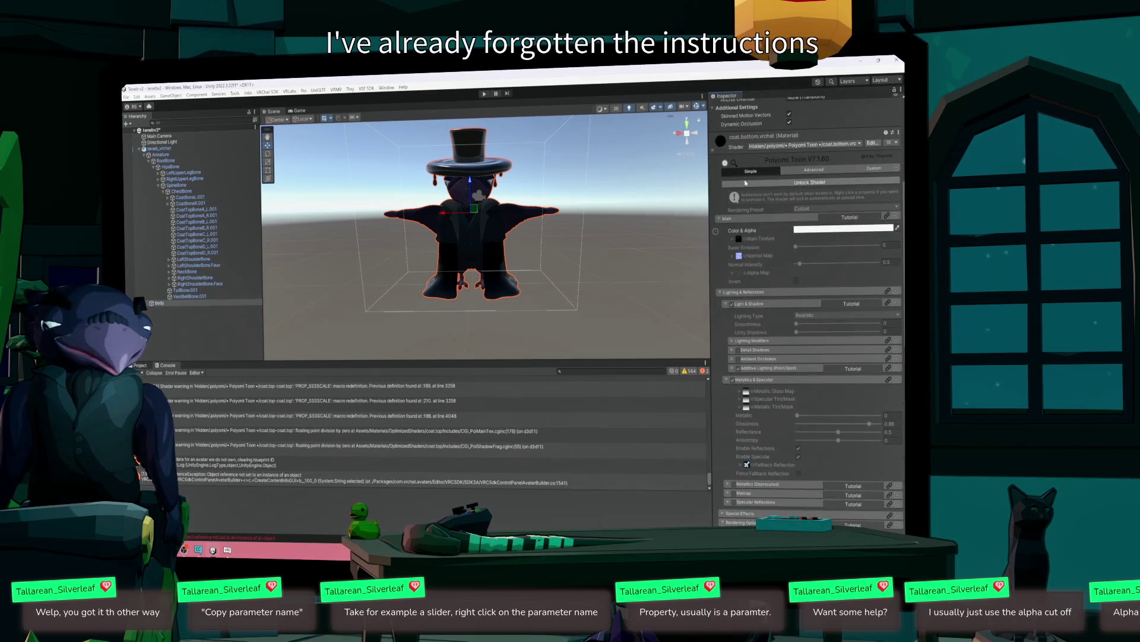
pyautogui.click(169, 149)
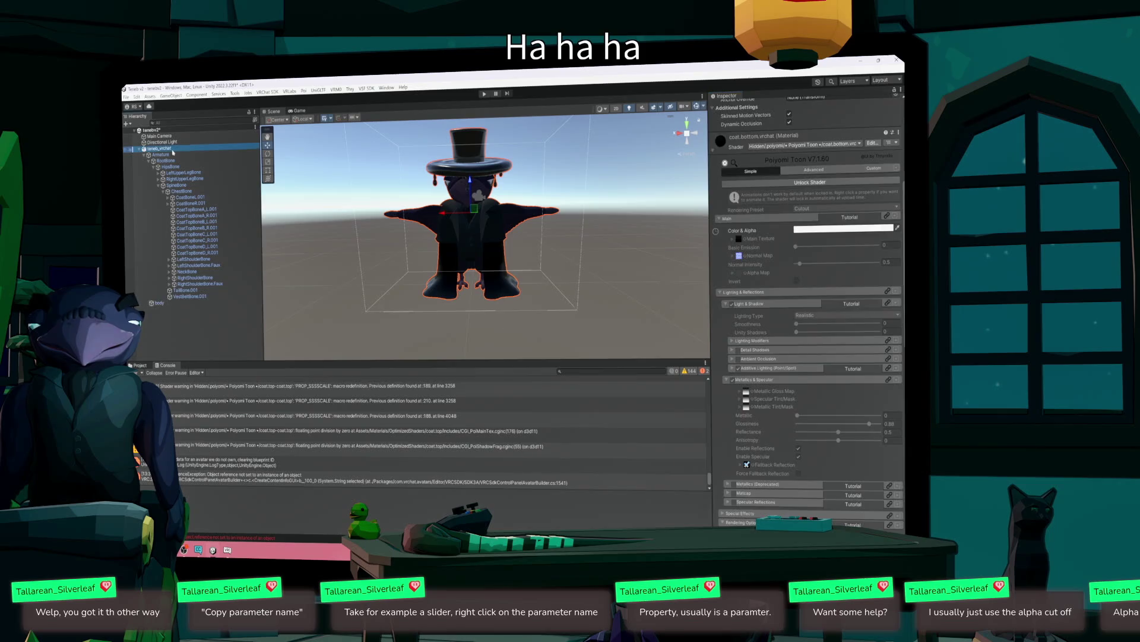
pyautogui.scroll(-5, 784, 513)
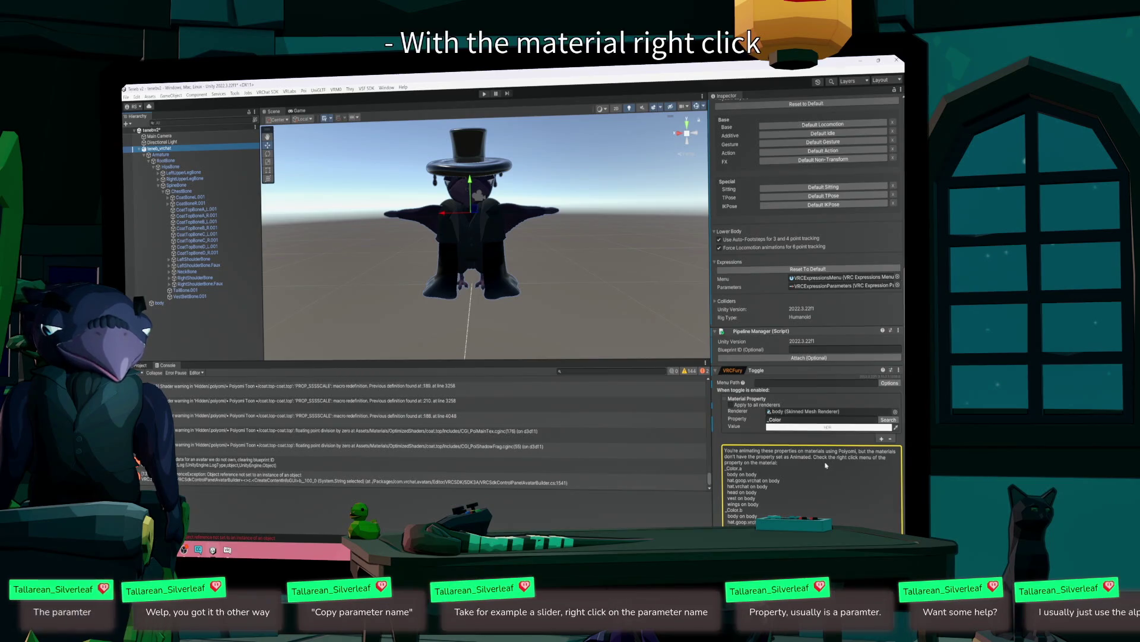
pyautogui.scroll(-4, 746, 474)
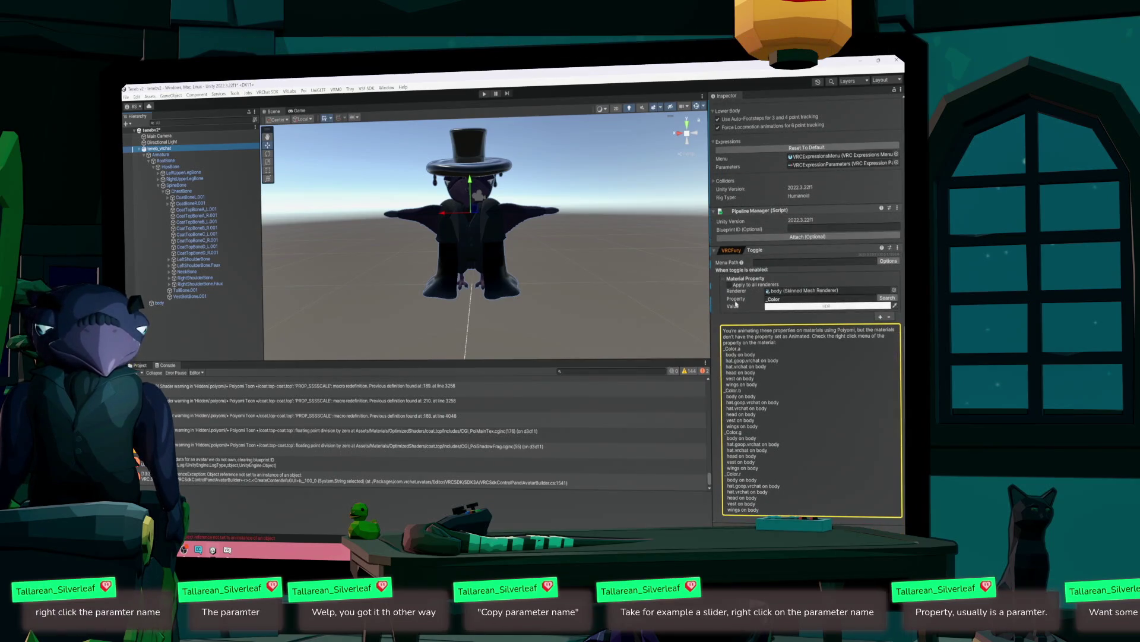
pyautogui.rightClick(784, 300)
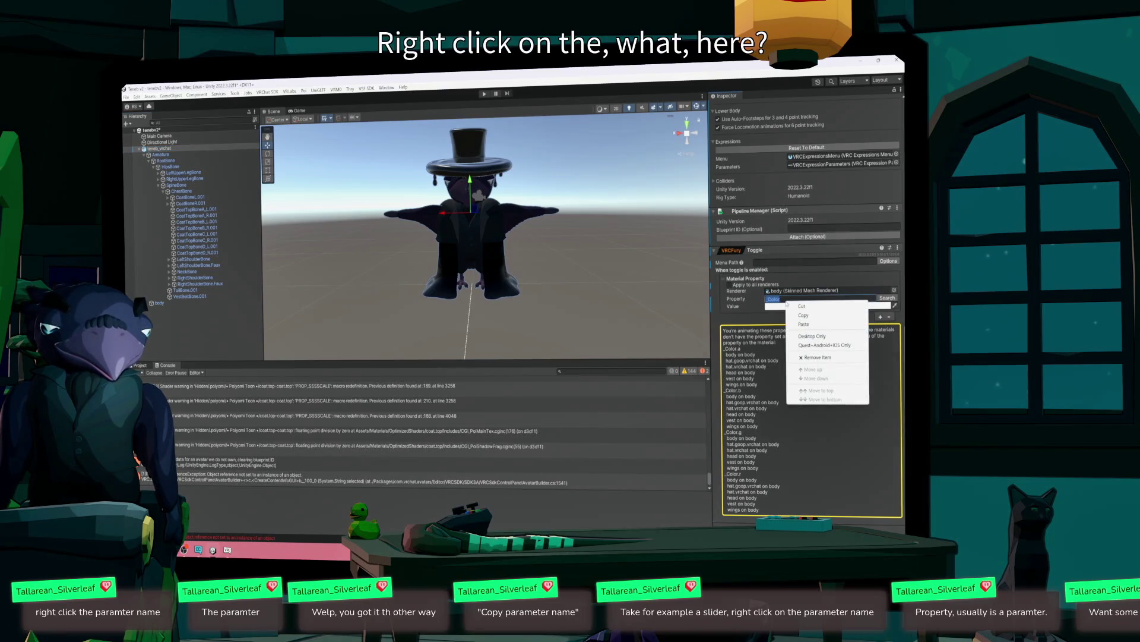
pyautogui.rightClick(740, 300)
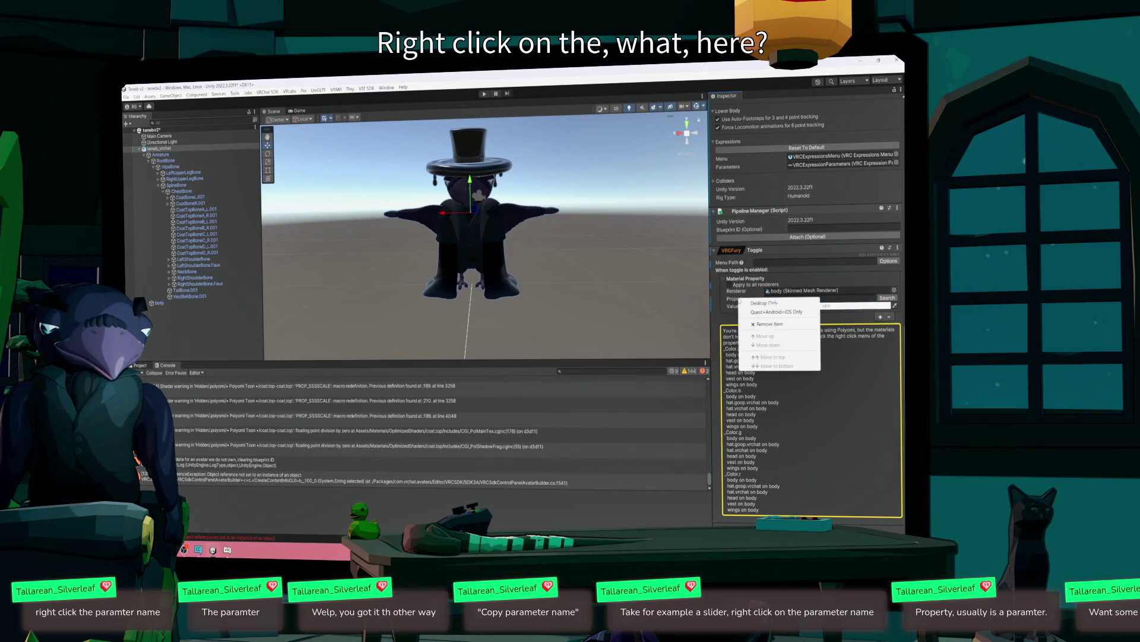
pyautogui.click(797, 414)
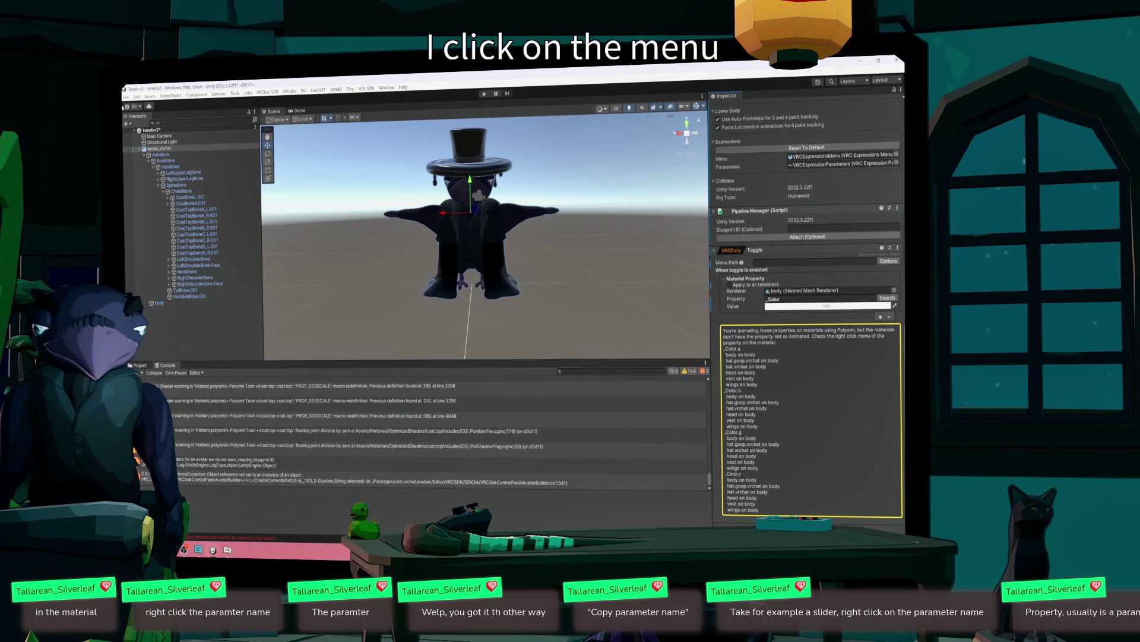
pyautogui.click(160, 304)
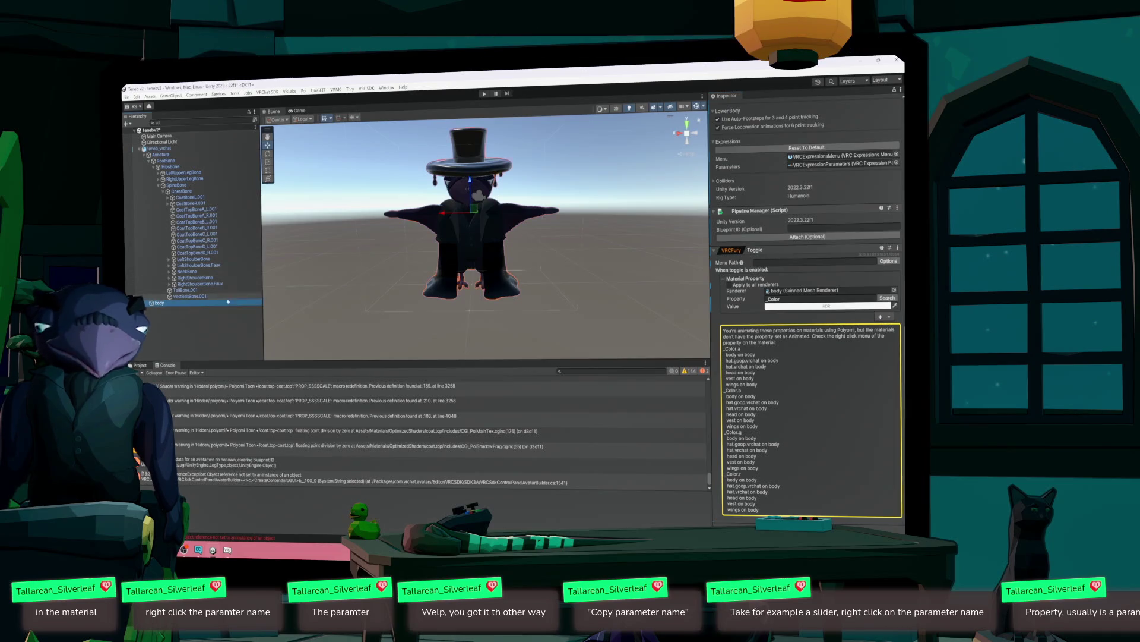
pyautogui.scroll(5, 824, 239)
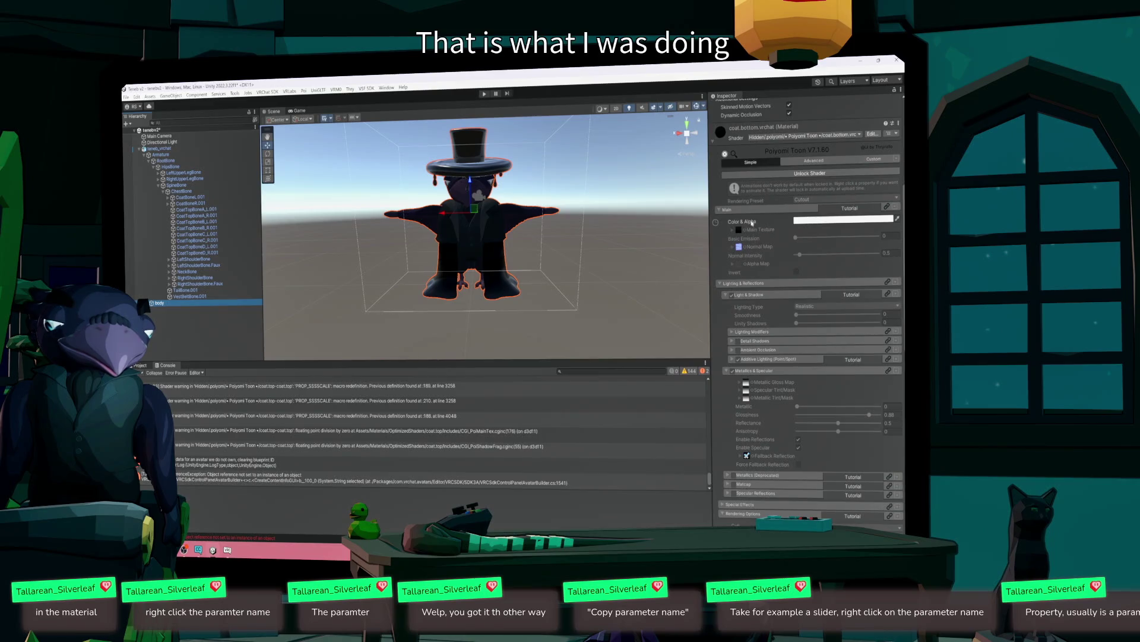
pyautogui.rightClick(751, 222)
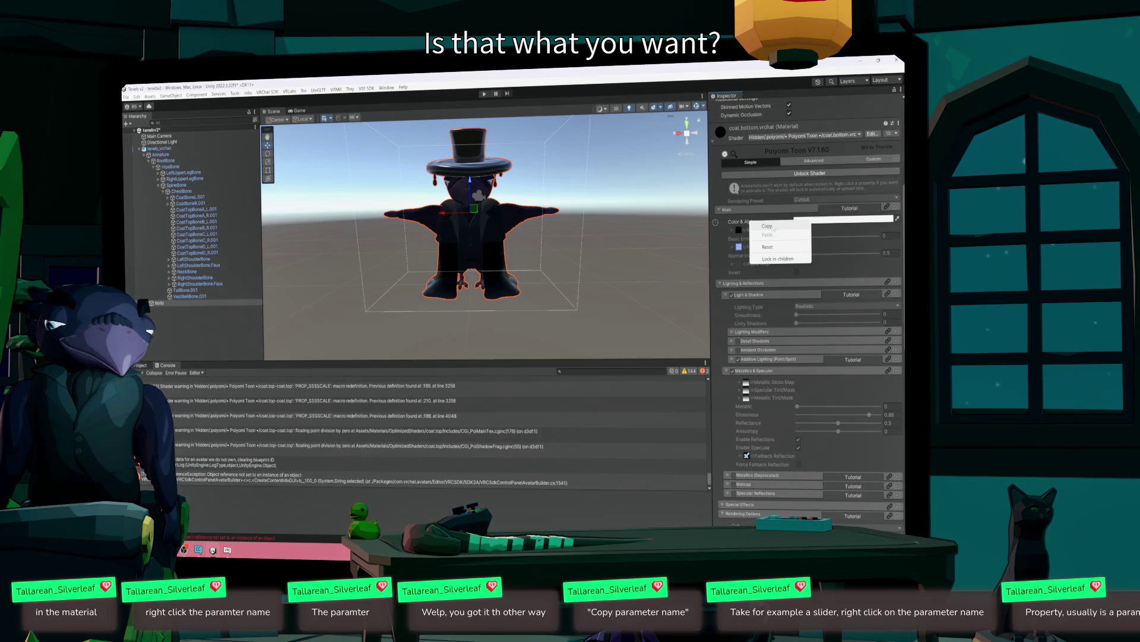
pyautogui.click(773, 226)
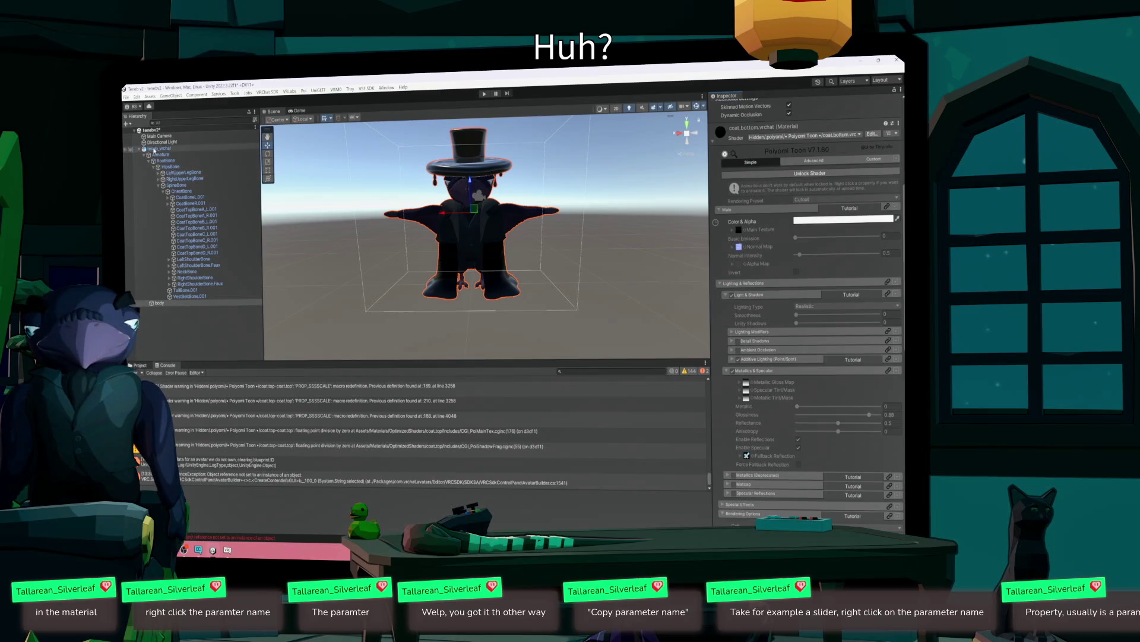
pyautogui.click(161, 148)
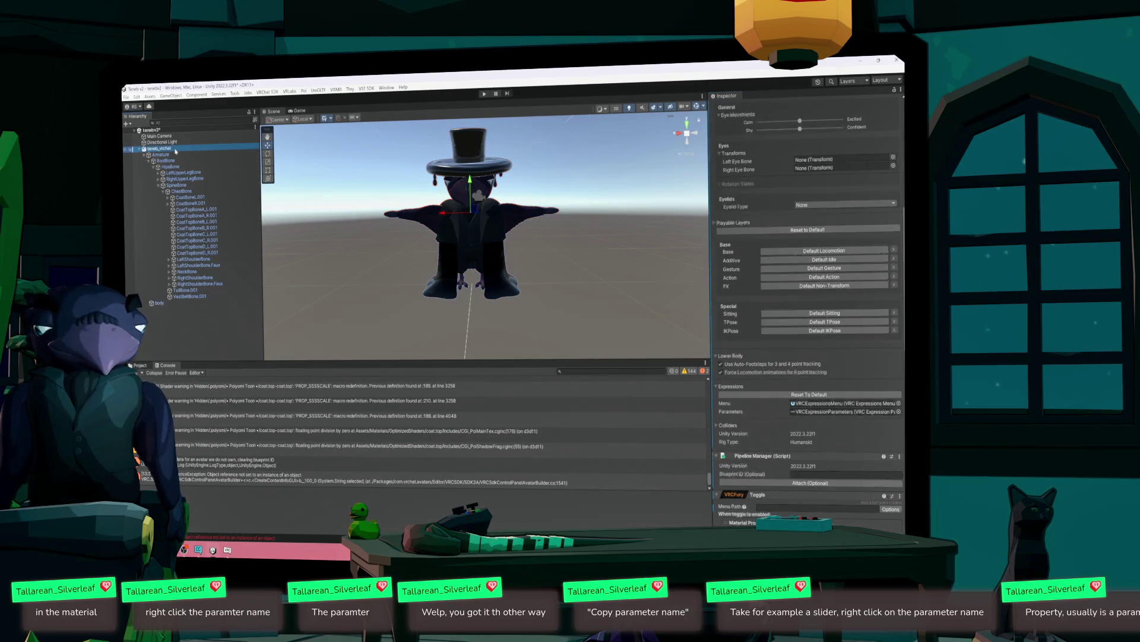
# - Select the body mesh and unlock the coat.bottom material's shader
pyautogui.scroll(-5, 818, 409)
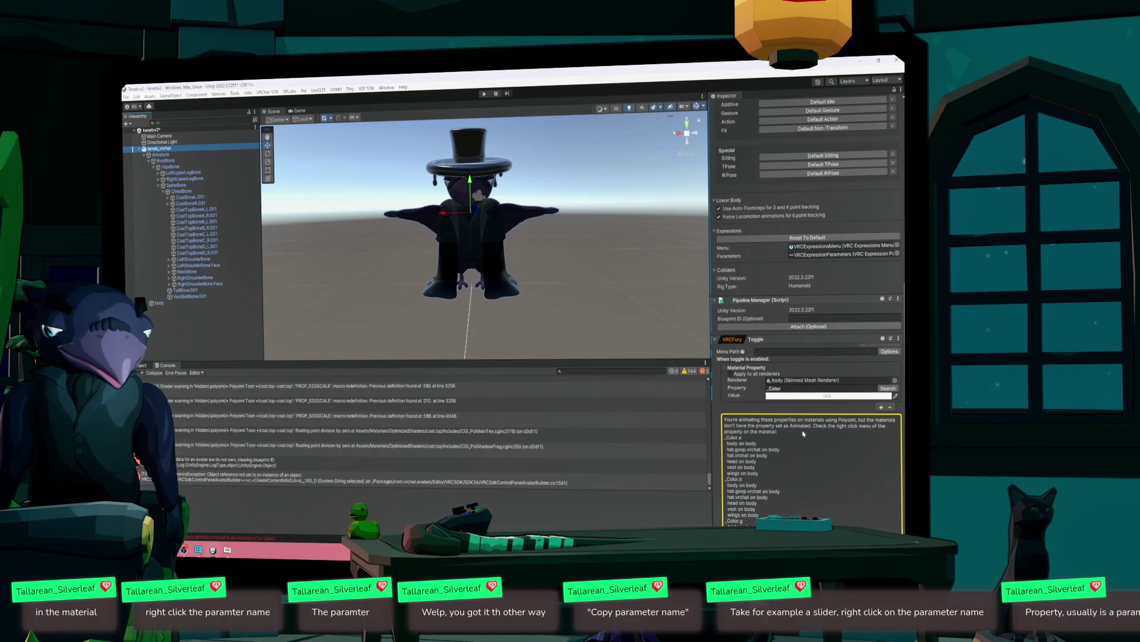
pyautogui.scroll(-3, 804, 434)
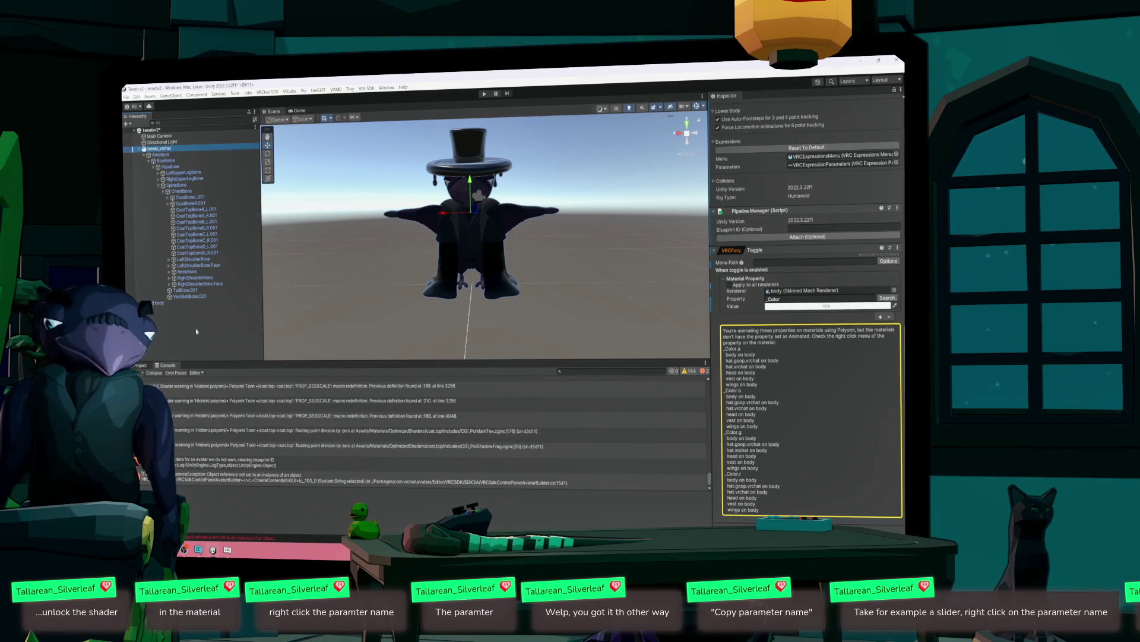
pyautogui.click(159, 303)
pyautogui.scroll(-10, 797, 297)
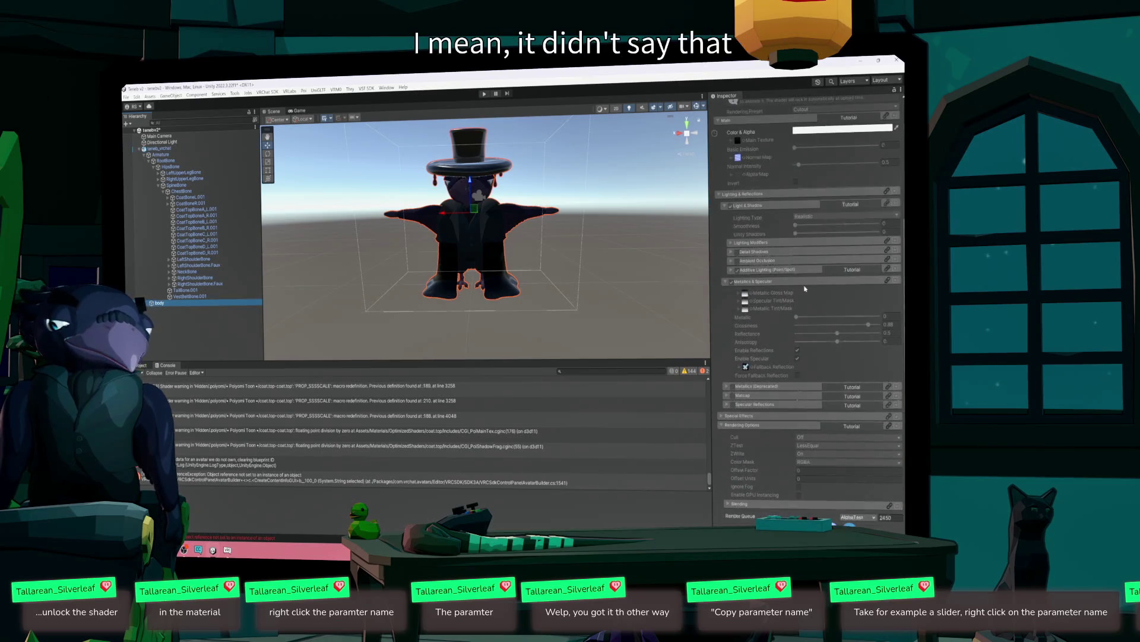
pyautogui.click(796, 174)
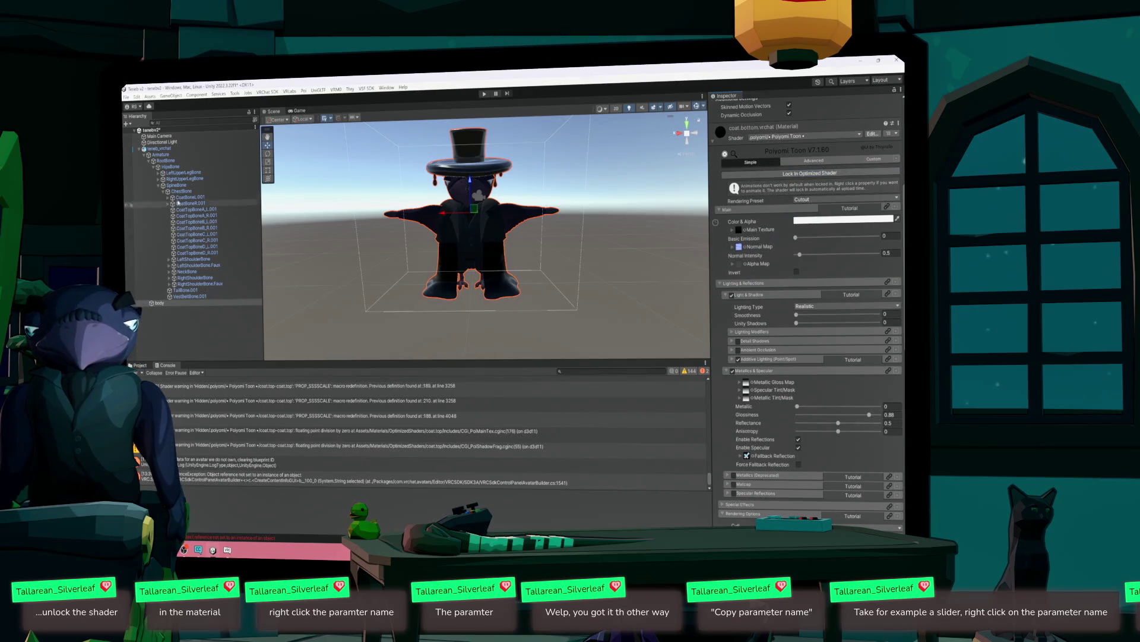
# - Check the body material's Color & Alpha context options, then return to teneb_vrchat's toggle warning
pyautogui.click(161, 154)
pyautogui.click(159, 148)
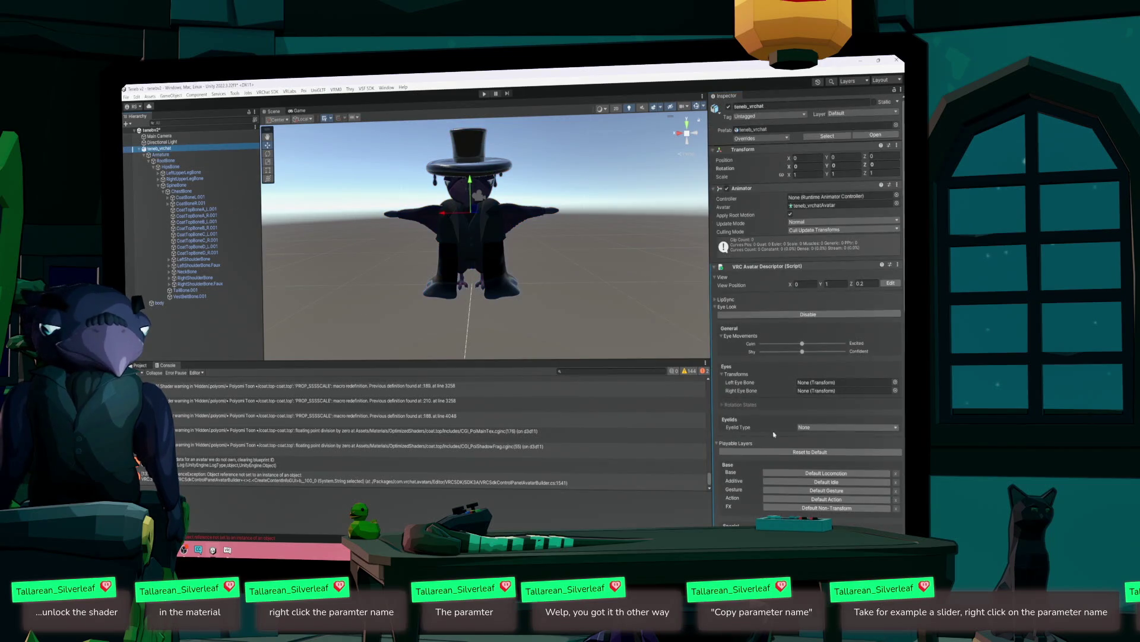
pyautogui.scroll(-5, 839, 427)
pyautogui.click(158, 303)
pyautogui.scroll(8, 817, 232)
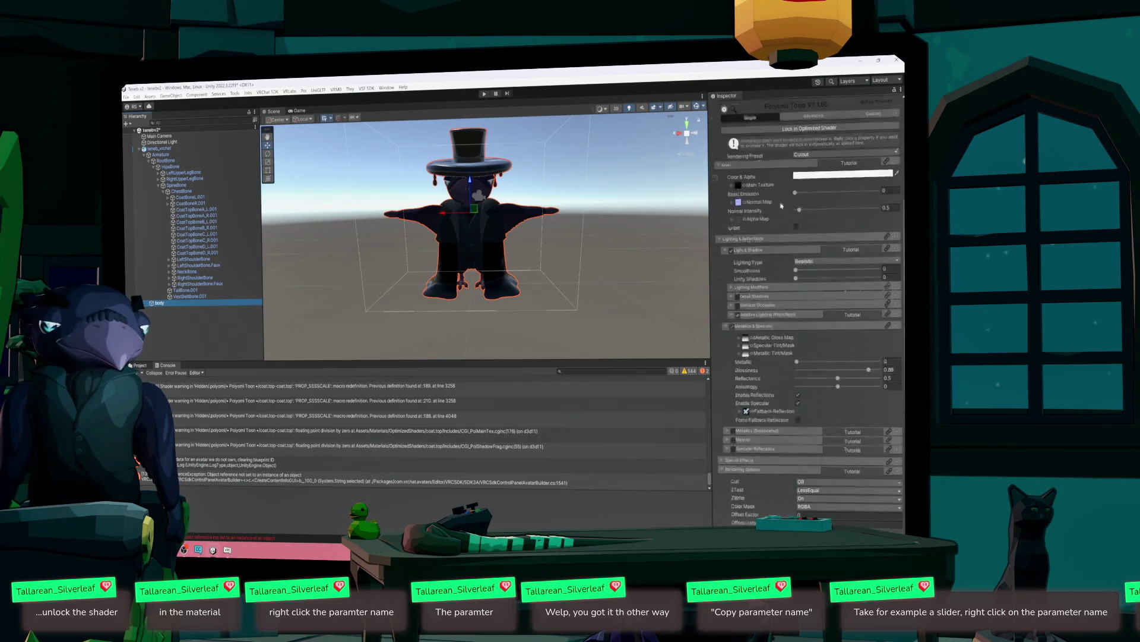
pyautogui.rightClick(746, 202)
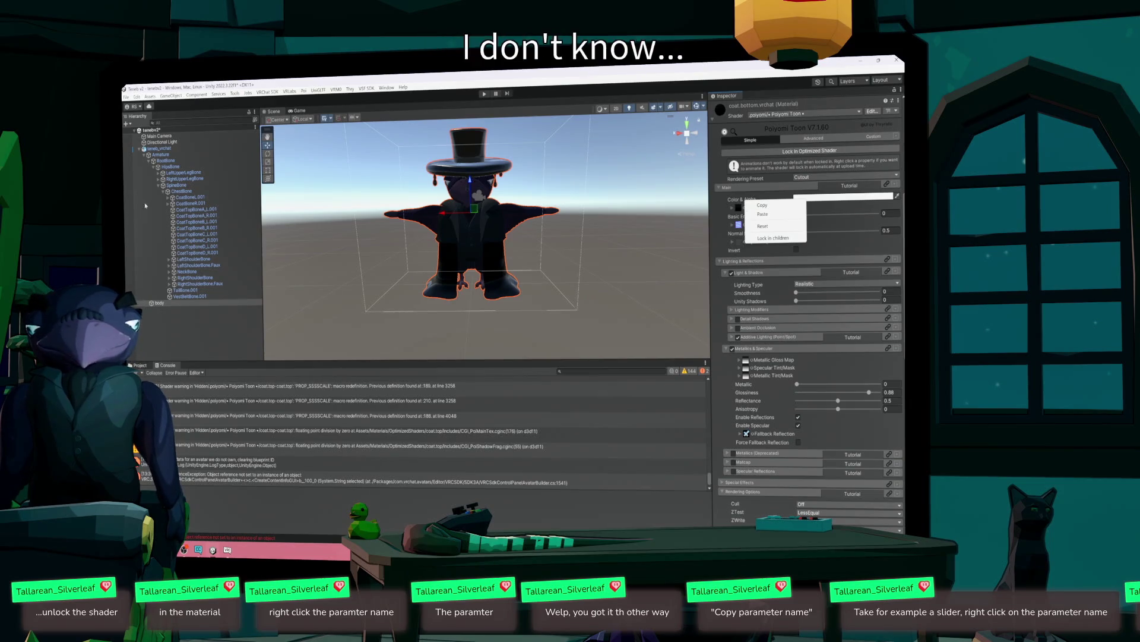
pyautogui.click(160, 148)
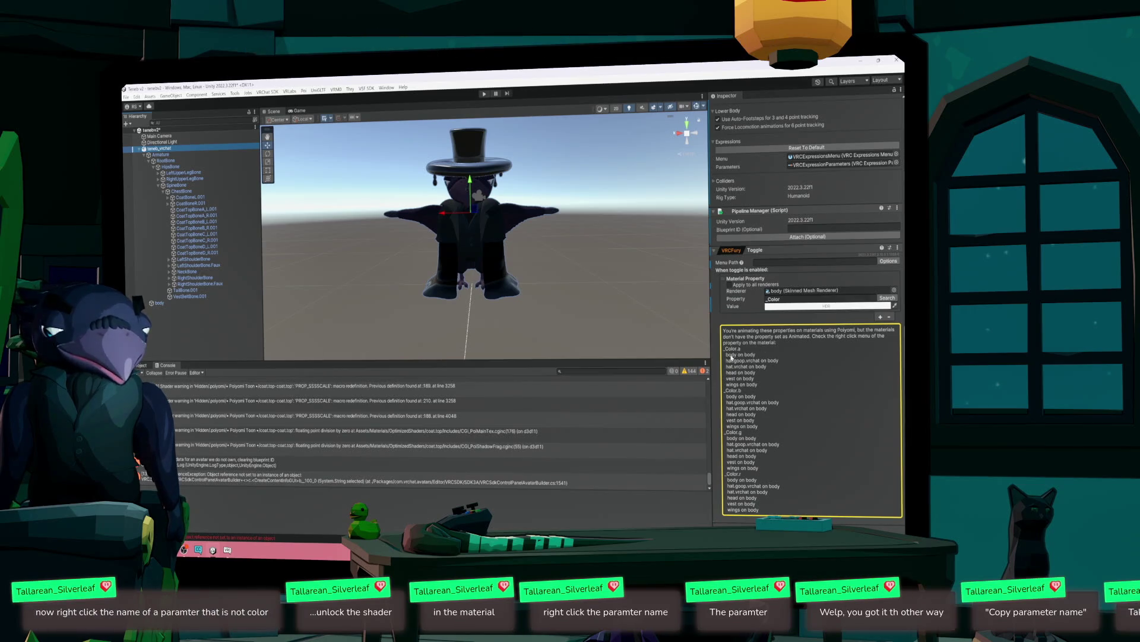
# - Select the body mesh and raise the coat.top material's Metallic value from 0 to 0.137
pyautogui.click(164, 303)
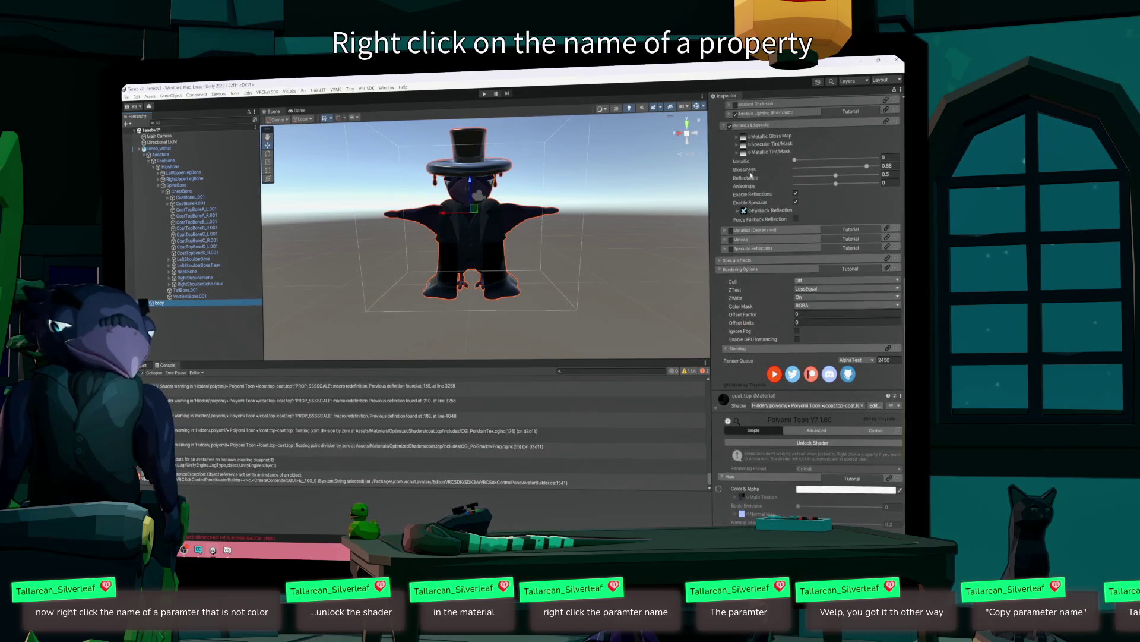
pyautogui.scroll(2, 747, 178)
pyautogui.rightClick(742, 231)
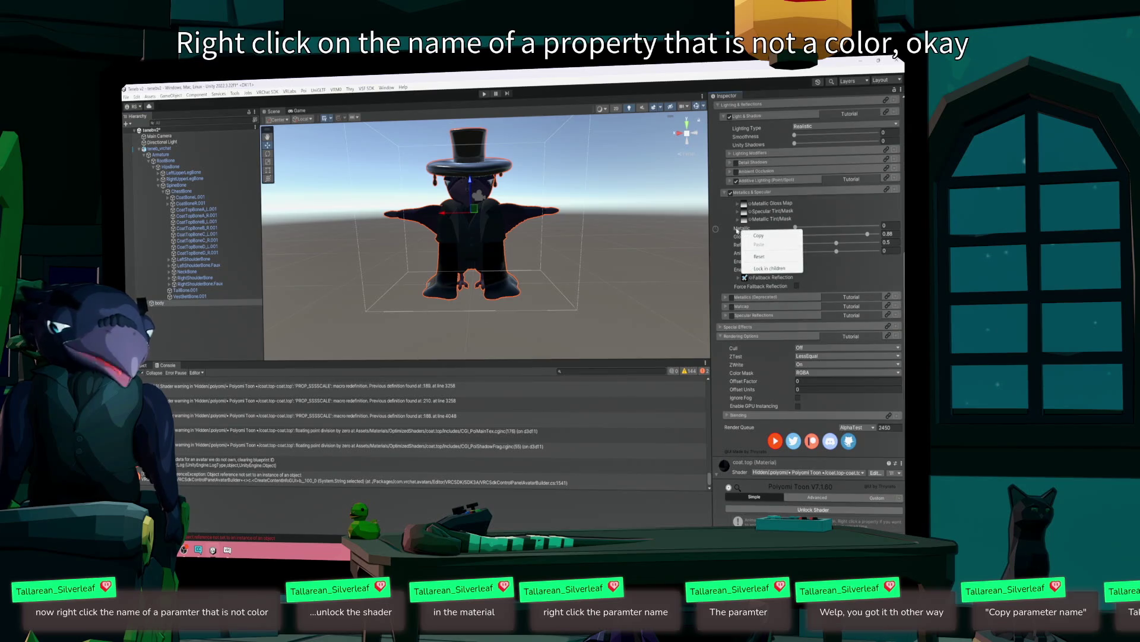
pyautogui.rightClick(729, 230)
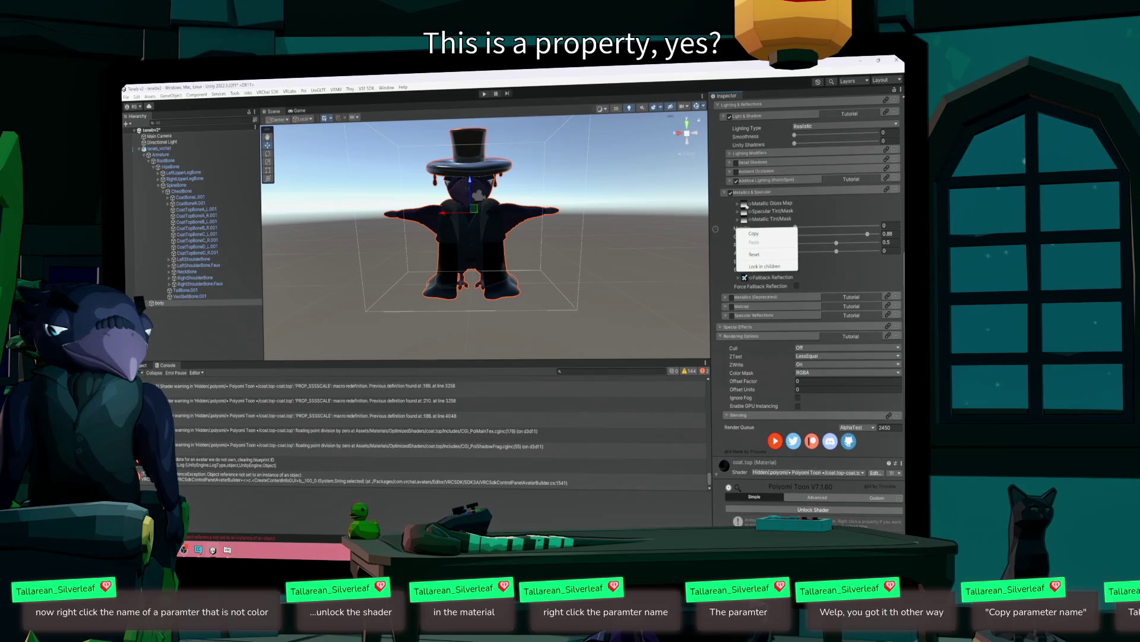
pyautogui.click(763, 193)
pyautogui.click(763, 193)
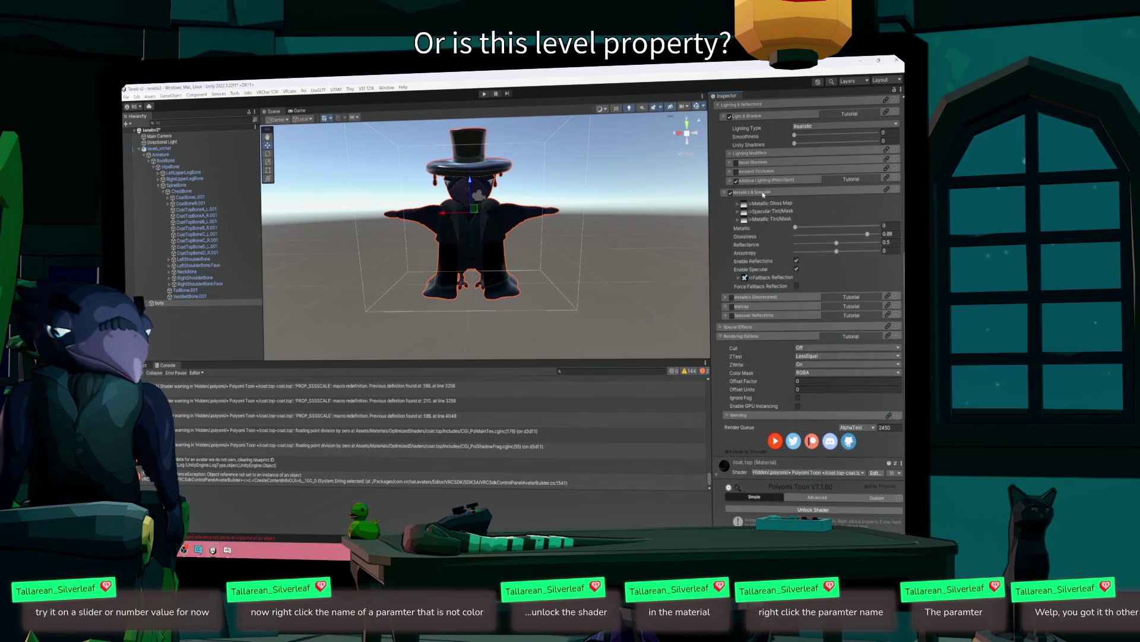
pyautogui.moveTo(805, 231); pyautogui.dragTo(807, 228)
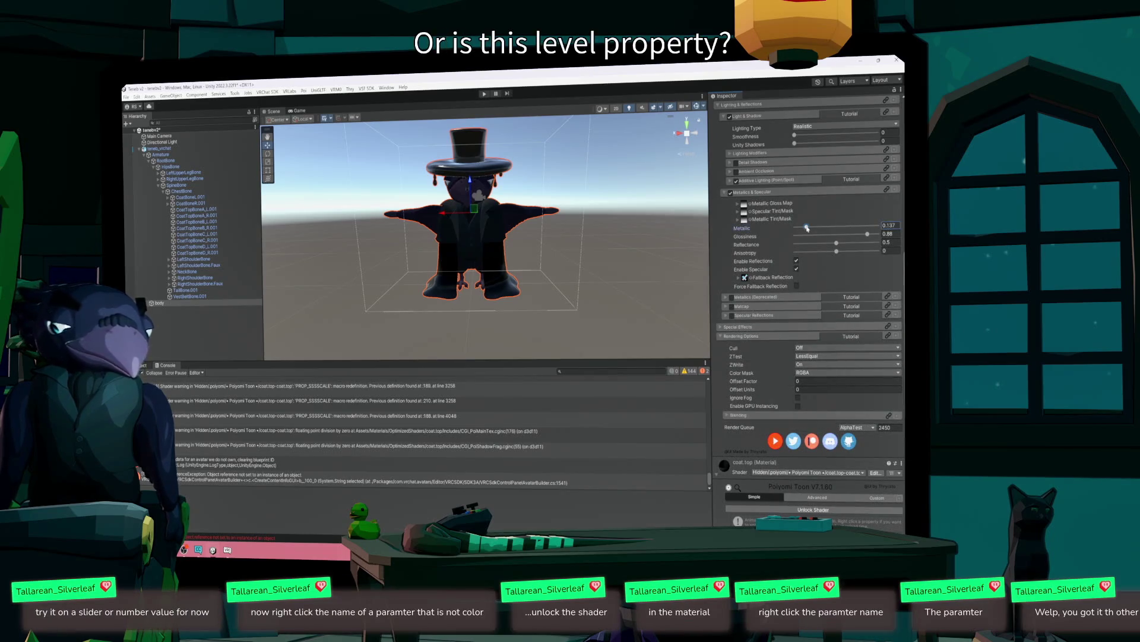
# - Check the Metallic, Glossiness, ZTest, Offset Units and Color Mask context menus for a copy-name option
pyautogui.rightClick(752, 228)
pyautogui.press('Escape')
pyautogui.rightClick(741, 229)
pyautogui.press('Escape')
pyautogui.rightClick(735, 240)
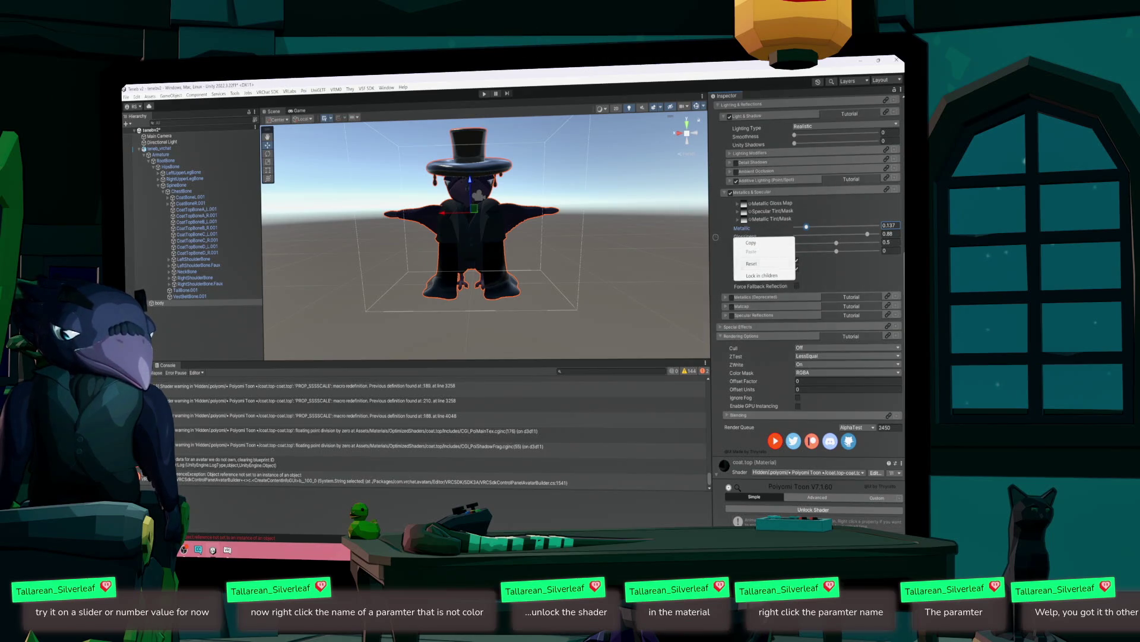
pyautogui.rightClick(737, 356)
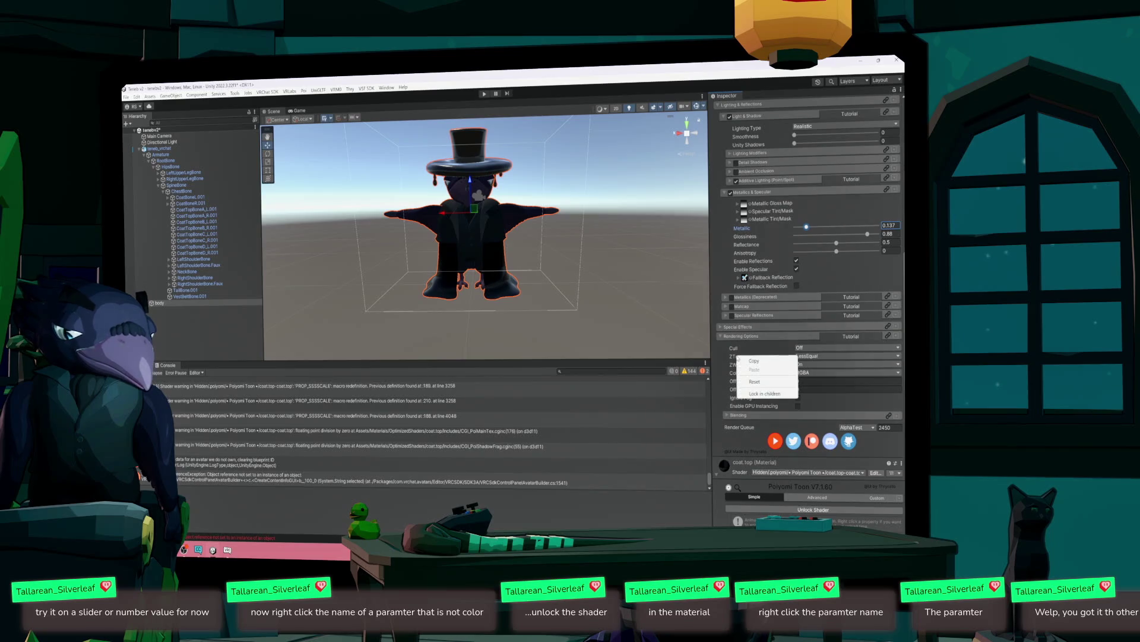
pyautogui.rightClick(733, 387)
pyautogui.press('Escape')
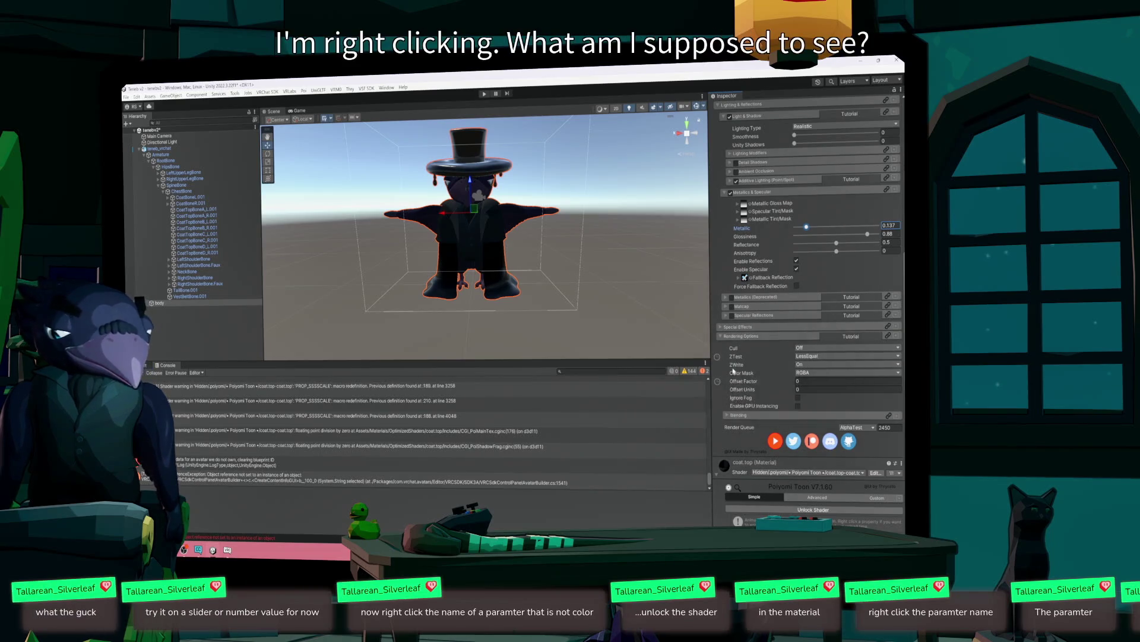
pyautogui.rightClick(735, 370)
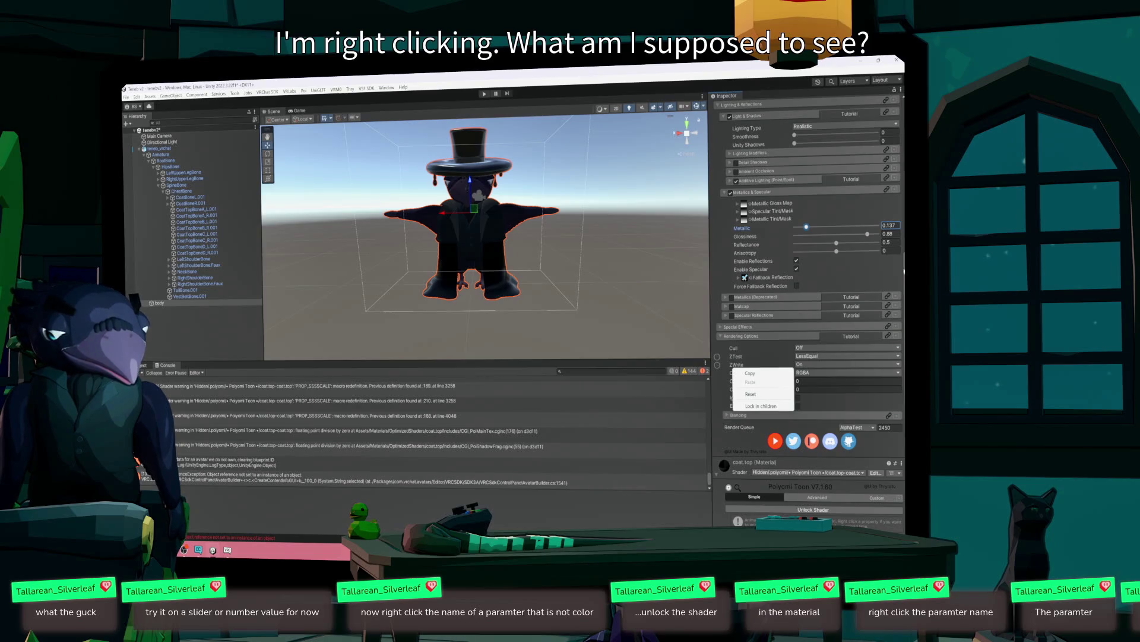
pyautogui.scroll(10, 895, 140)
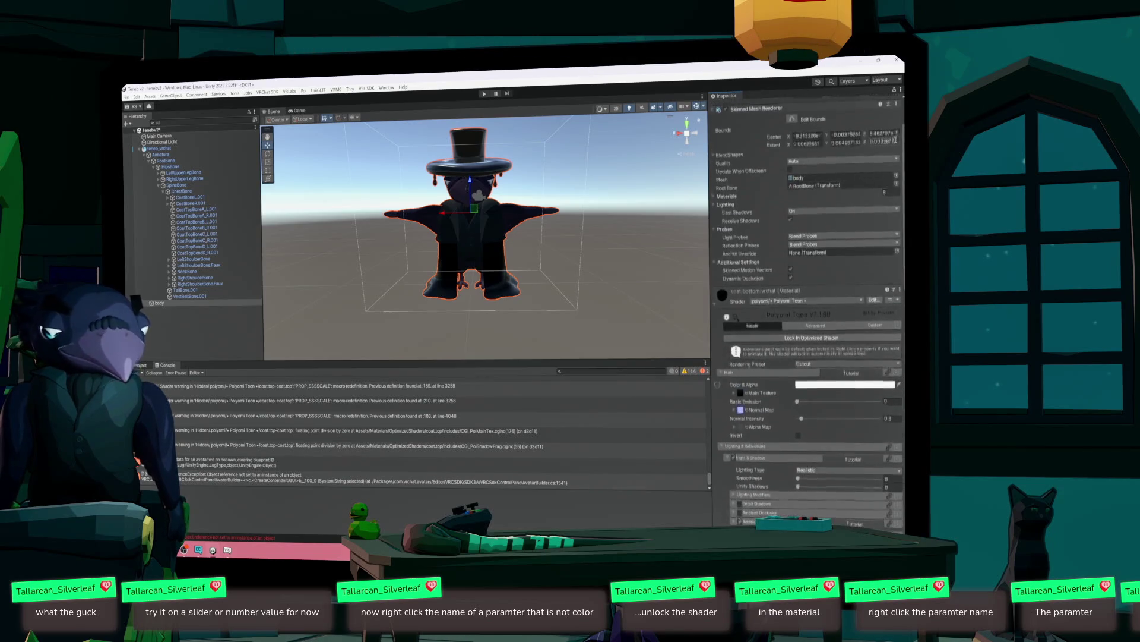
pyautogui.rightClick(741, 212)
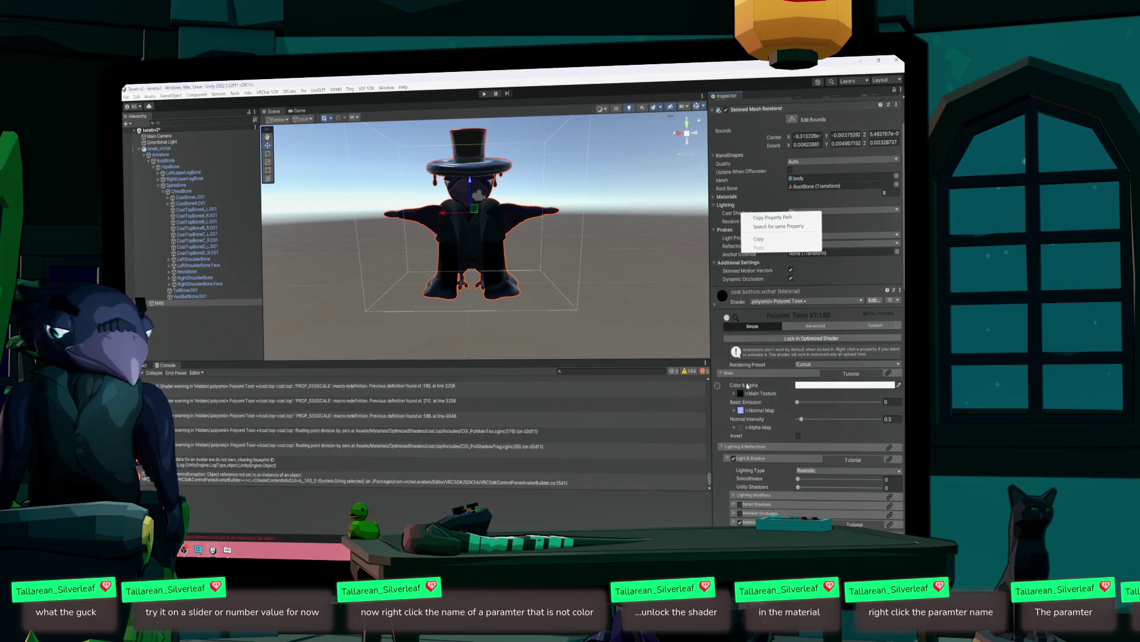
pyautogui.click(761, 393)
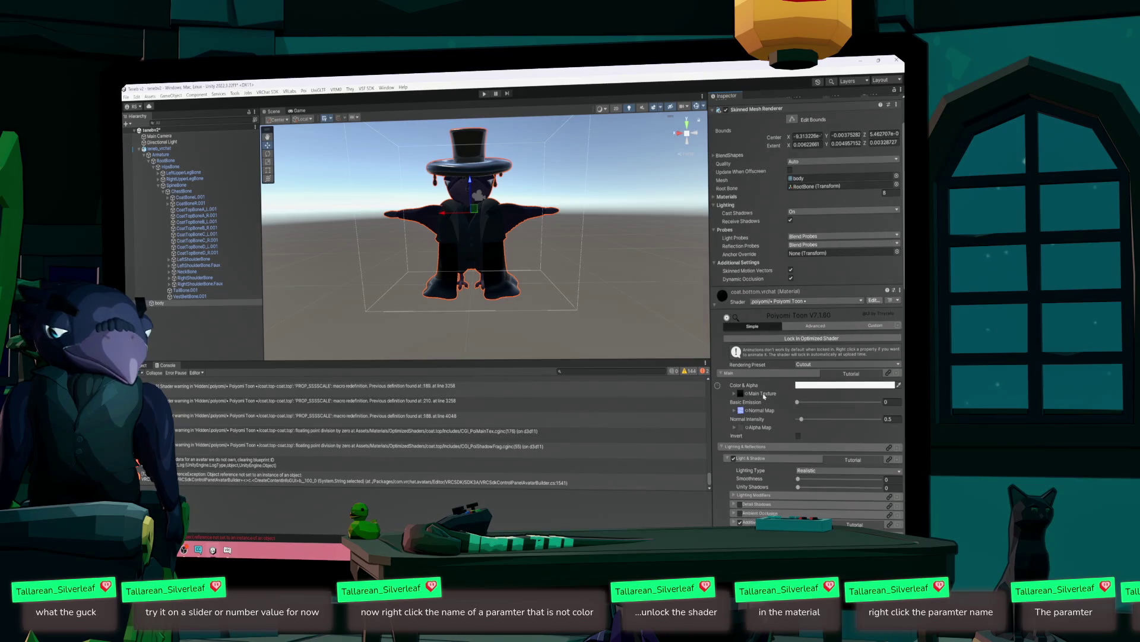
pyautogui.rightClick(758, 386)
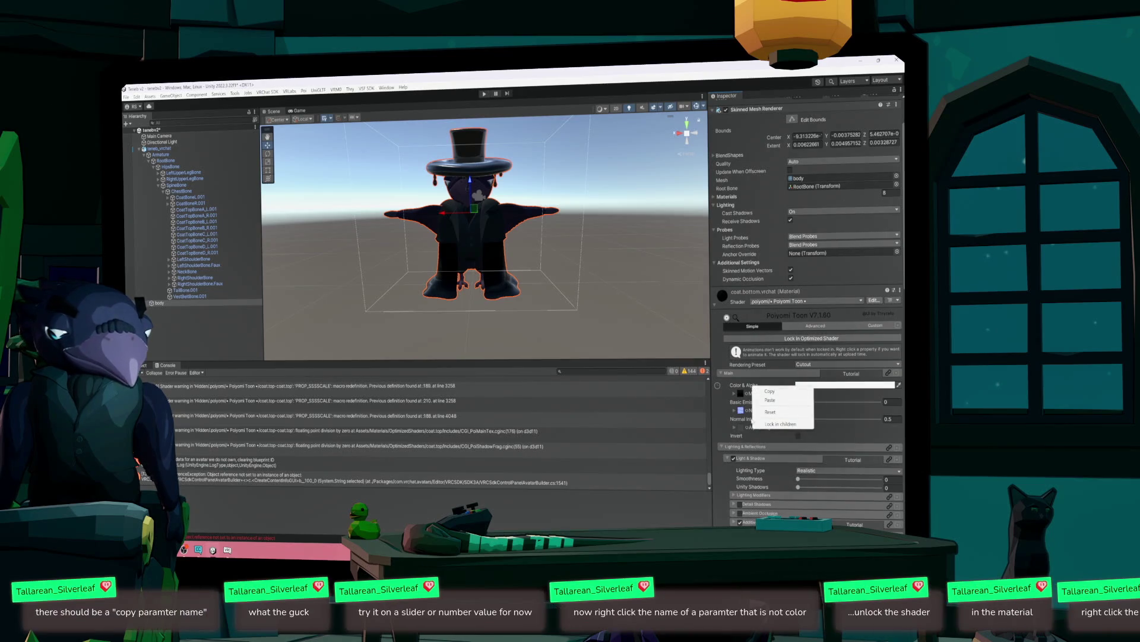
pyautogui.rightClick(740, 385)
pyautogui.click(759, 394)
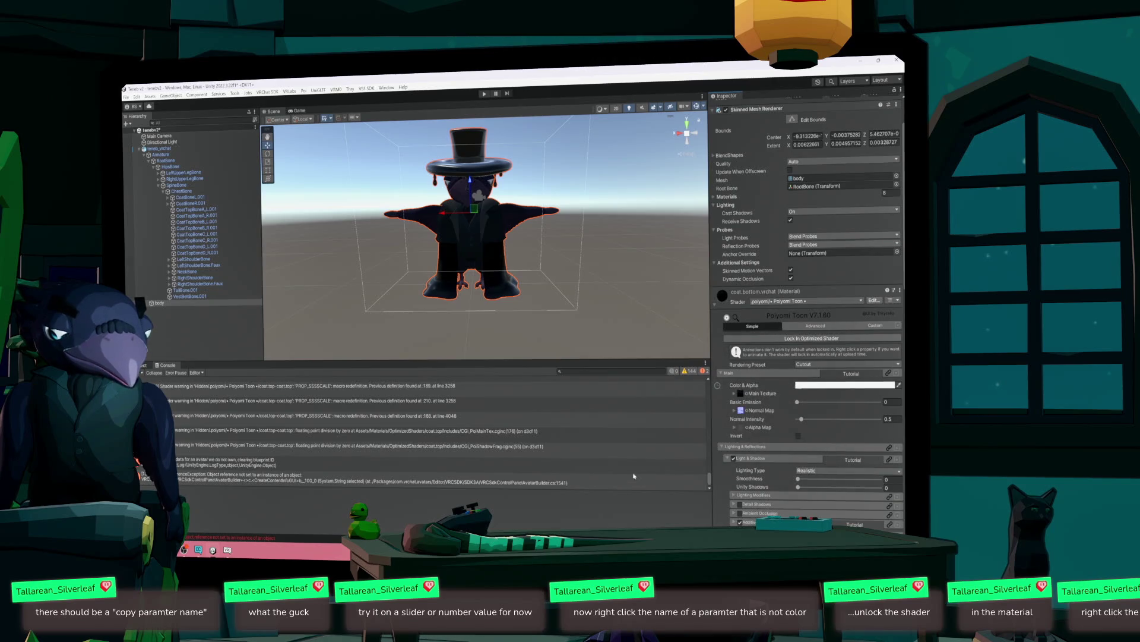
pyautogui.click(606, 372)
pyautogui.hotkey('ctrl', 'v')
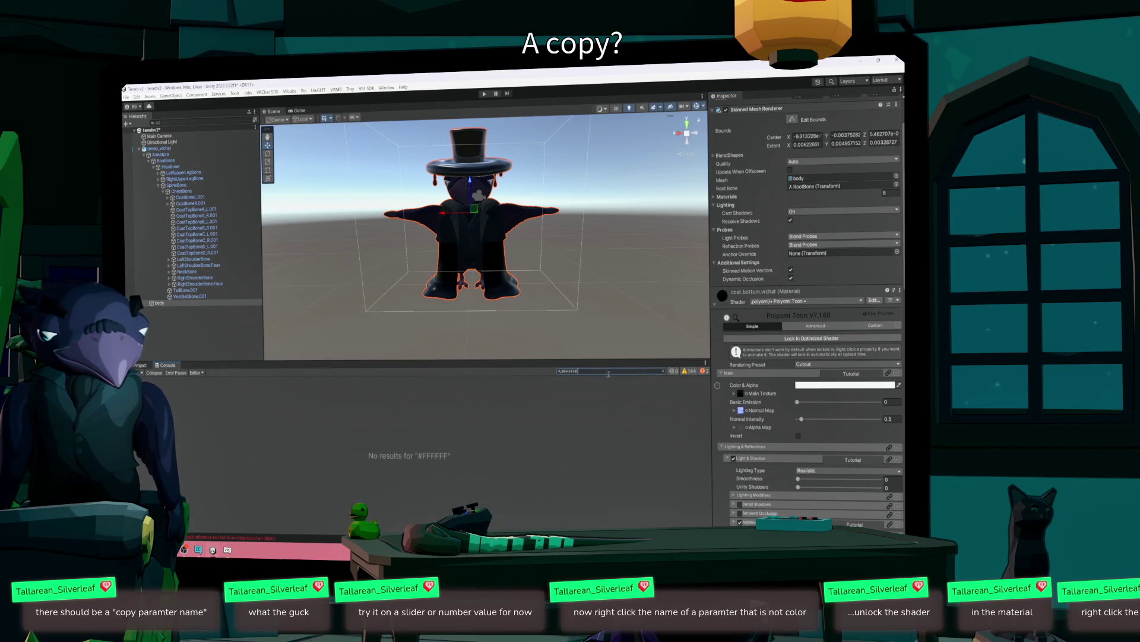
pyautogui.moveTo(598, 373); pyautogui.dragTo(485, 374)
pyautogui.press('BackSpace')
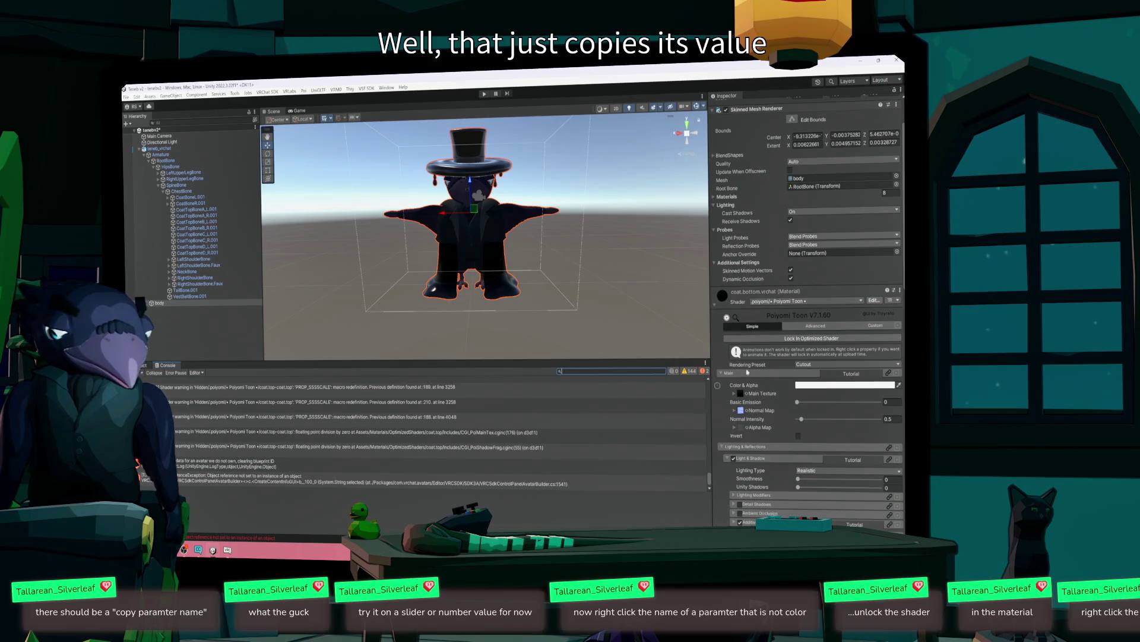
pyautogui.click(755, 394)
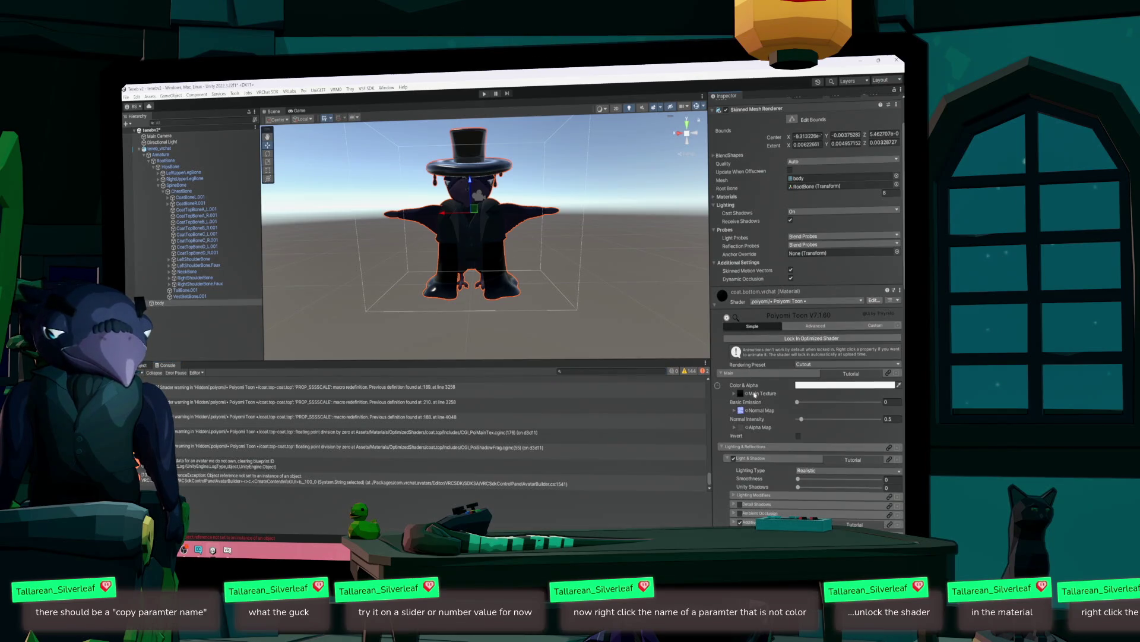
pyautogui.rightClick(737, 270)
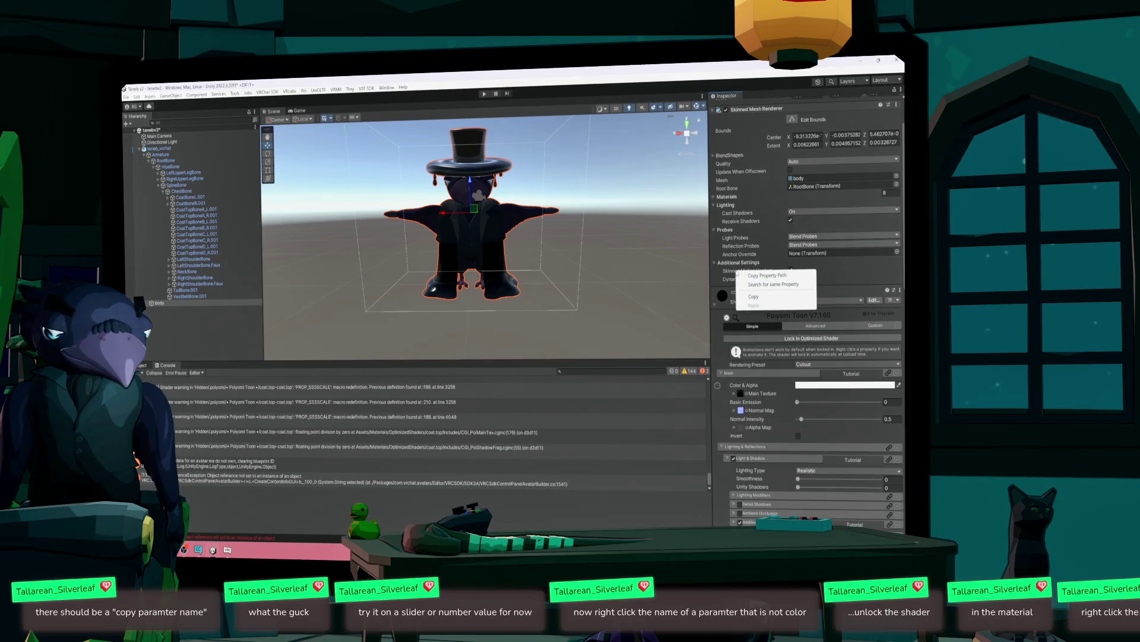
pyautogui.rightClick(758, 472)
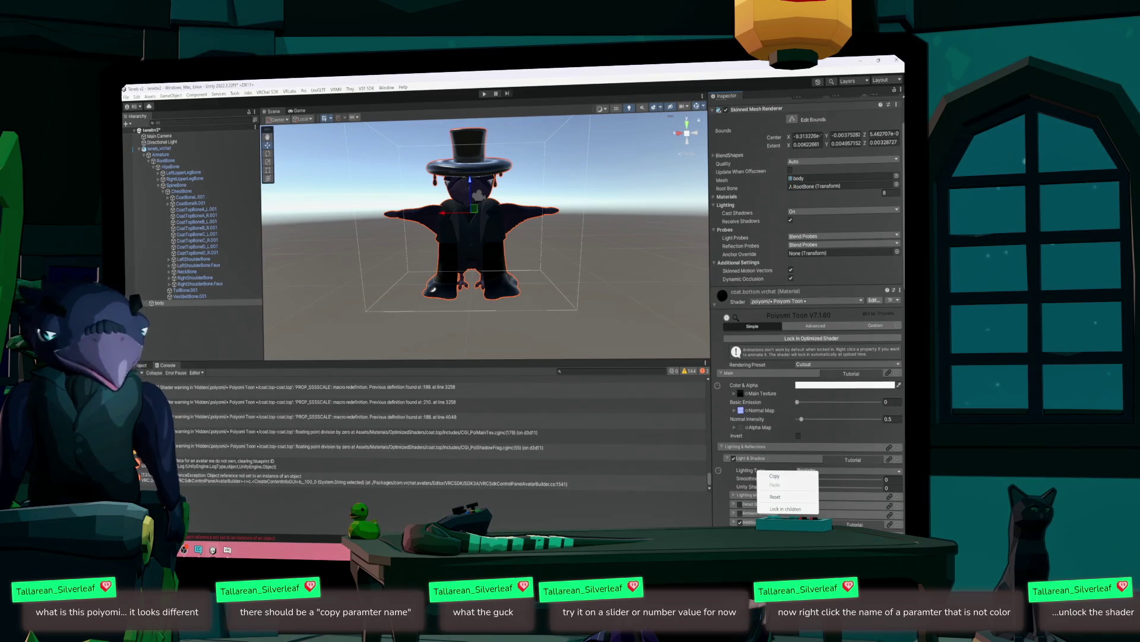
pyautogui.press('Escape')
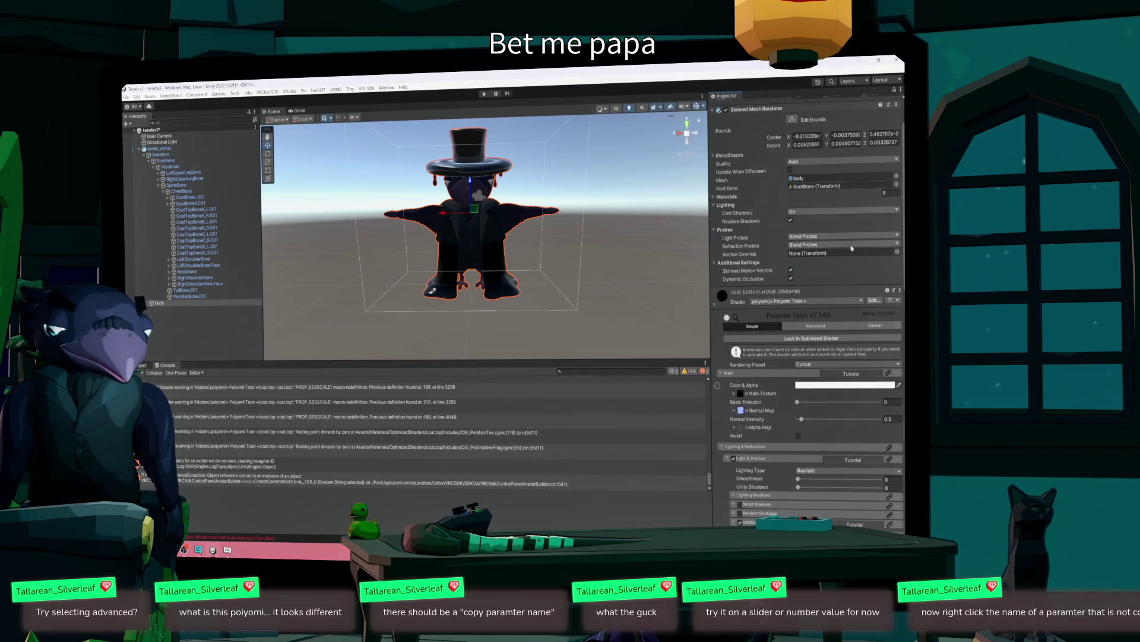
# - Switch Poiyomi to Advanced view, check Color & Alpha options, then revisit teneb_vrchat's toggle warning
pyautogui.click(829, 326)
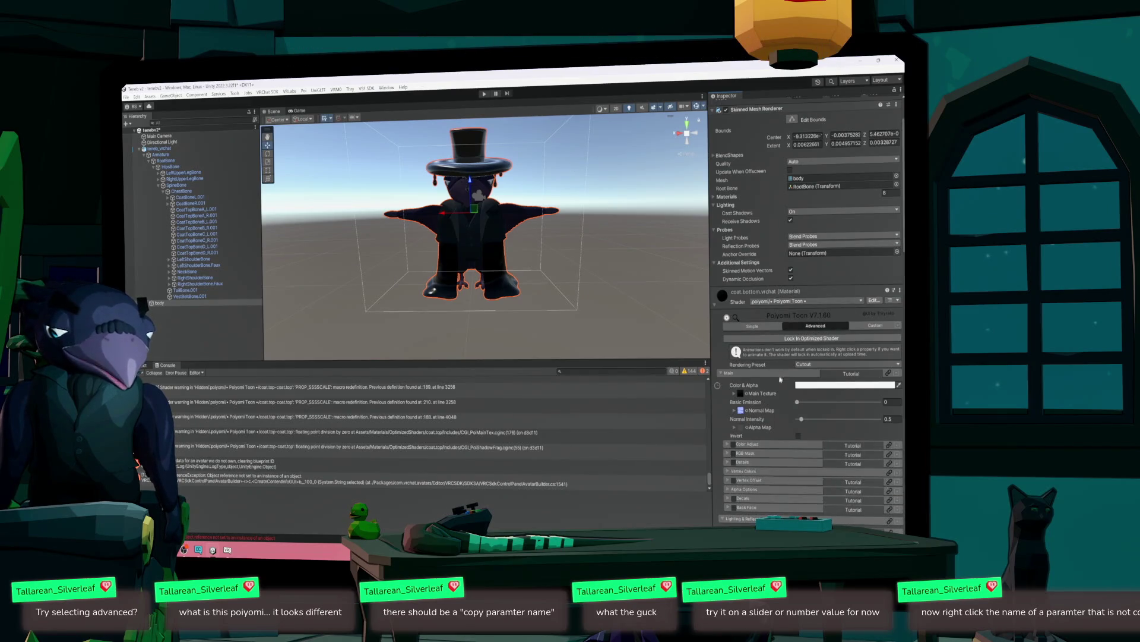
pyautogui.rightClick(755, 387)
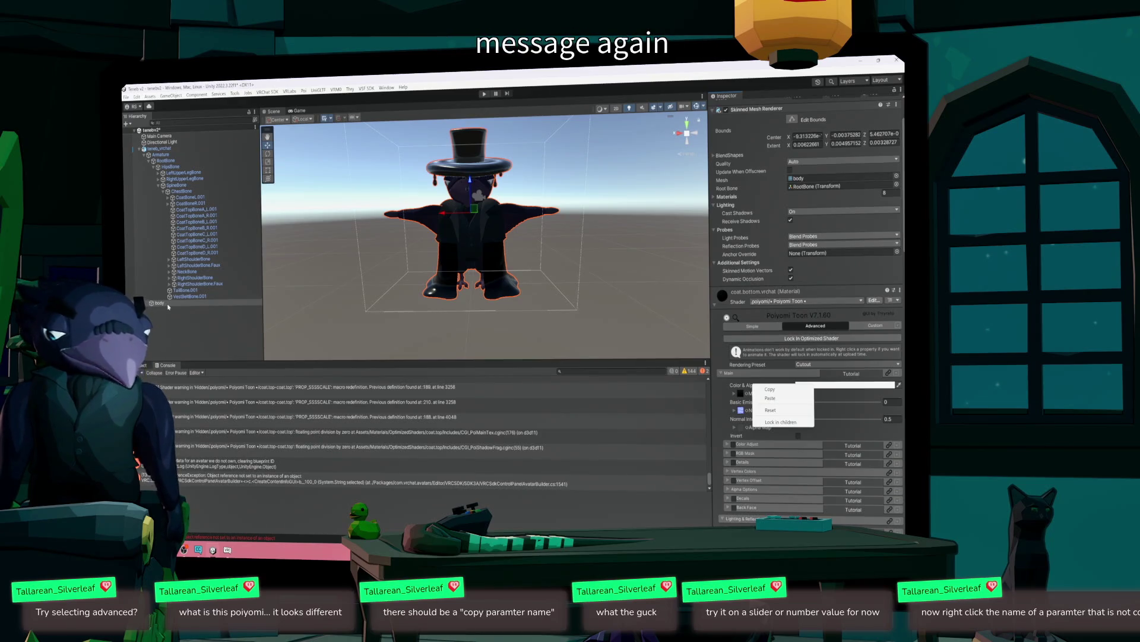
pyautogui.click(162, 304)
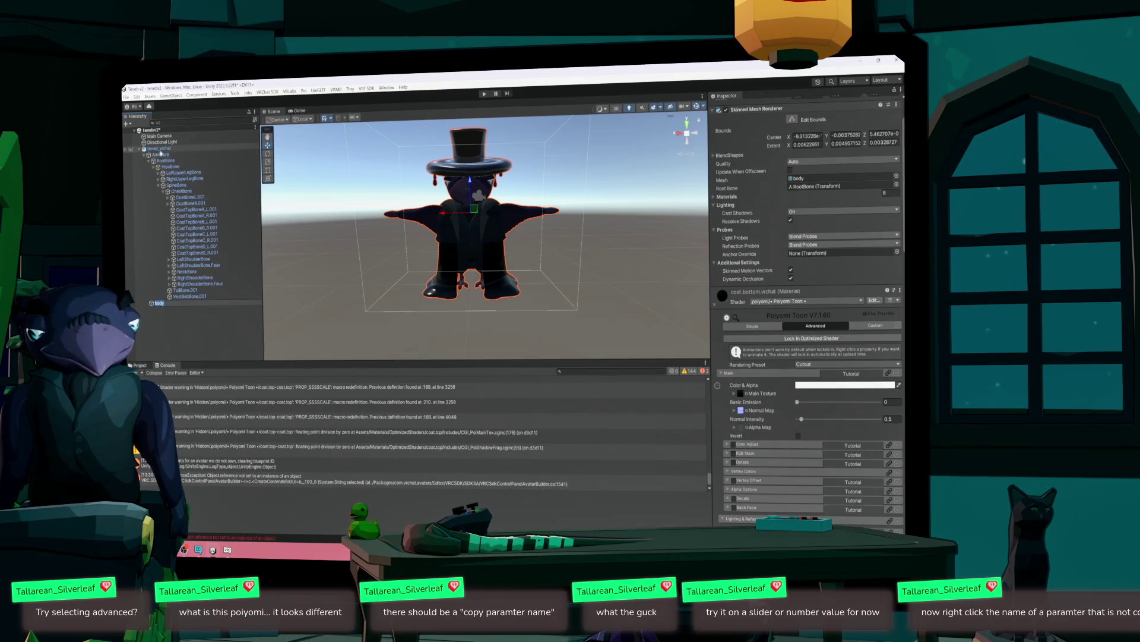
pyautogui.click(159, 148)
pyautogui.scroll(-10, 784, 416)
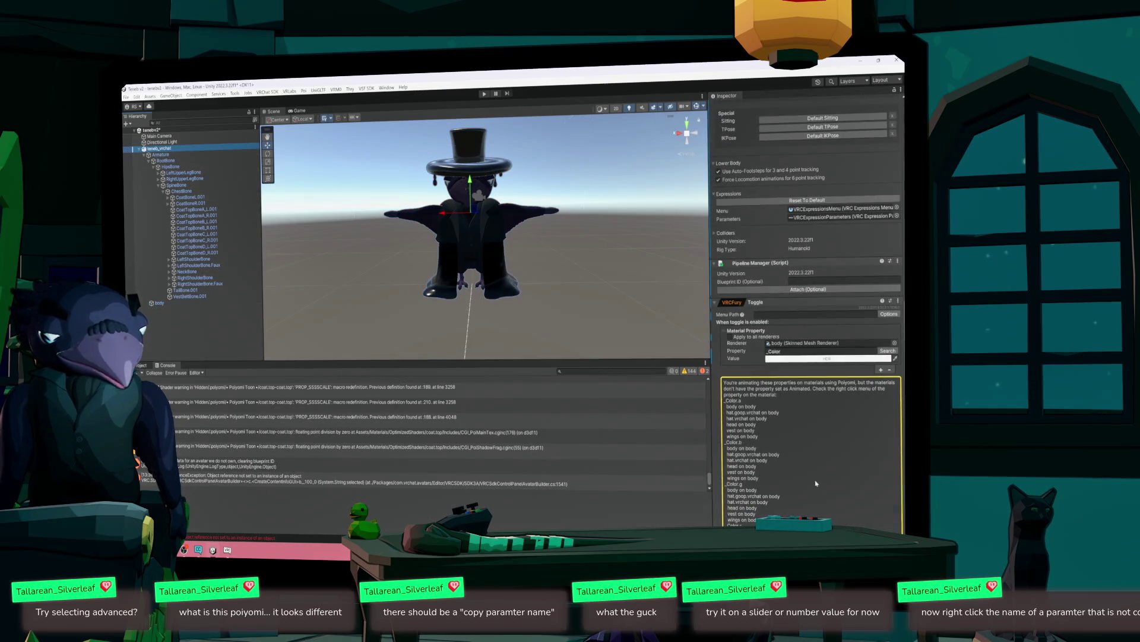
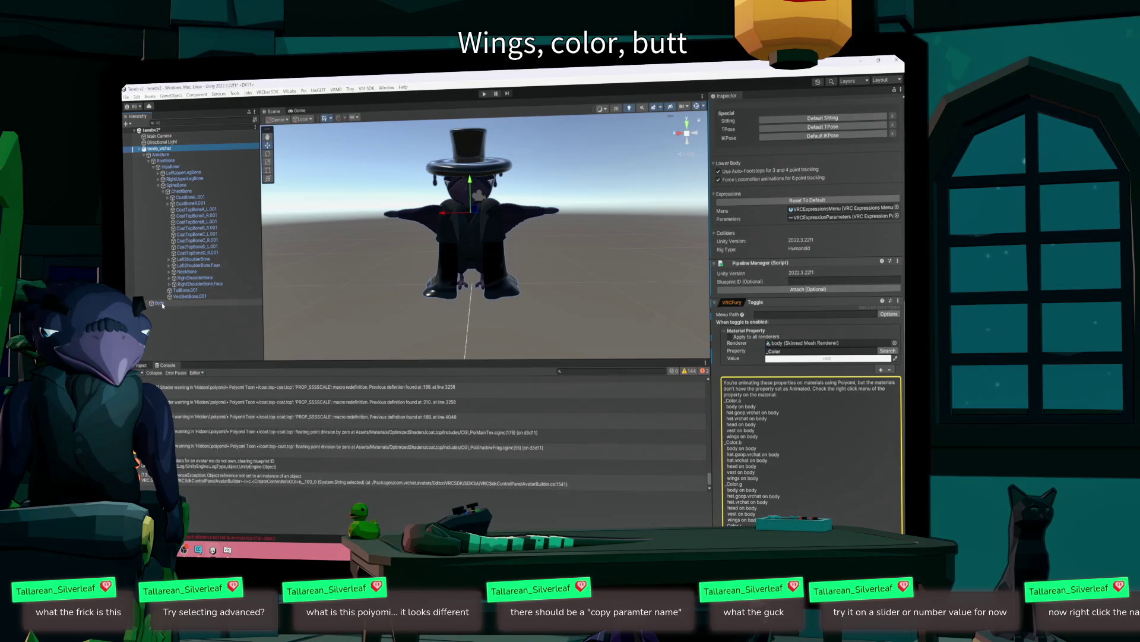
# - Select the body mesh and check its main Color & Alpha picker without changing it
pyautogui.scroll(-3, 817, 494)
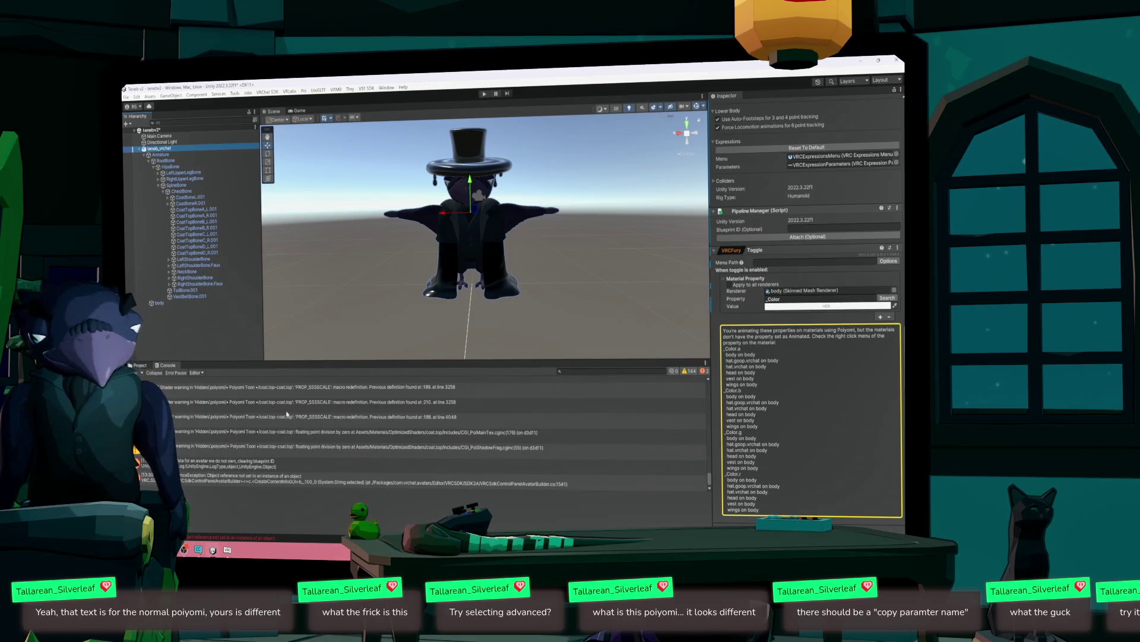
pyautogui.click(164, 304)
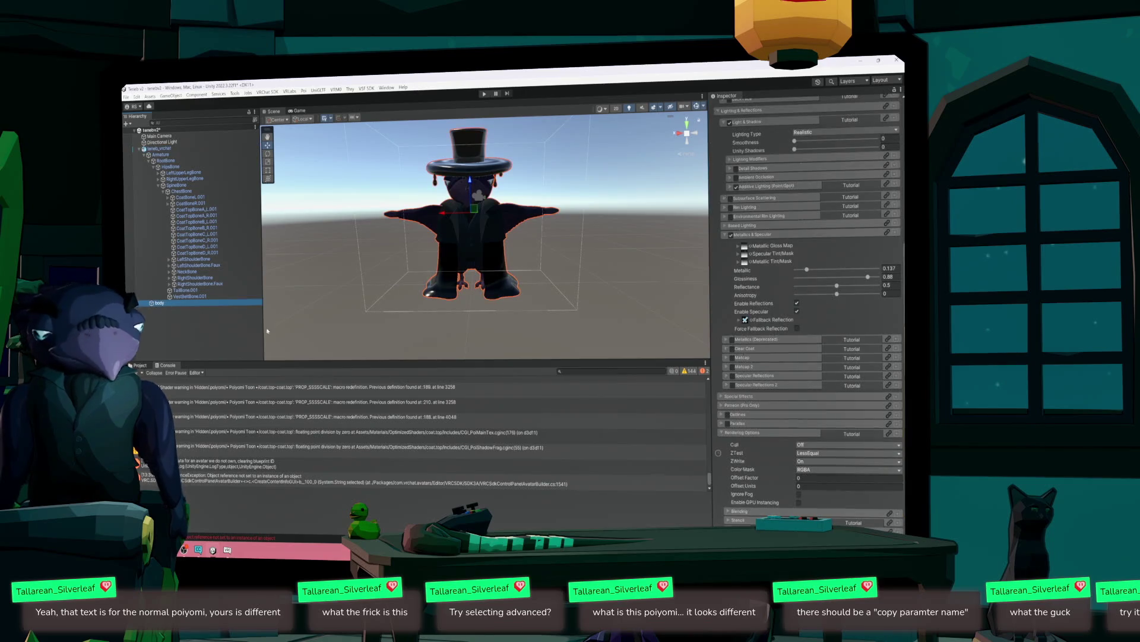
pyautogui.scroll(3, 793, 355)
pyautogui.scroll(5, 793, 355)
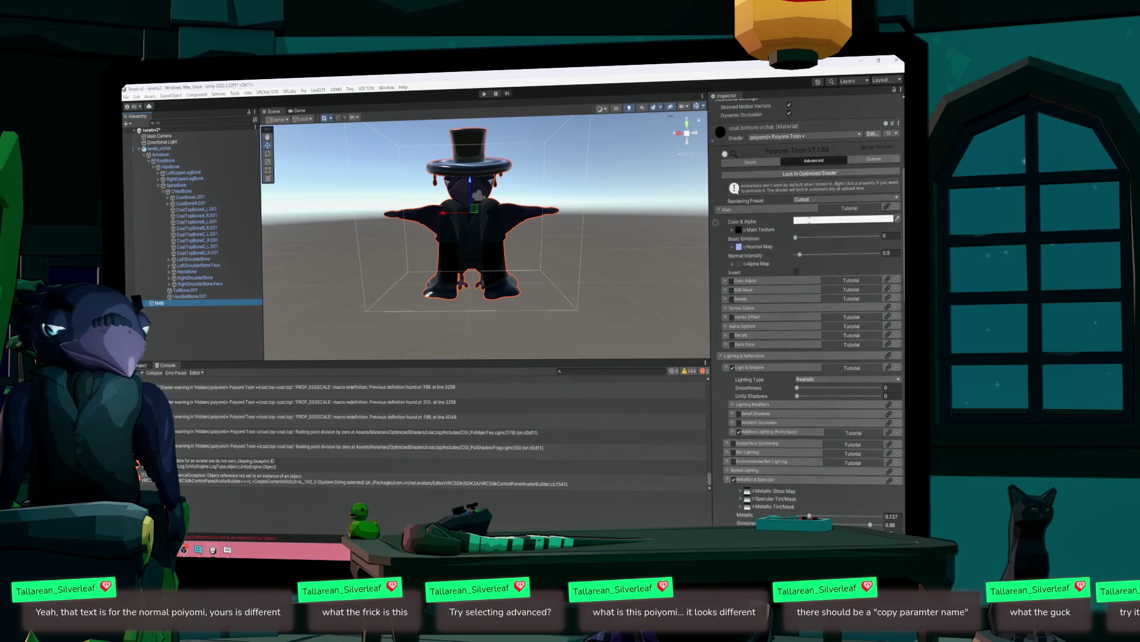
pyautogui.click(809, 220)
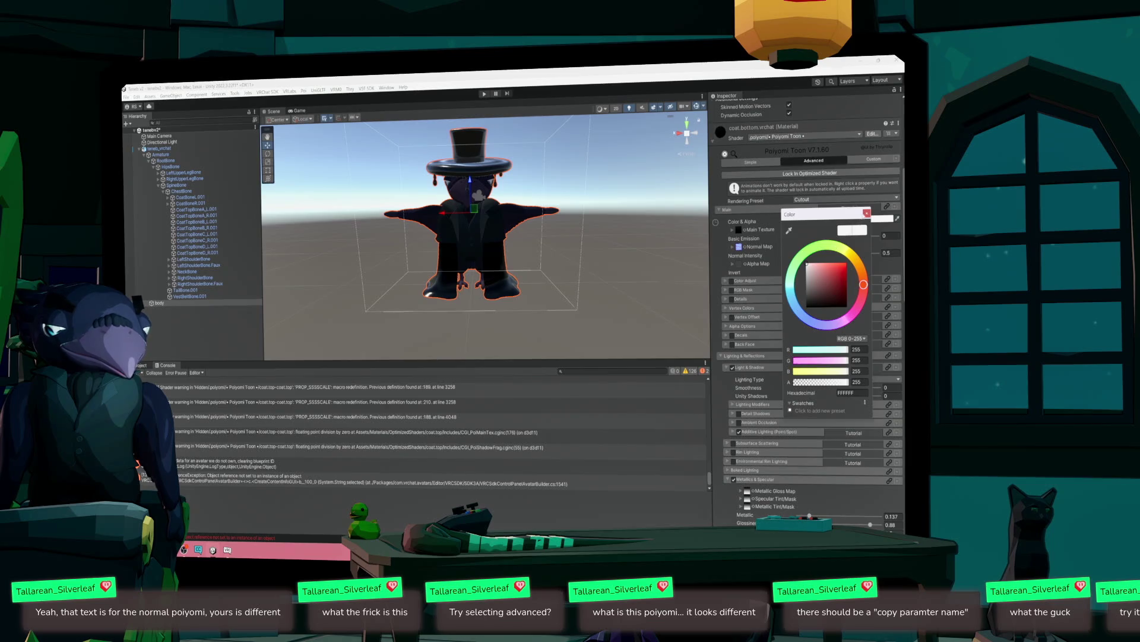
pyautogui.click(866, 213)
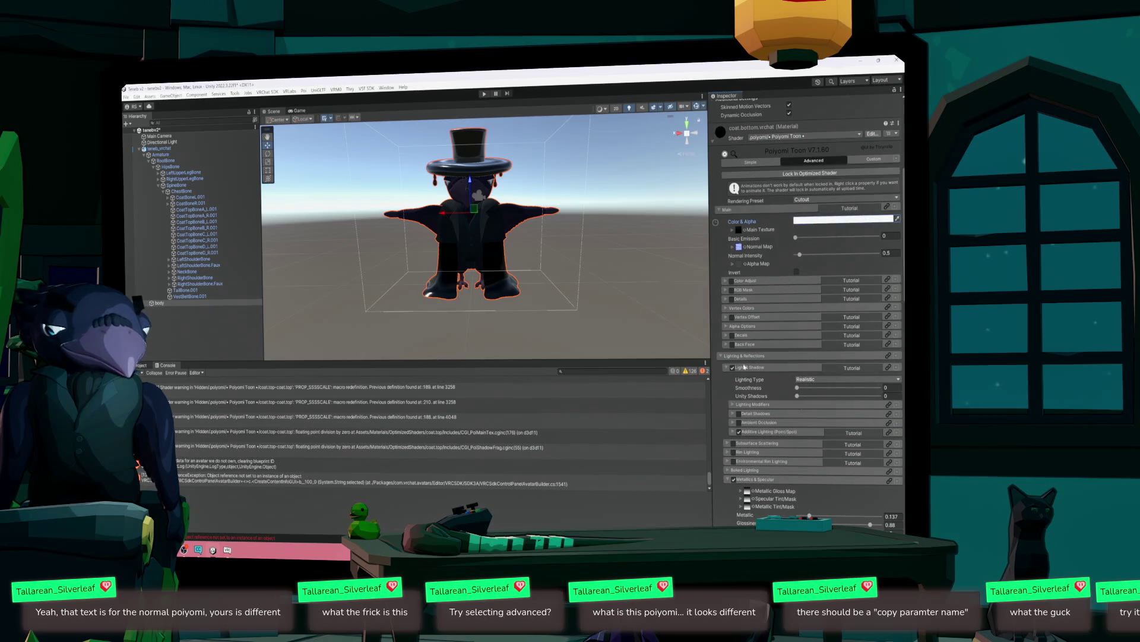
# - Collapse the coat materials, expand coat.bottom's Poiyomi settings and open the Main section tutorial
pyautogui.scroll(3, 746, 385)
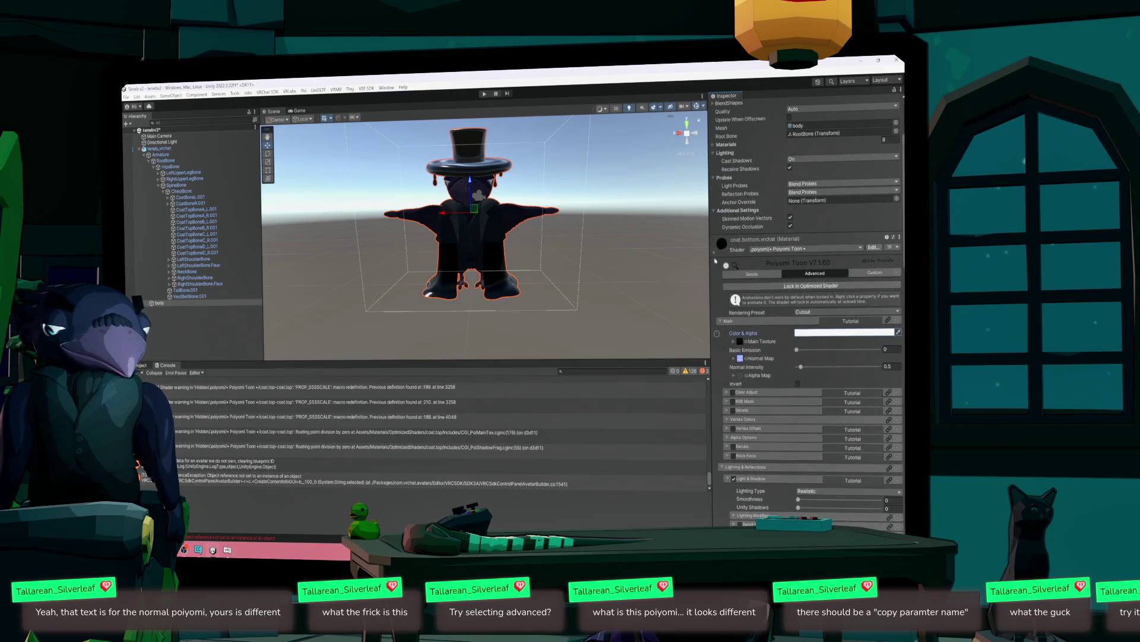
pyautogui.click(715, 256)
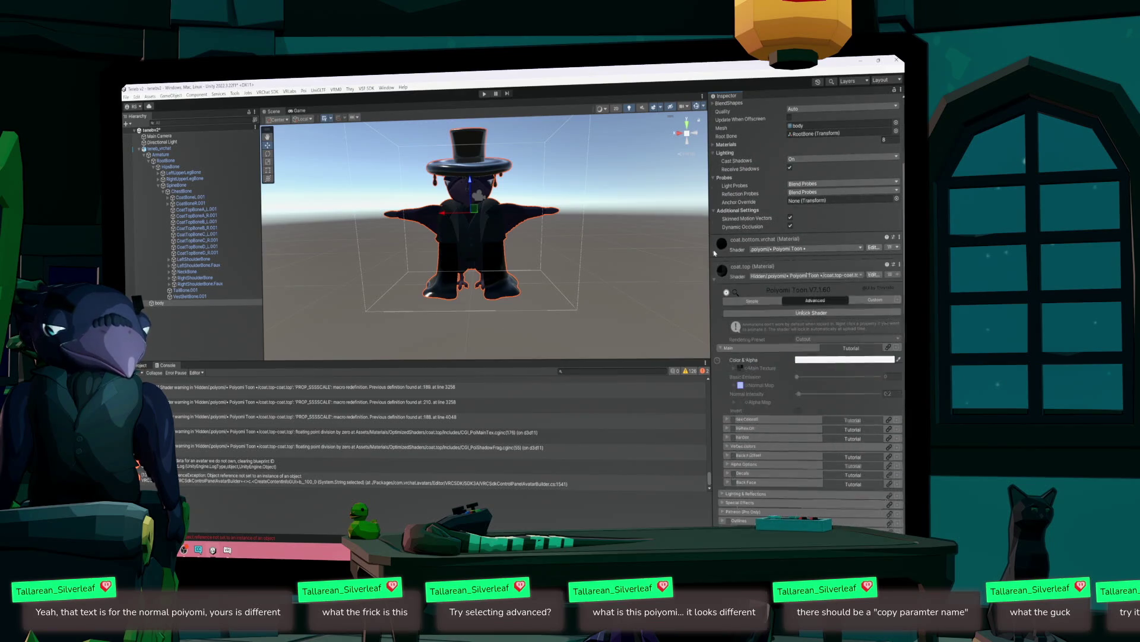
pyautogui.click(716, 280)
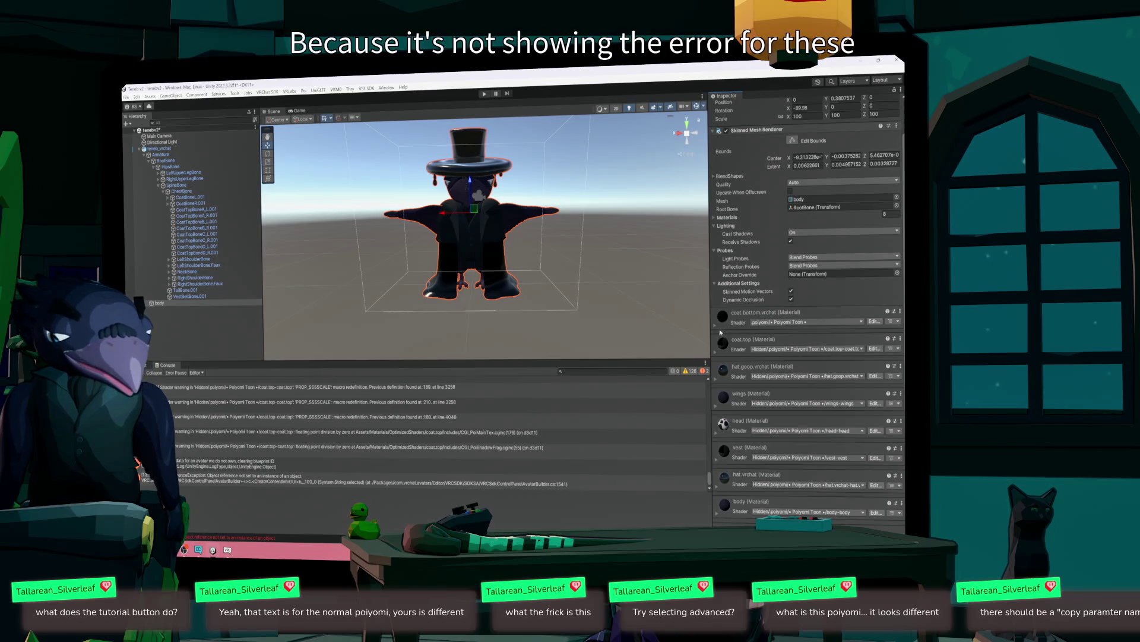
pyautogui.click(716, 331)
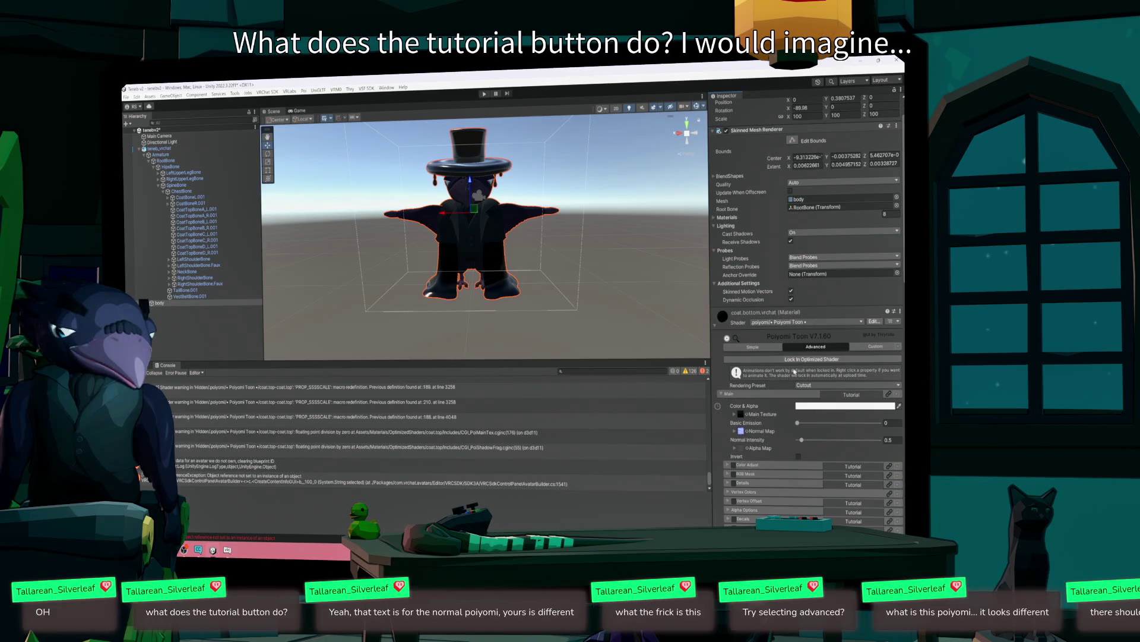
pyautogui.click(851, 395)
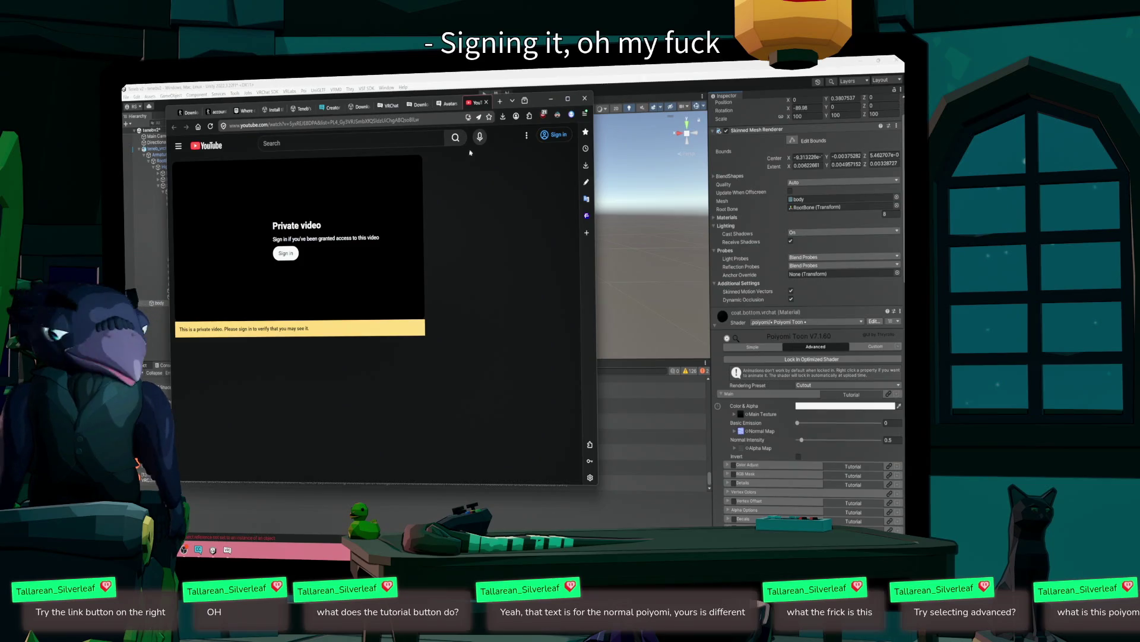
# - Close the private YouTube tutorial tab and minimize Floorp to get back to Unity
pyautogui.click(486, 102)
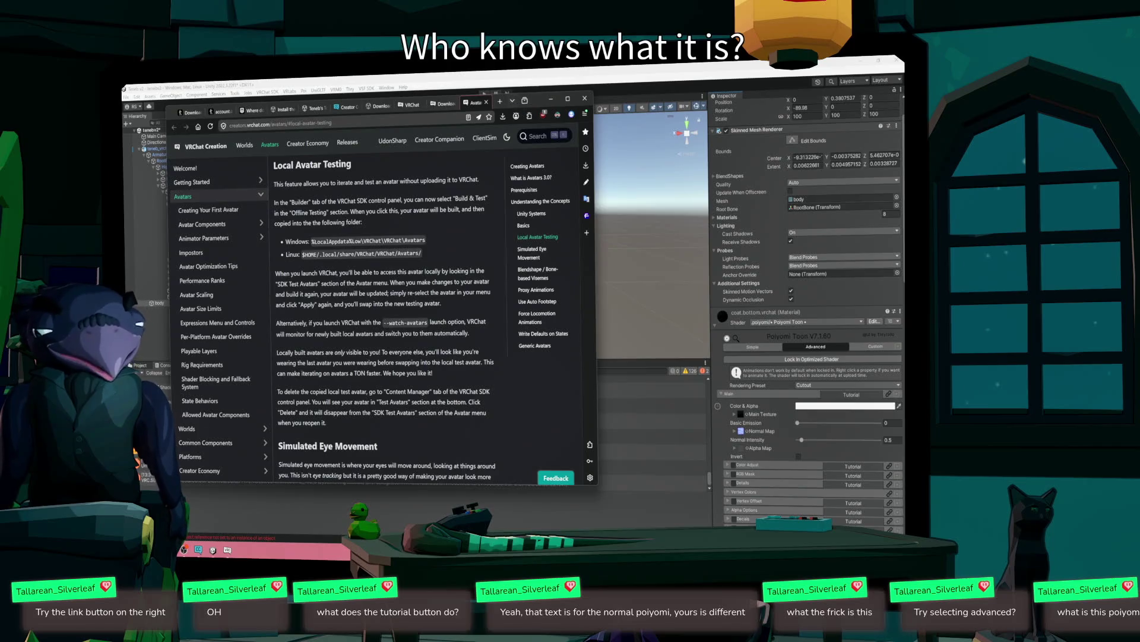
pyautogui.click(585, 99)
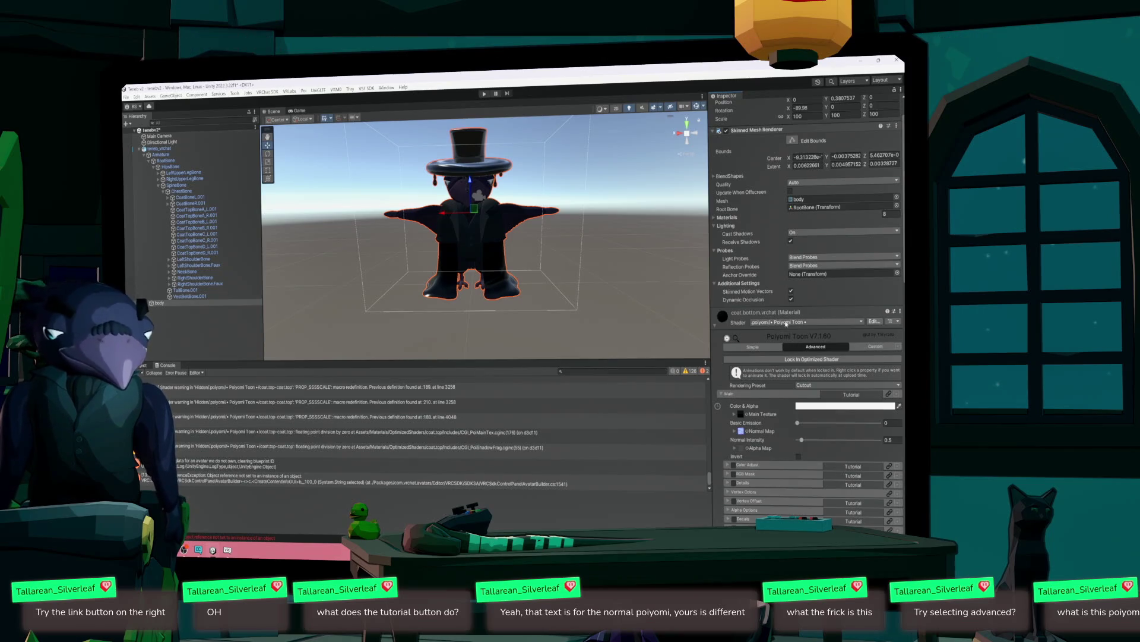
pyautogui.scroll(-2, 786, 324)
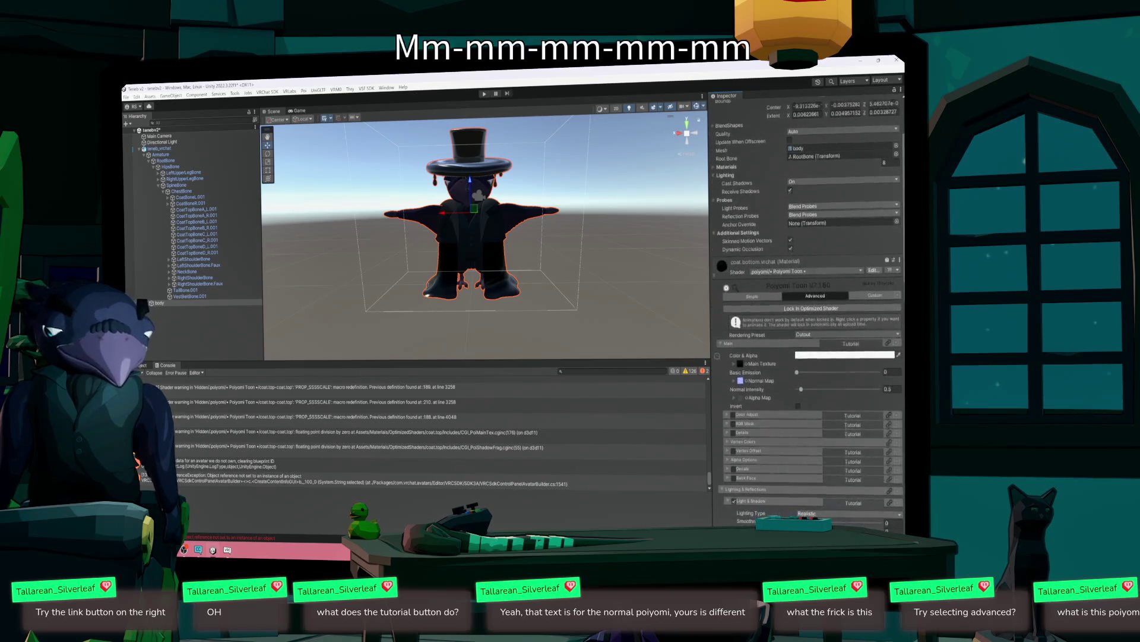
pyautogui.scroll(-1, 808, 356)
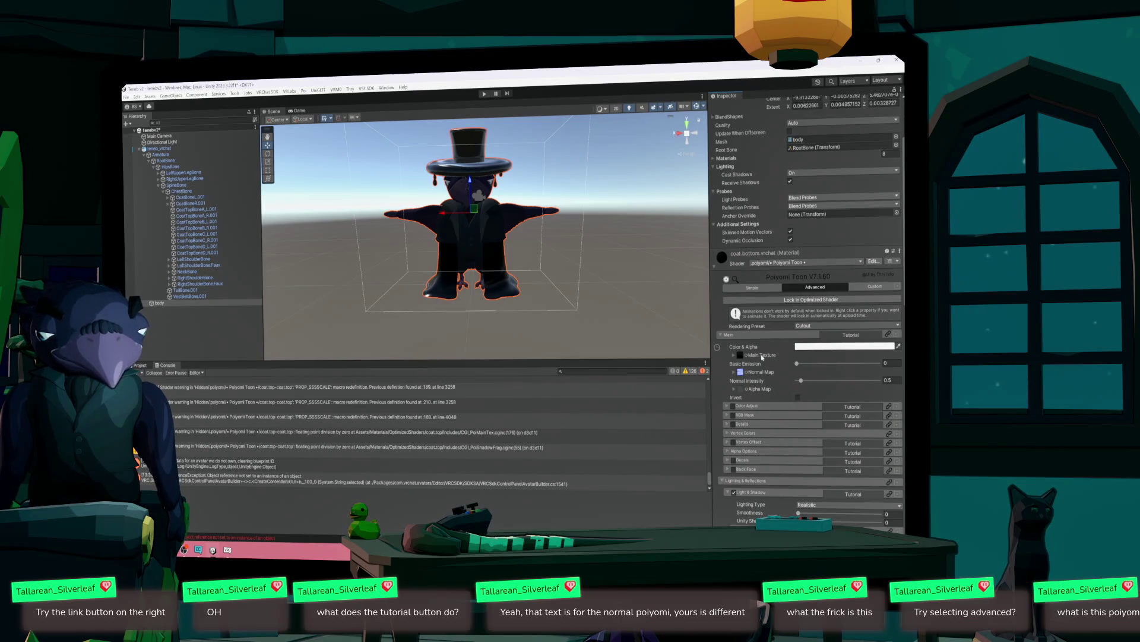
pyautogui.rightClick(751, 350)
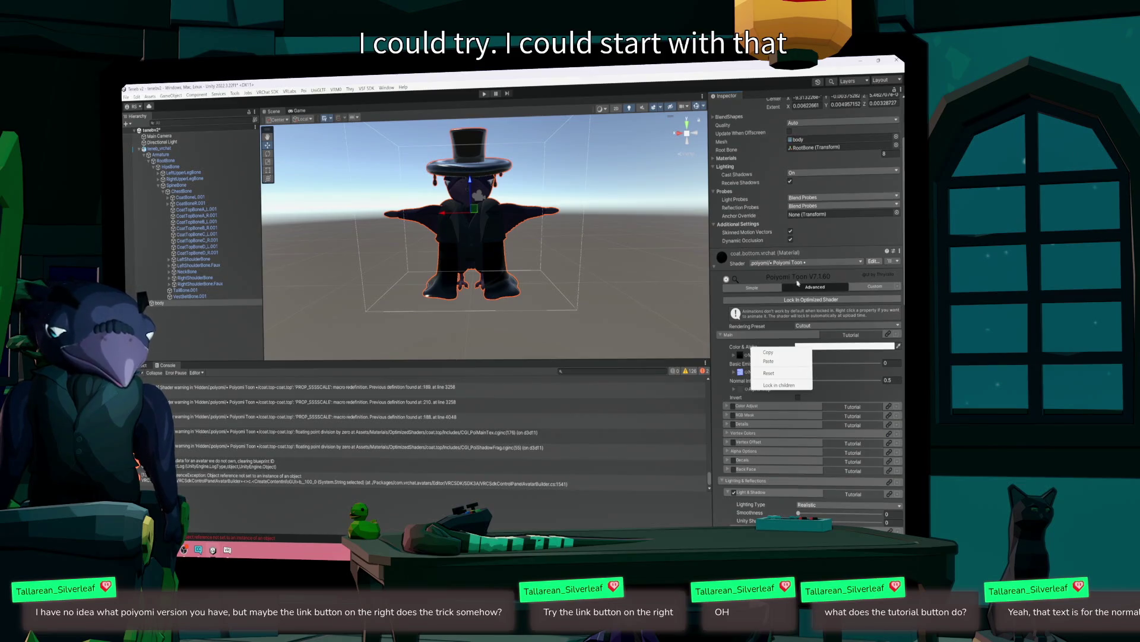
pyautogui.click(798, 283)
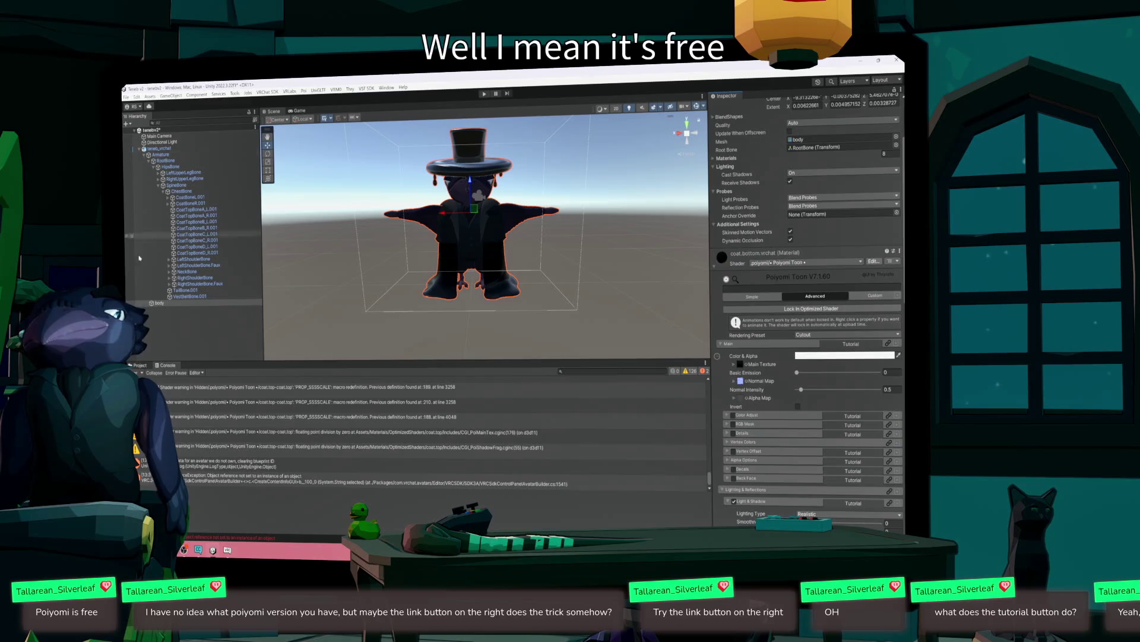
pyautogui.hotkey('alt', 'Tab')
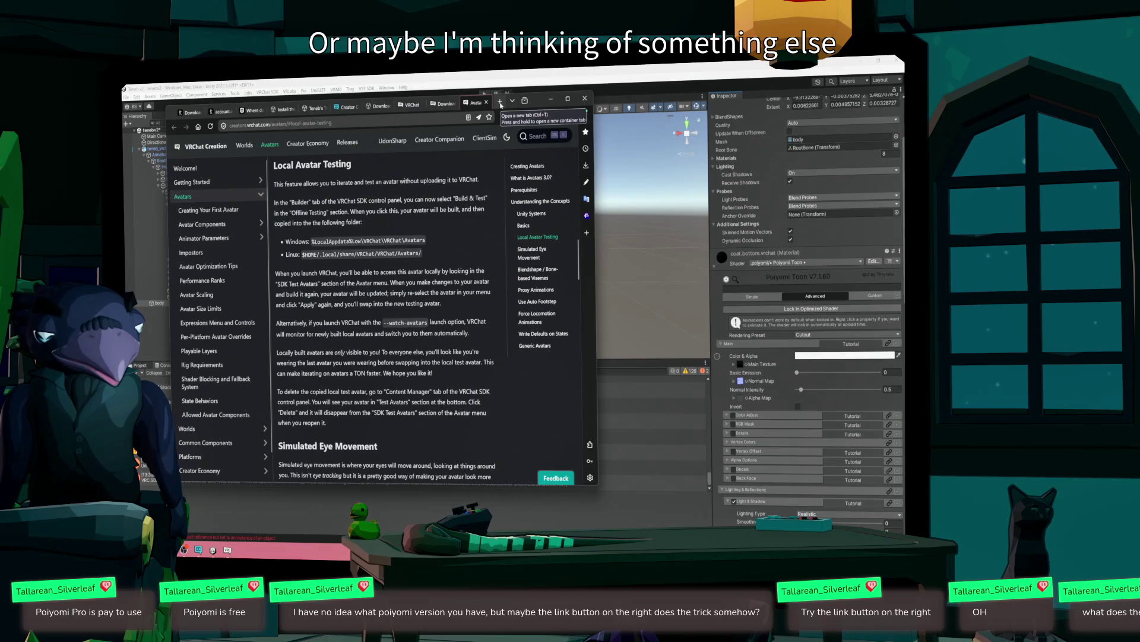
# - Search 'poiyomi toon', go to poiyomi.com and send its Add to ALCOM link to Creator Companion
pyautogui.click(500, 103)
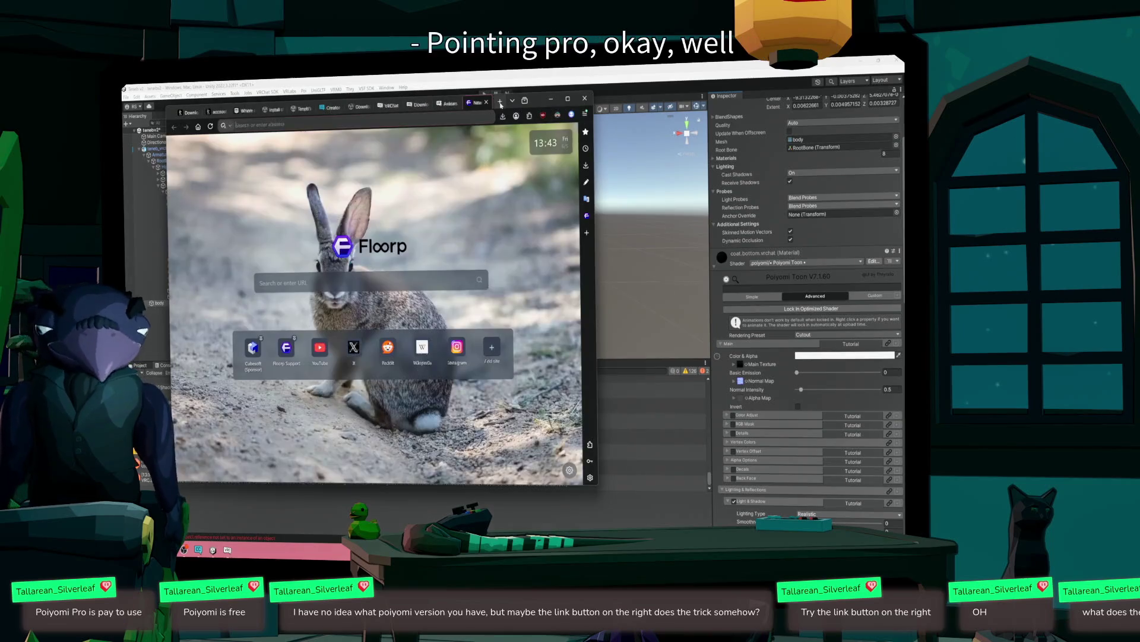
pyautogui.write('poi')
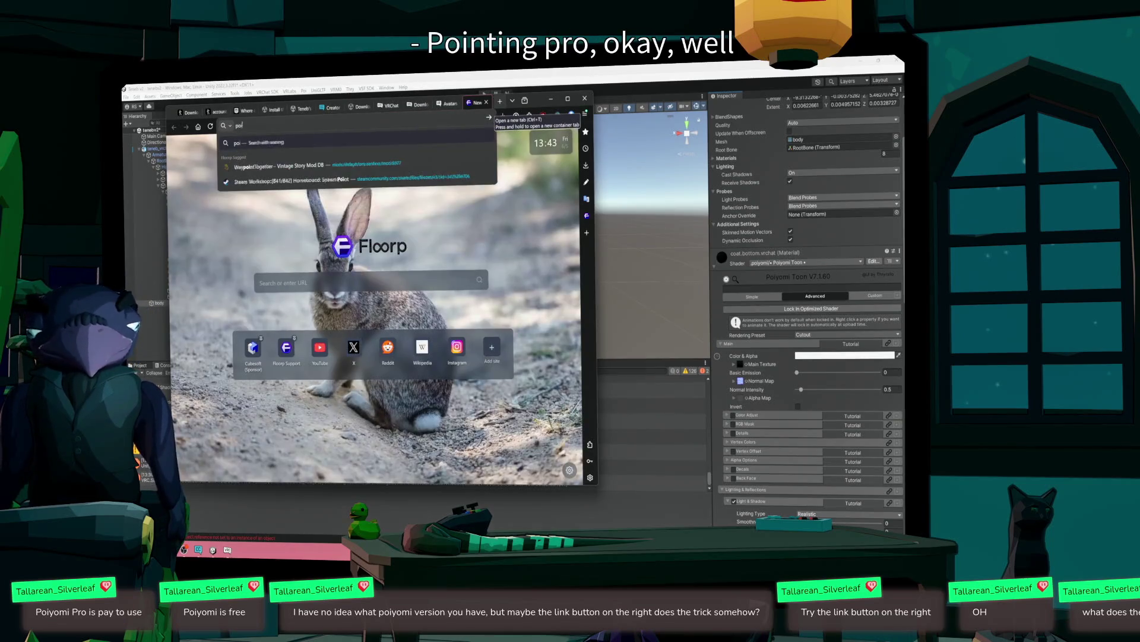
pyautogui.write('yomi toon')
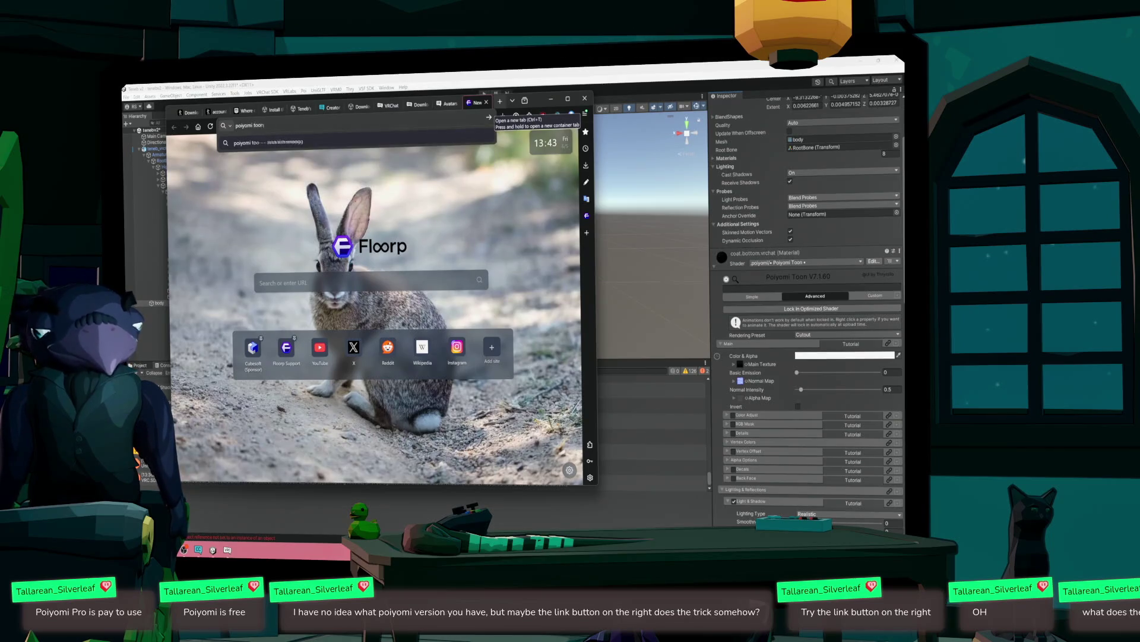
pyautogui.press('Return')
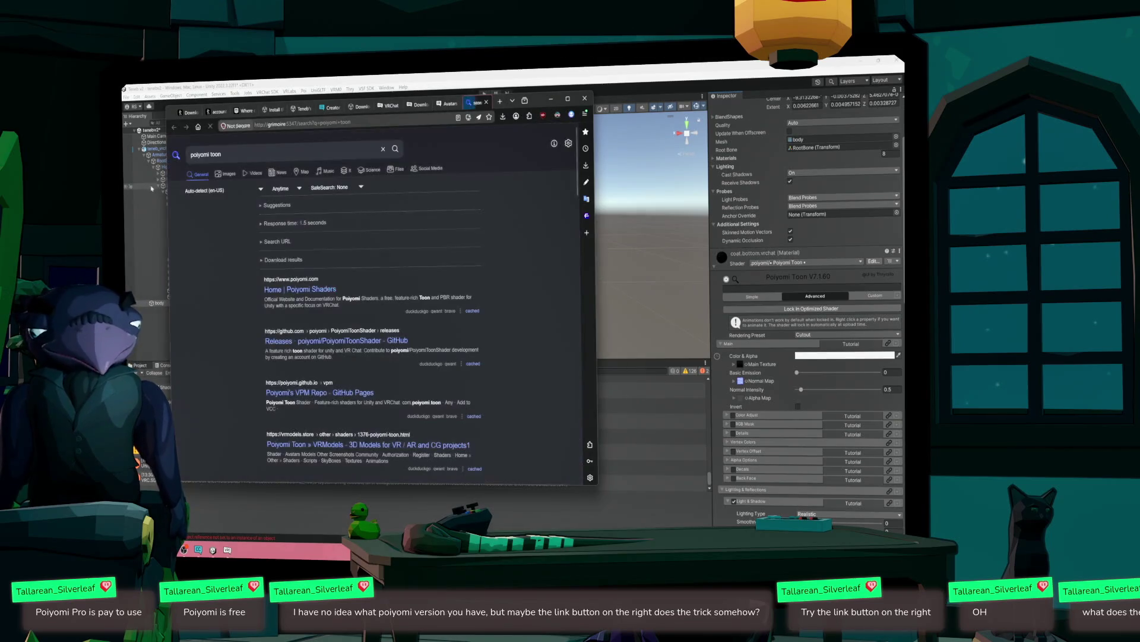
pyautogui.click(295, 288)
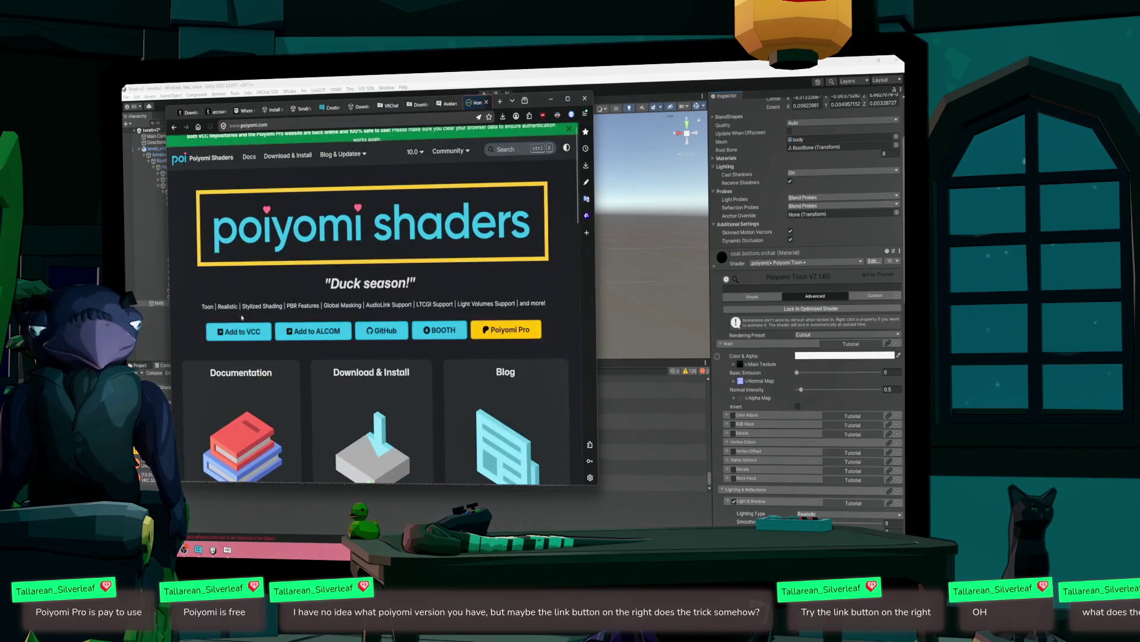
pyautogui.click(316, 333)
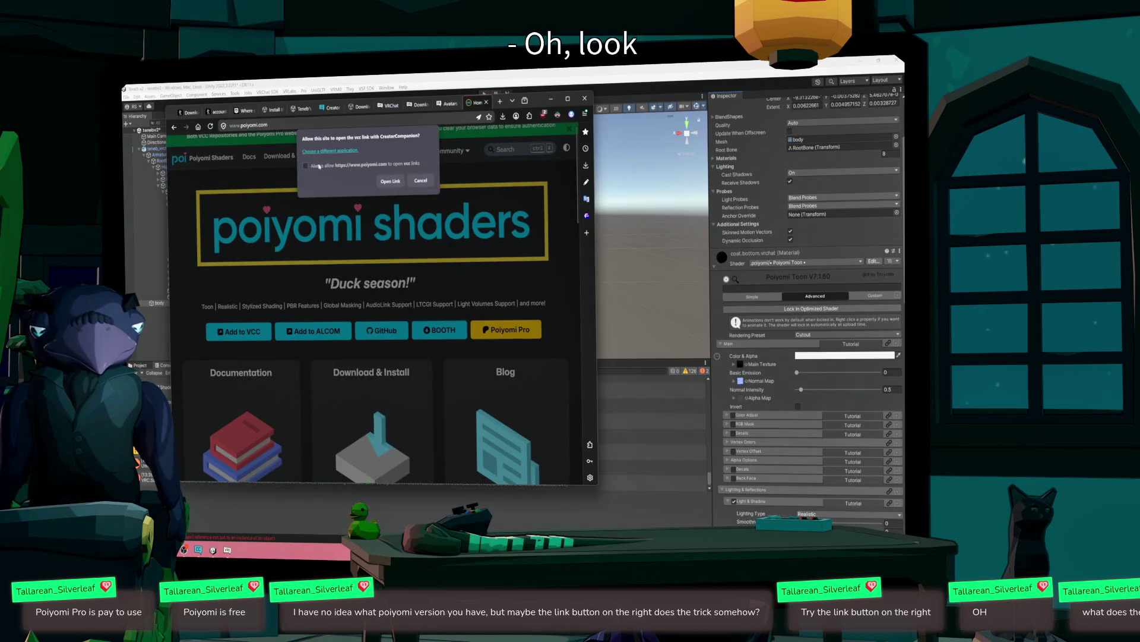
pyautogui.click(390, 181)
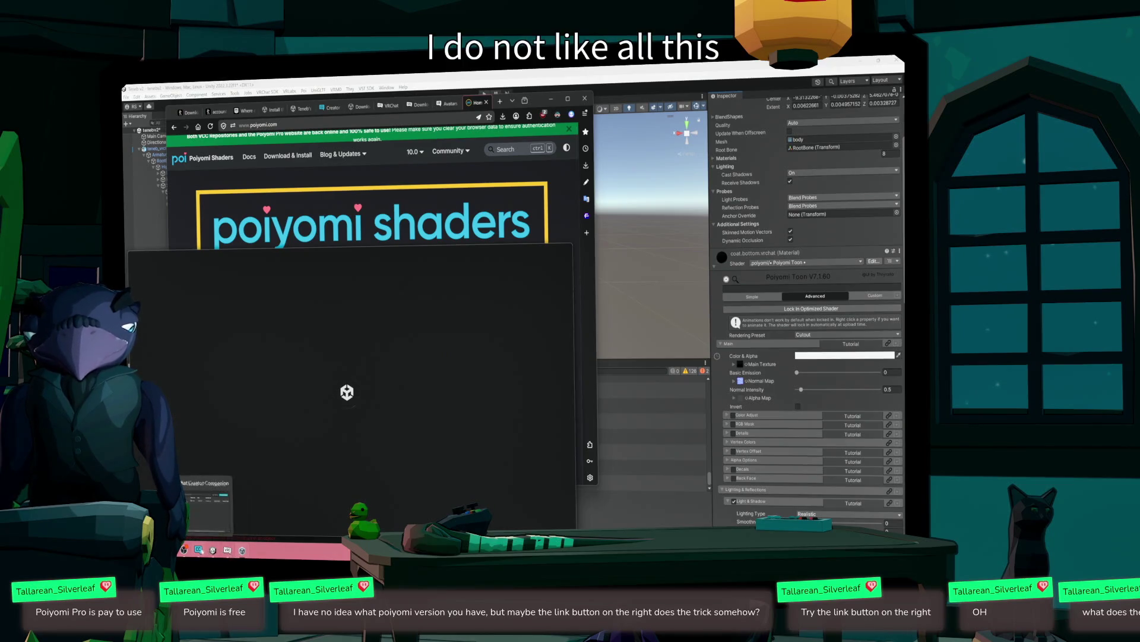
# - Clear away the browser, Unity and VRChat windows so the Creator Companion is in front
pyautogui.click(199, 550)
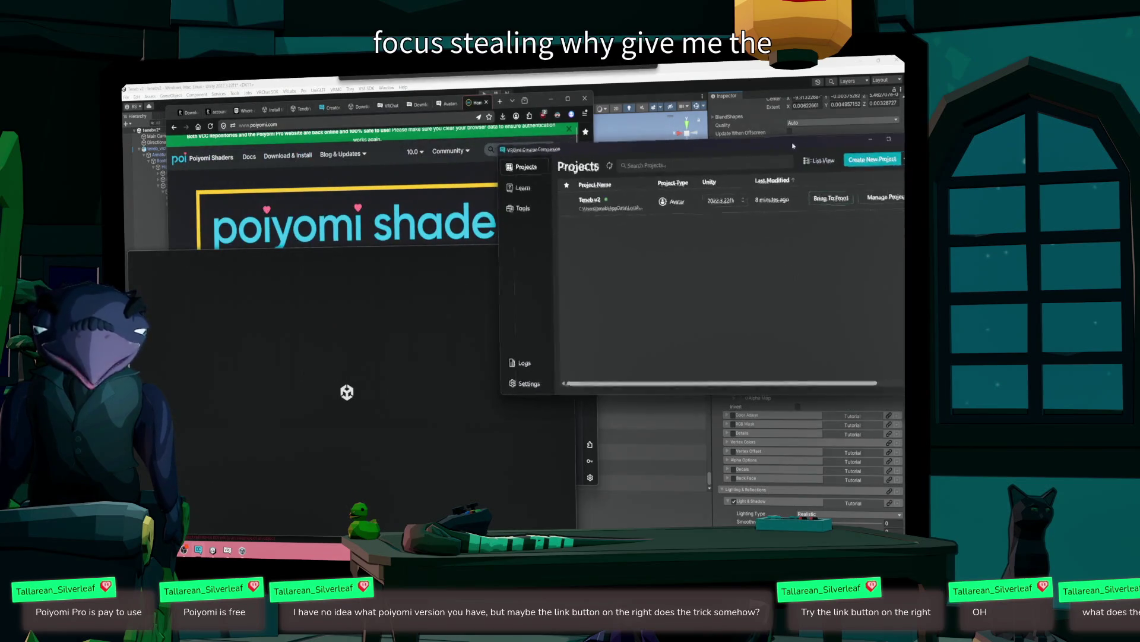
pyautogui.hotkey('alt', 'Tab')
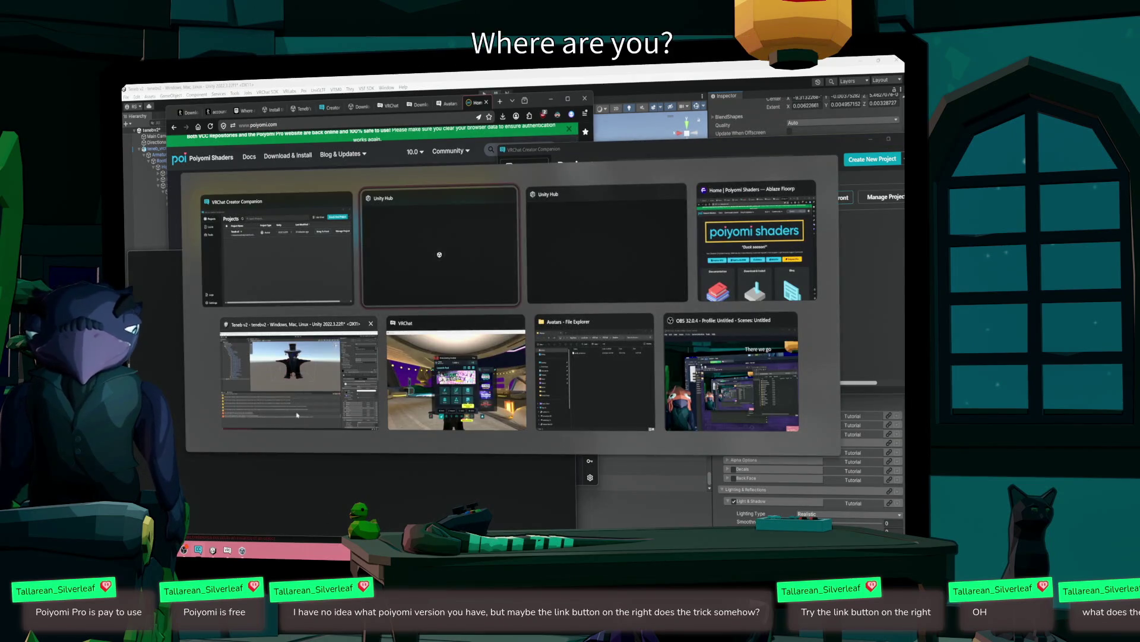
pyautogui.hotkey('alt', 'Tab')
pyautogui.click(515, 303)
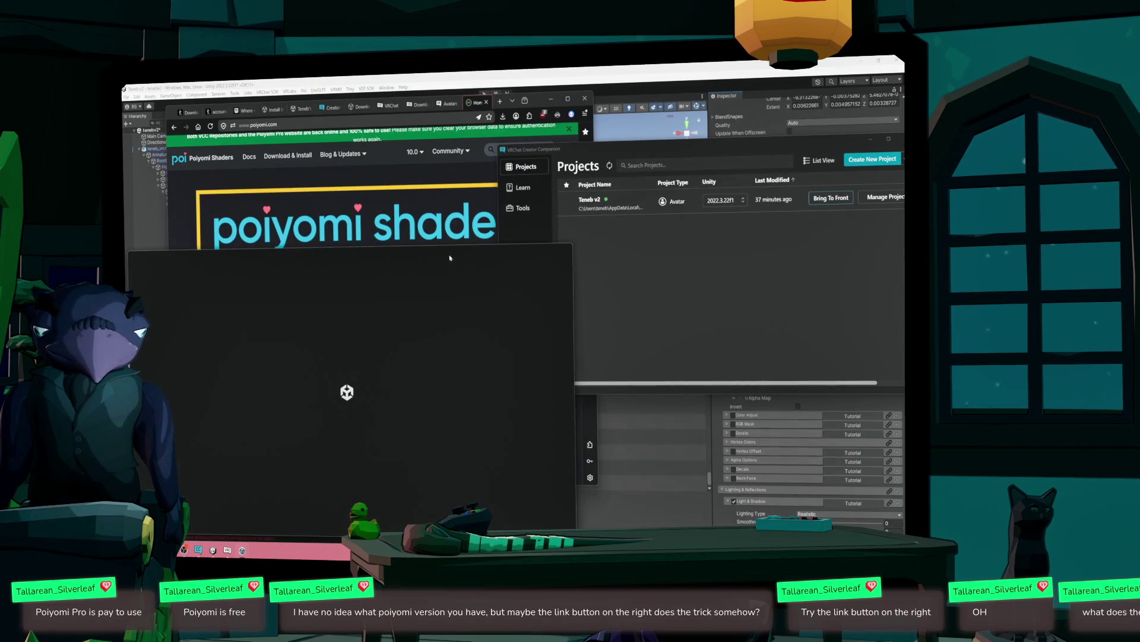
pyautogui.click(553, 99)
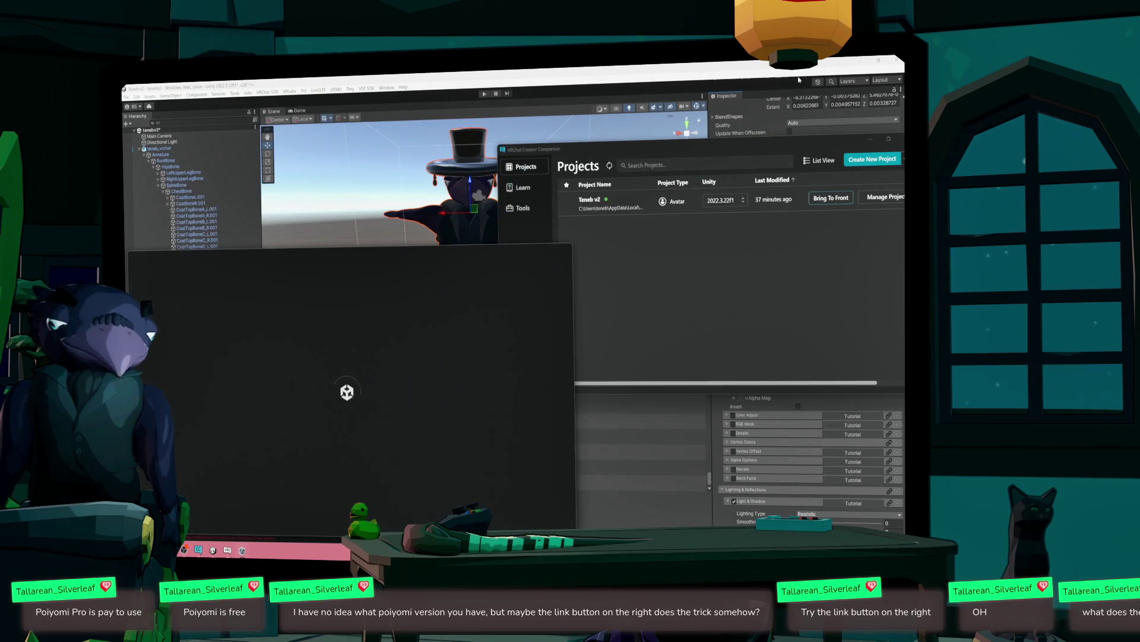
pyautogui.click(862, 60)
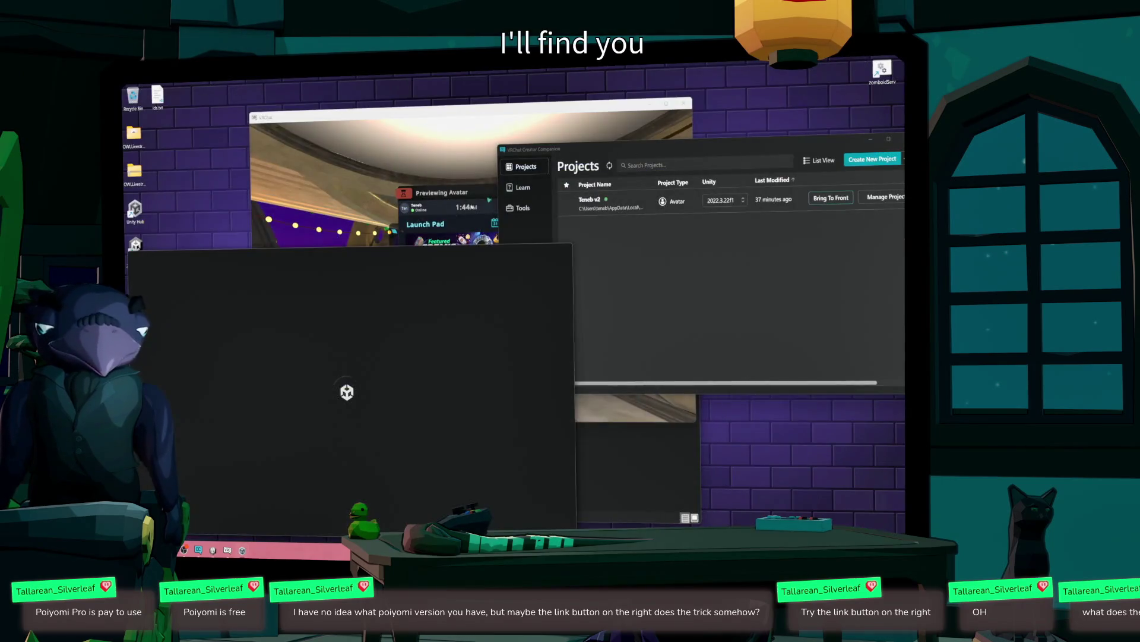
pyautogui.click(450, 161)
pyautogui.click(650, 104)
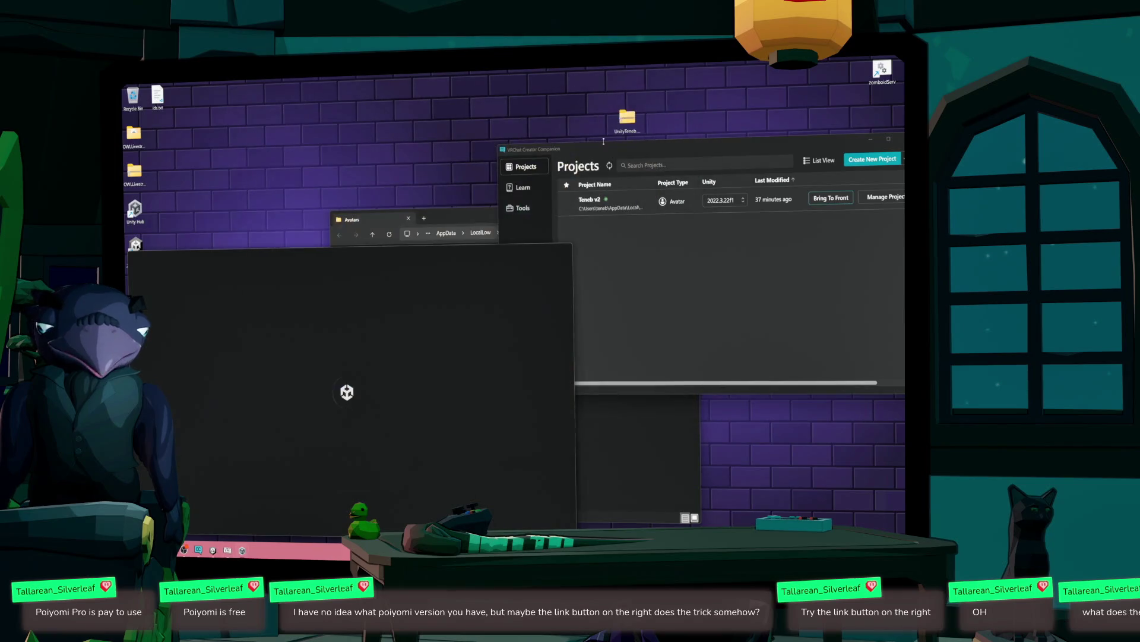
pyautogui.click(465, 214)
pyautogui.moveTo(534, 149)
pyautogui.mouseDown()
pyautogui.moveTo(394, 117)
pyautogui.moveTo(413, 126)
pyautogui.mouseUp()
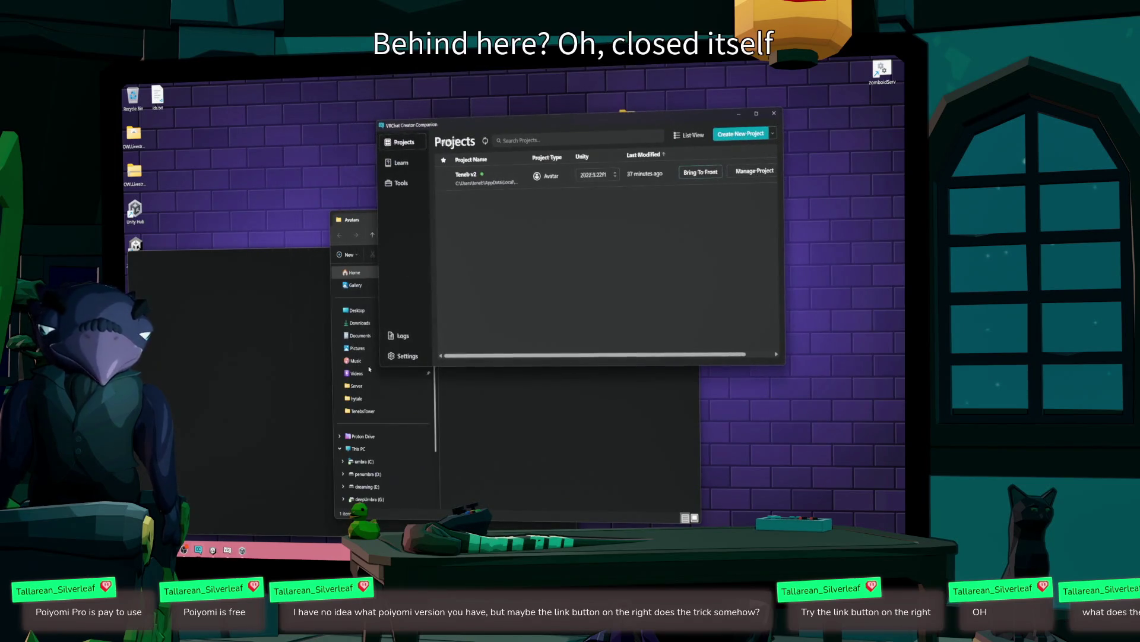
pyautogui.click(298, 396)
pyautogui.press('super')
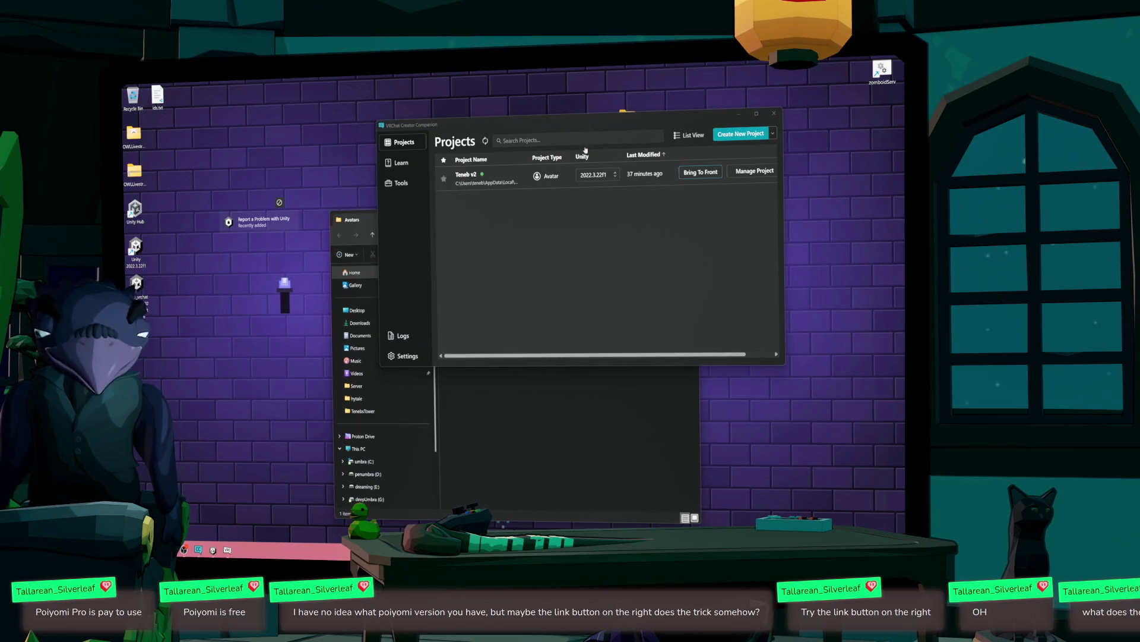
pyautogui.moveTo(570, 139); pyautogui.dragTo(413, 125)
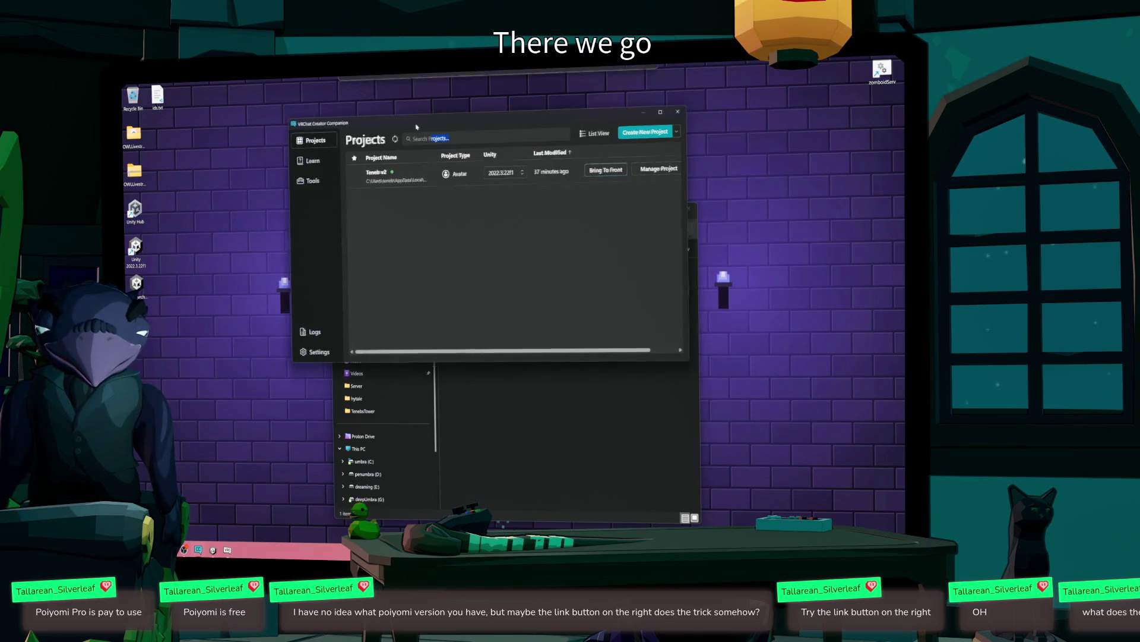
# - Open package management for the Teneb v2 project
pyautogui.click(312, 186)
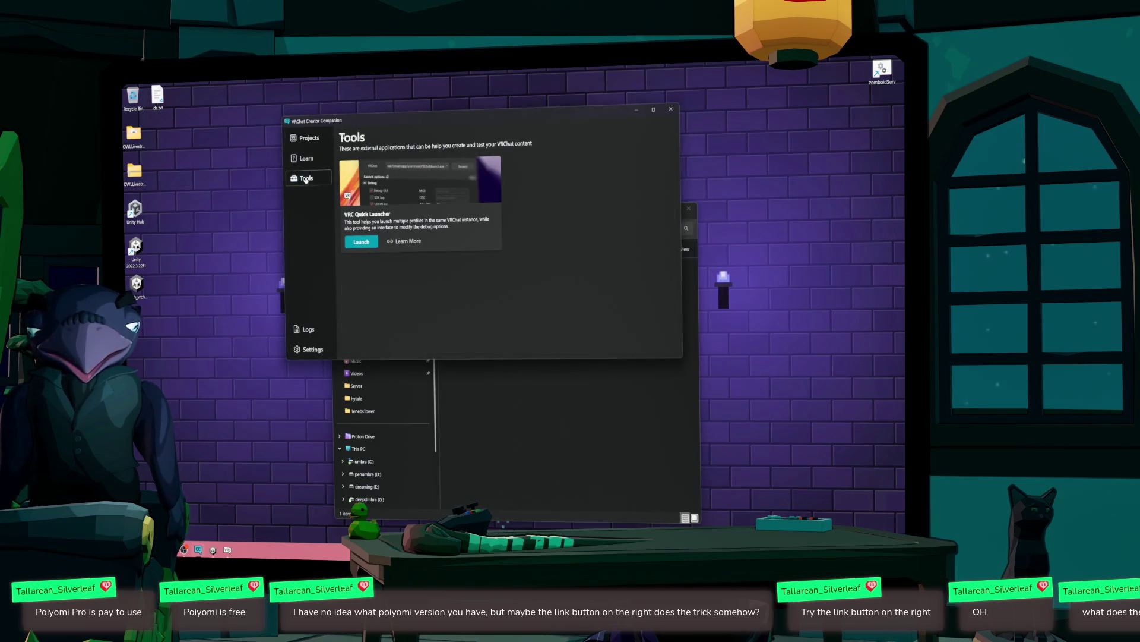
pyautogui.click(308, 138)
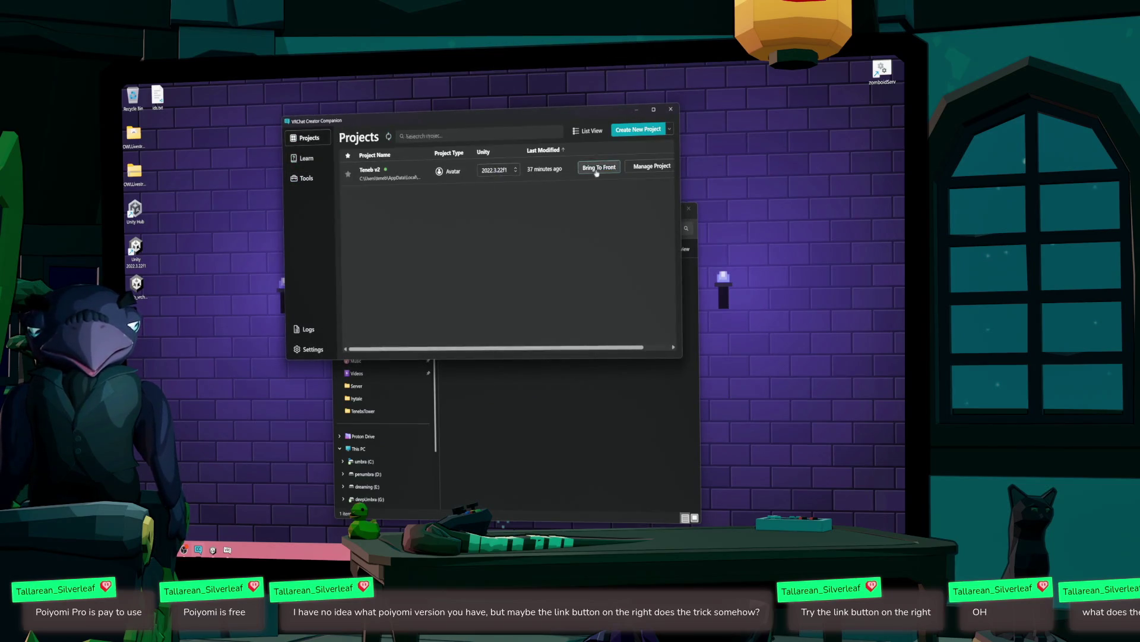
pyautogui.click(652, 166)
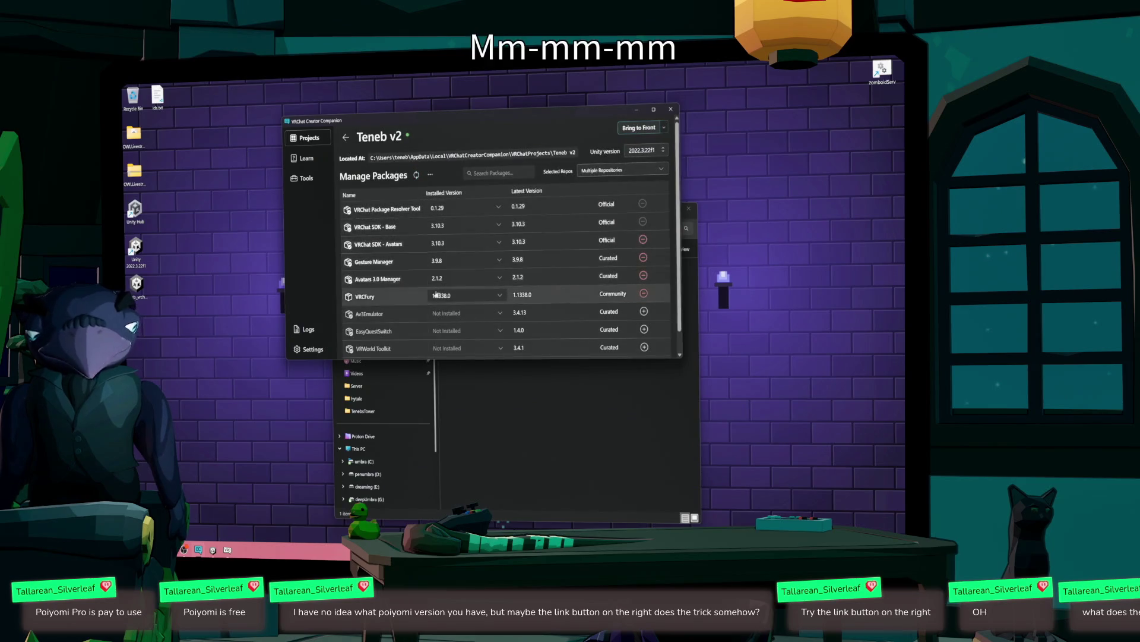
pyautogui.scroll(-1, 431, 291)
pyautogui.scroll(1, 432, 295)
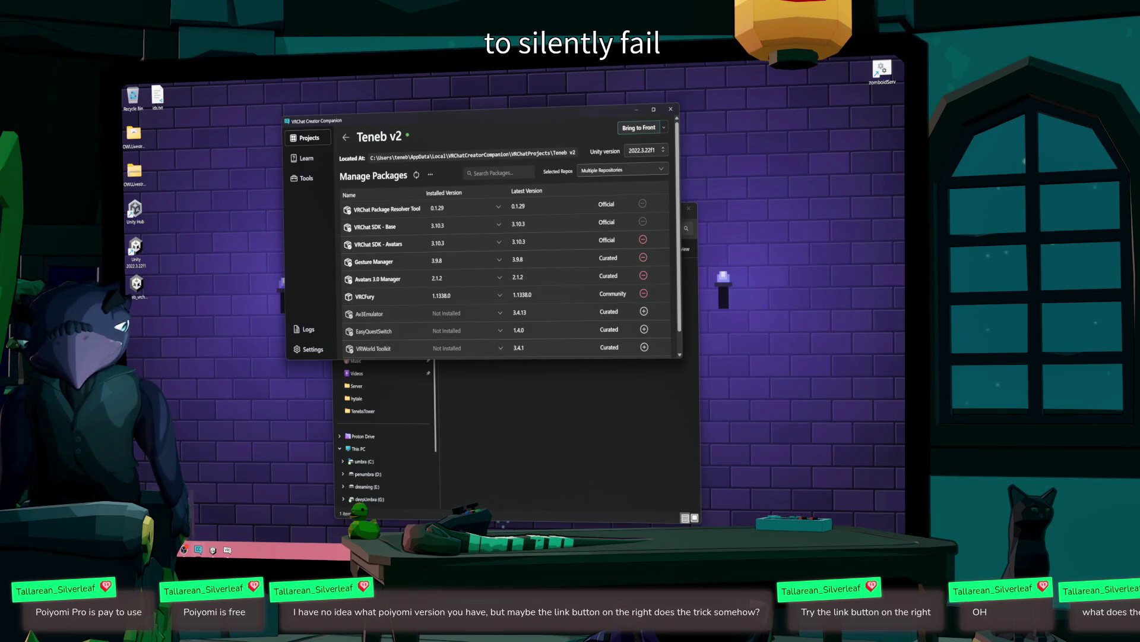
# - Copy the Poiyomi repository link from the Add to VCC button on poiyomi.com
pyautogui.click(185, 550)
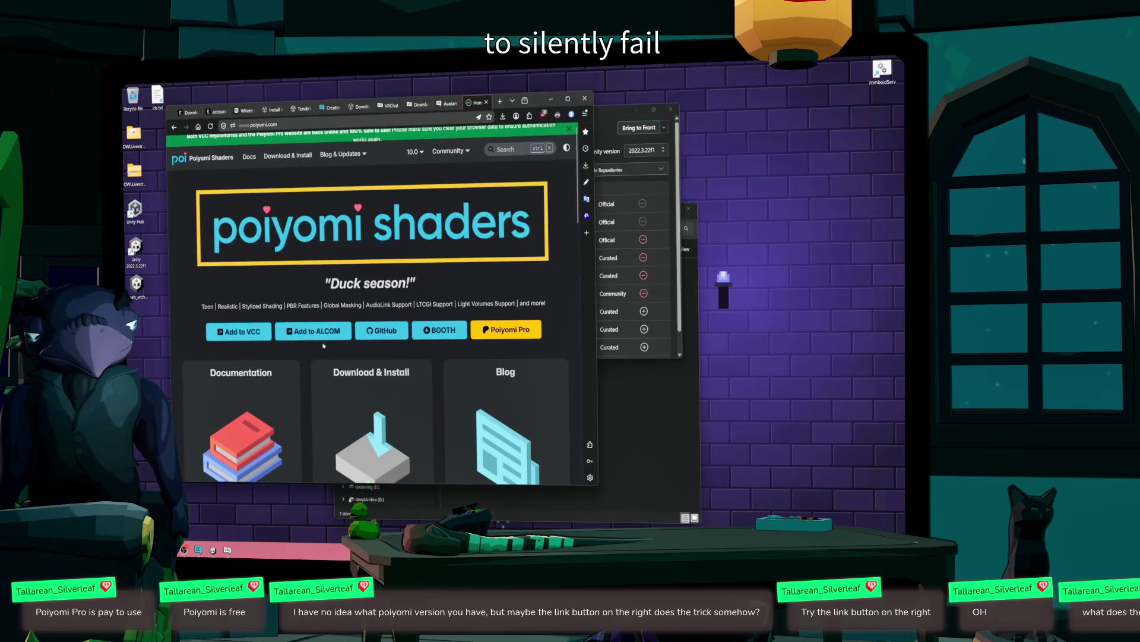
pyautogui.click(238, 331)
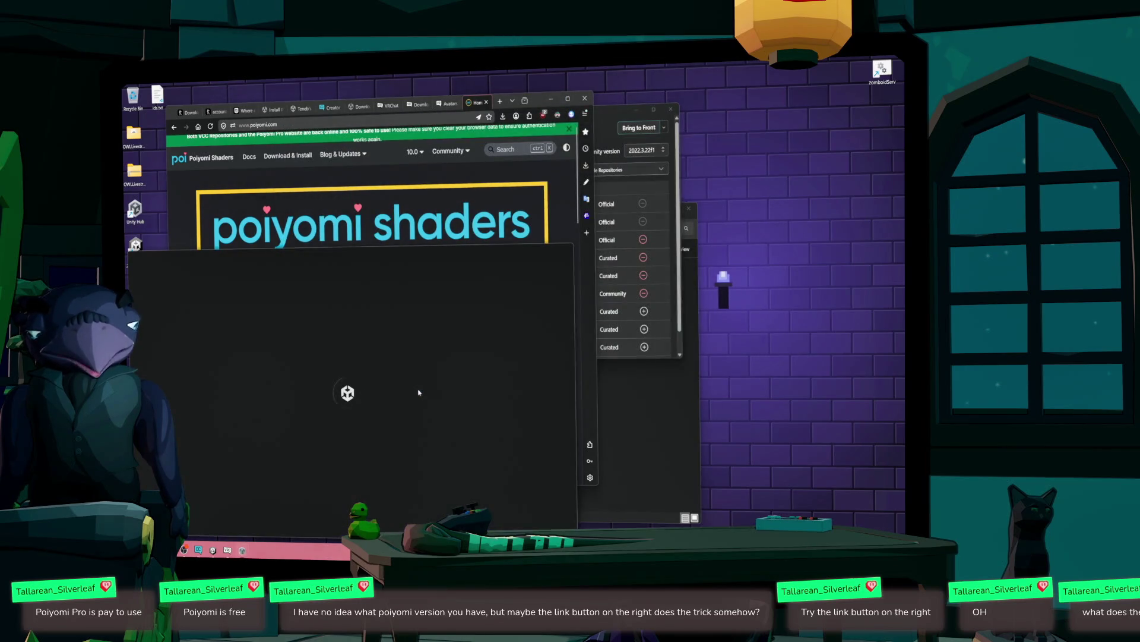
pyautogui.click(603, 130)
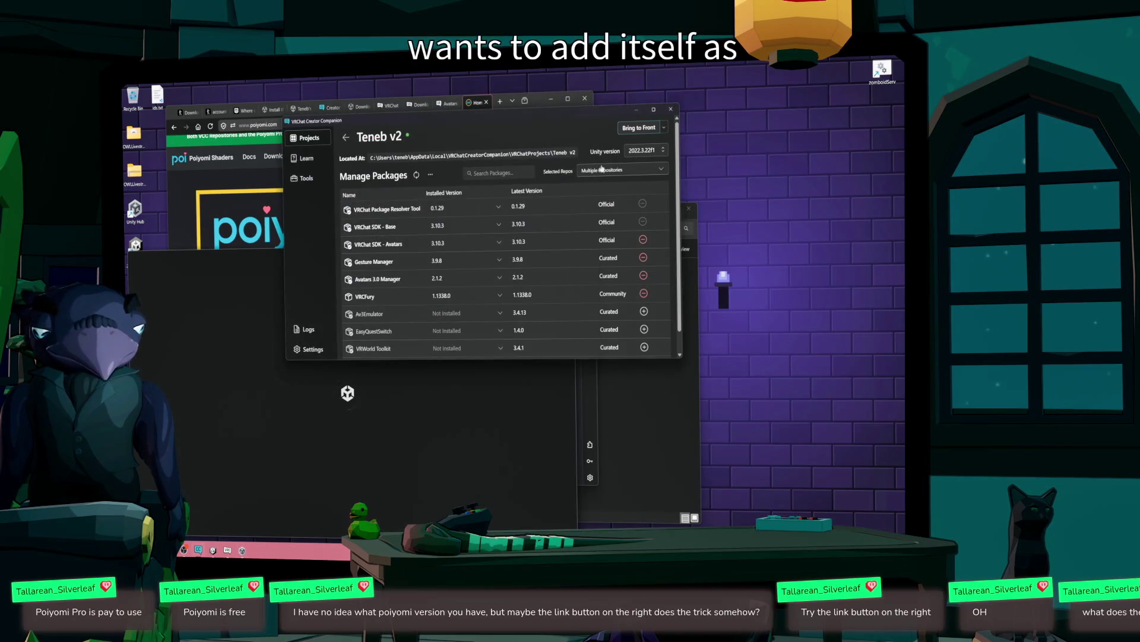
pyautogui.scroll(-1, 453, 300)
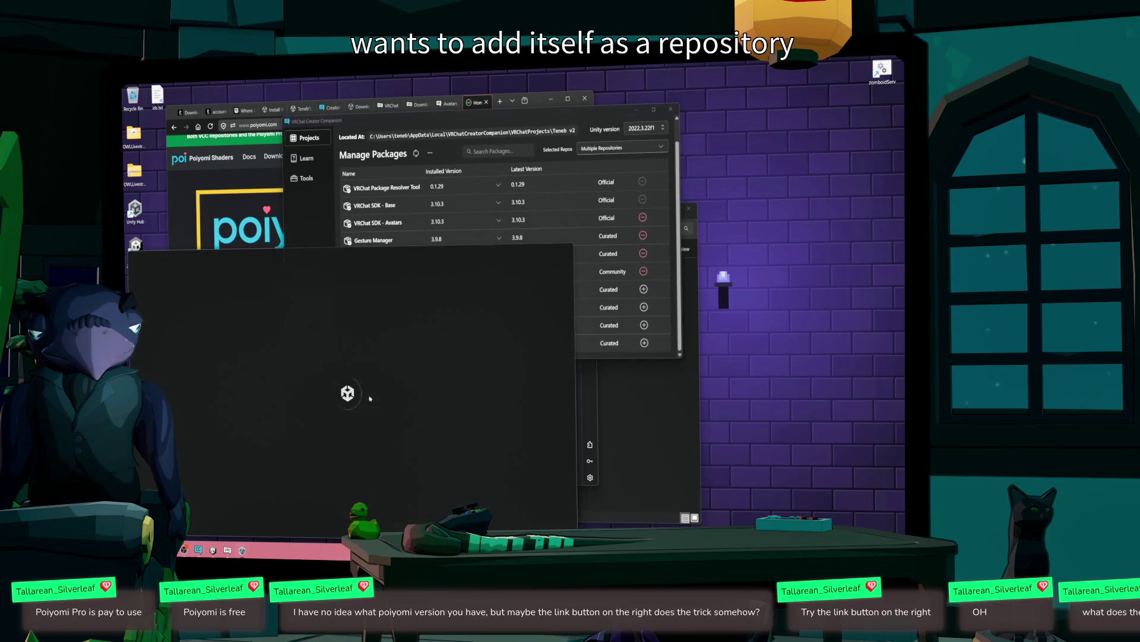
pyautogui.moveTo(553, 117); pyautogui.dragTo(691, 106)
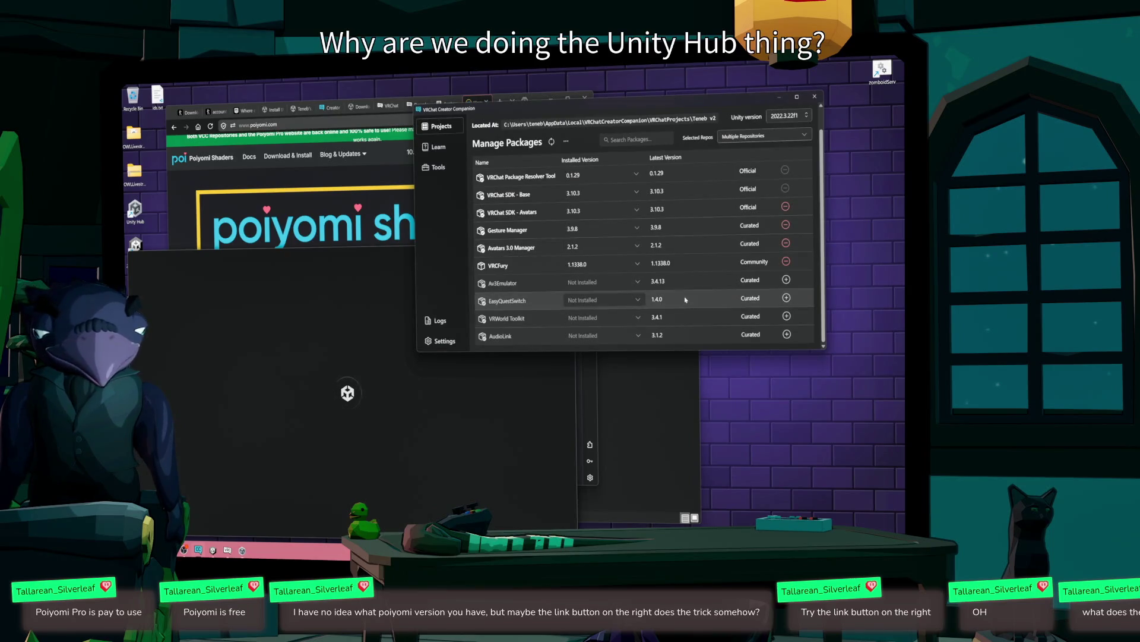
pyautogui.scroll(1, 632, 292)
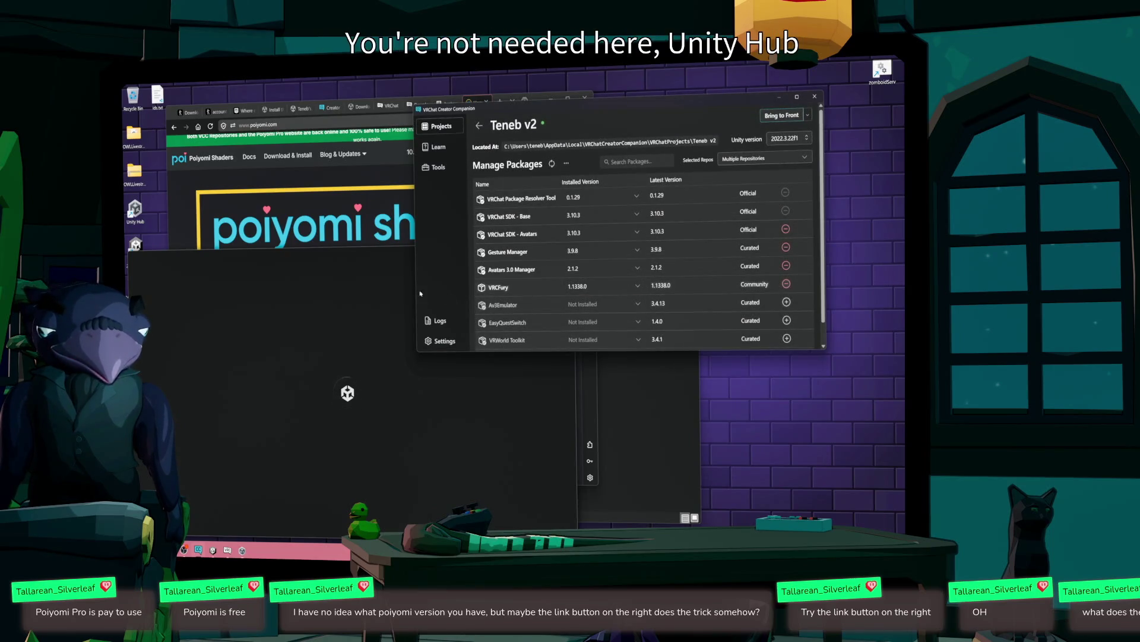
pyautogui.click(183, 550)
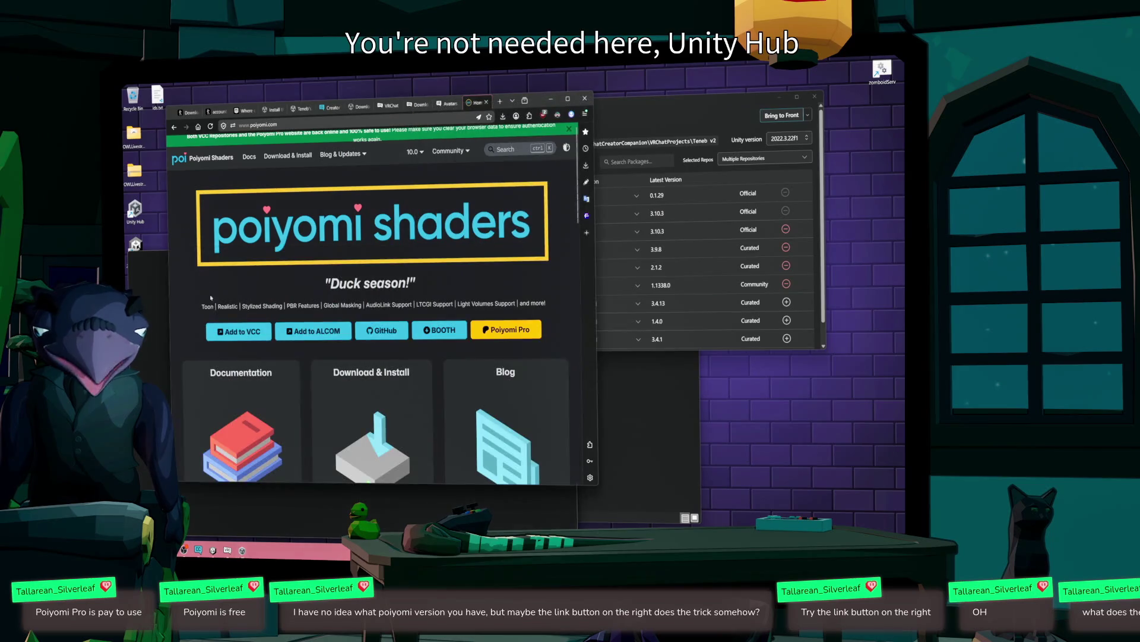
pyautogui.rightClick(256, 337)
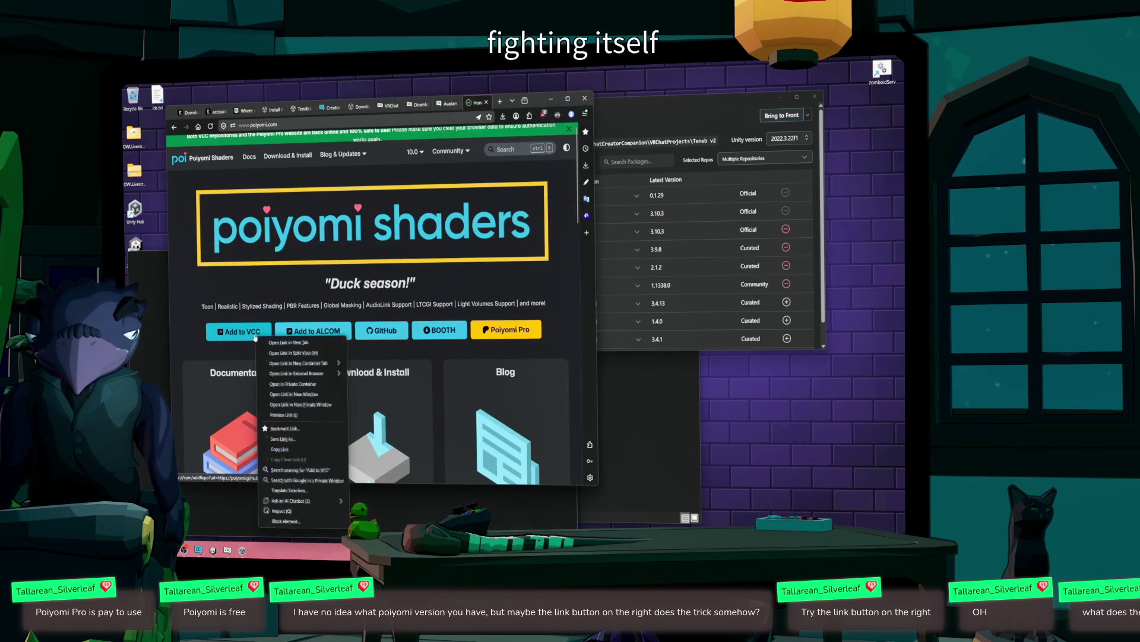
pyautogui.click(291, 450)
# - Check the selected package repositories, then go to the Creator Companion Settings page
pyautogui.click(765, 144)
pyautogui.click(765, 160)
pyautogui.click(442, 340)
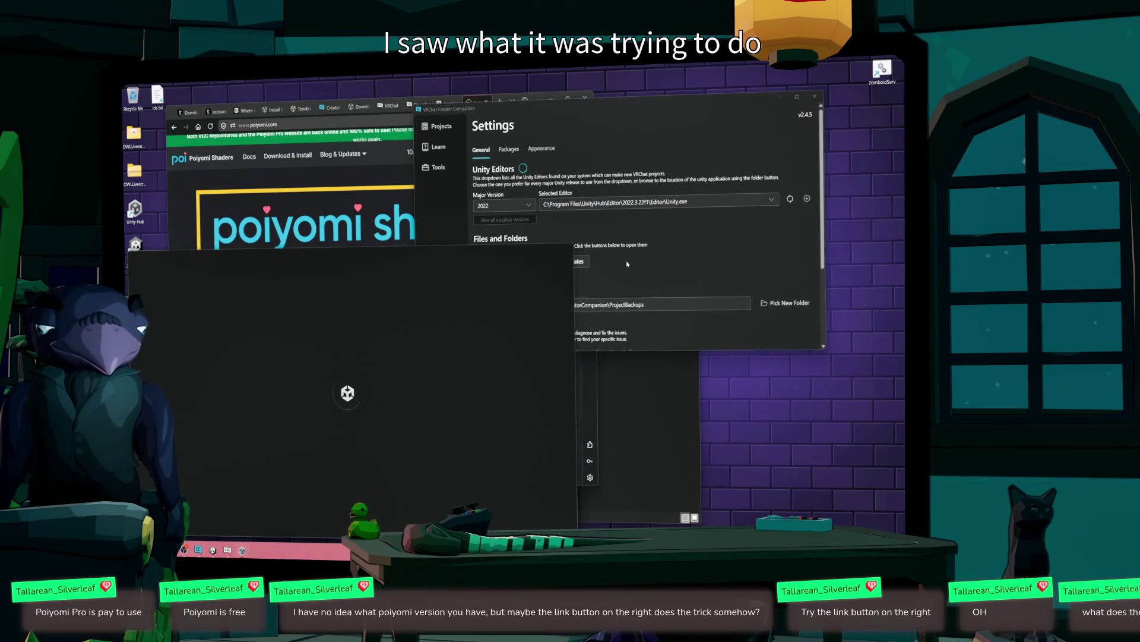
# - Go to the Packages repository settings and start adding a new community repository
pyautogui.click(675, 261)
pyautogui.scroll(-3, 675, 262)
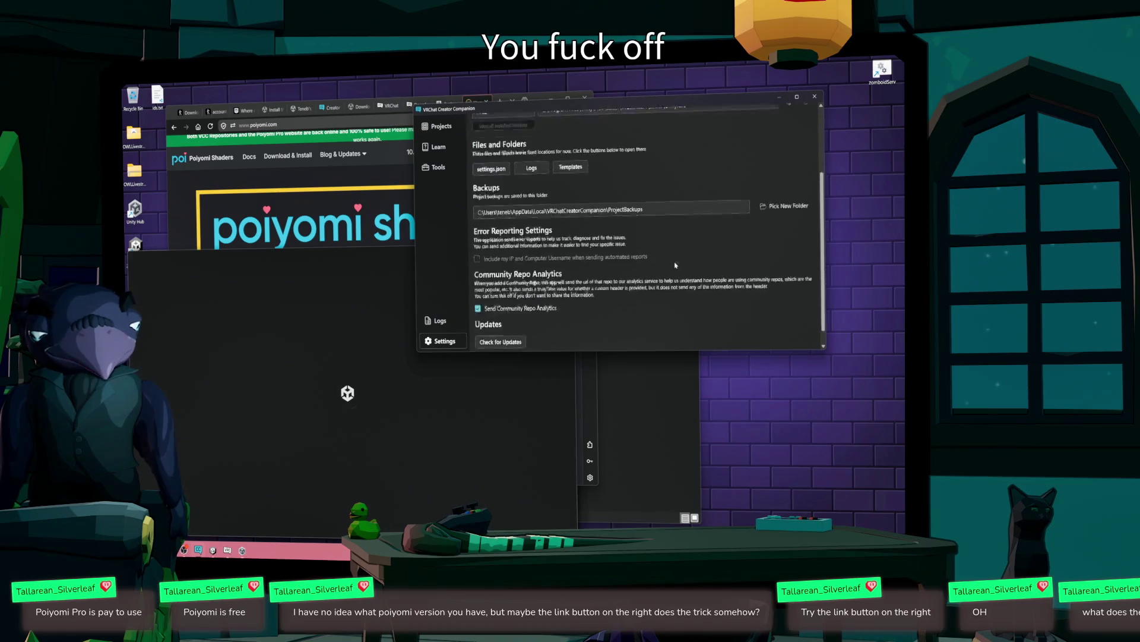
pyautogui.scroll(3, 675, 261)
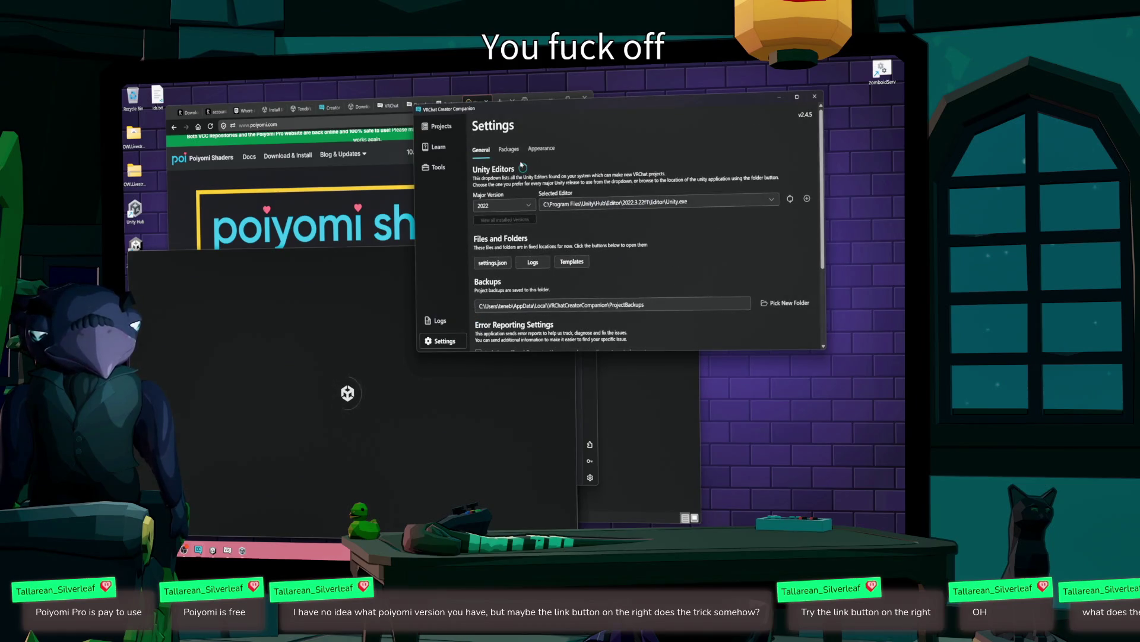
pyautogui.click(509, 150)
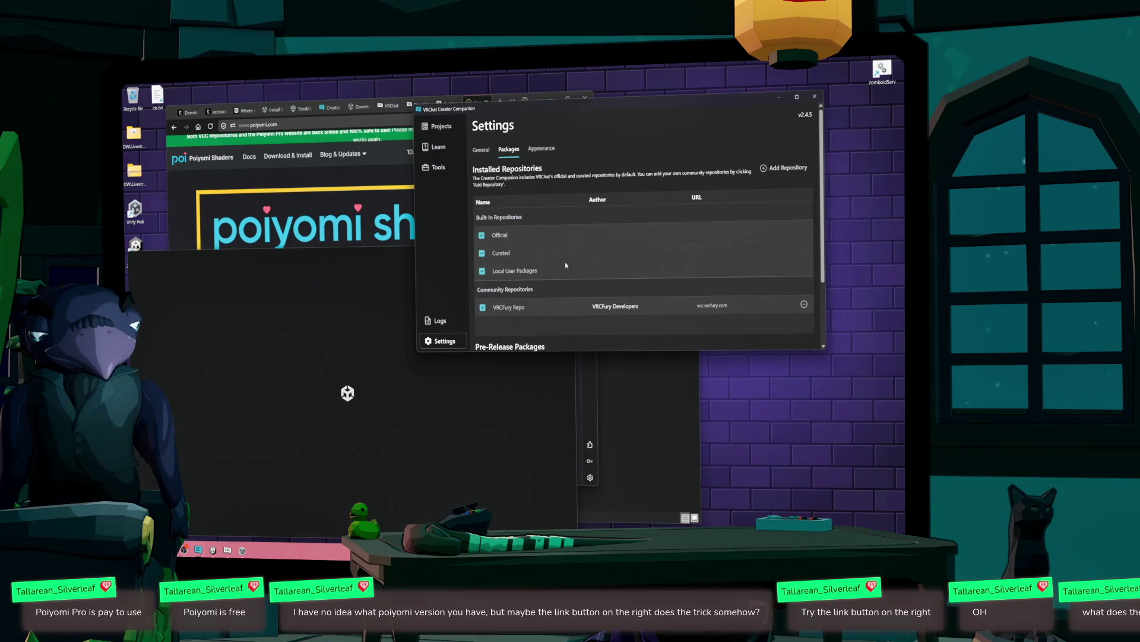
pyautogui.scroll(-1, 688, 207)
pyautogui.click(783, 126)
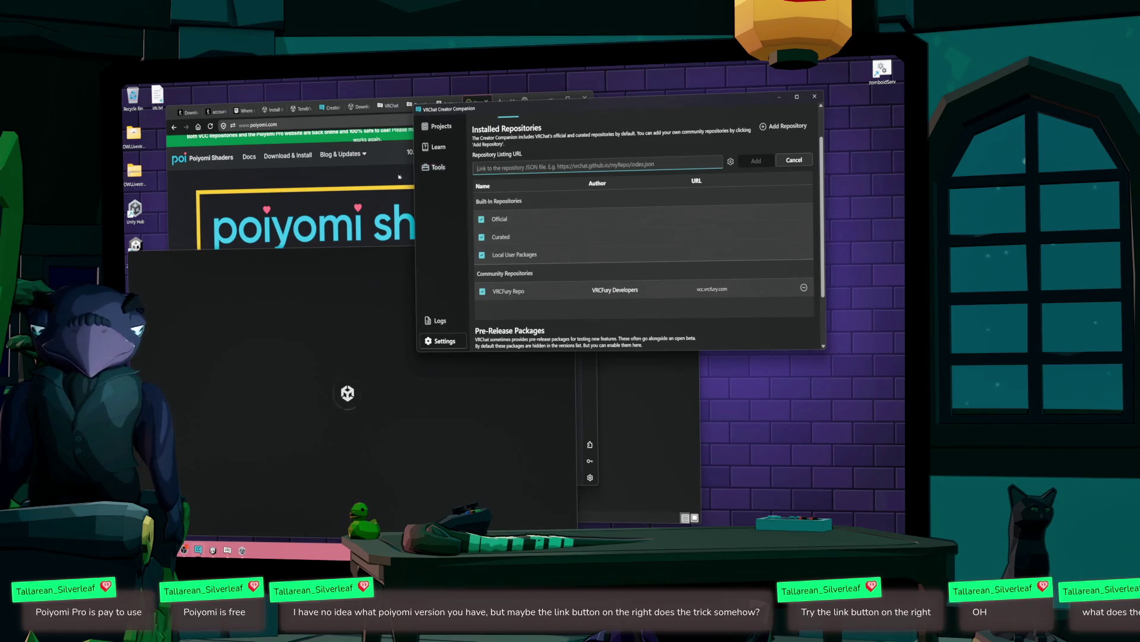
# - Copy Poiyomi's repository link and paste it into the browser address bar to inspect it
pyautogui.click(380, 179)
pyautogui.rightClick(243, 345)
pyautogui.rightClick(267, 334)
pyautogui.click(285, 436)
pyautogui.click(673, 164)
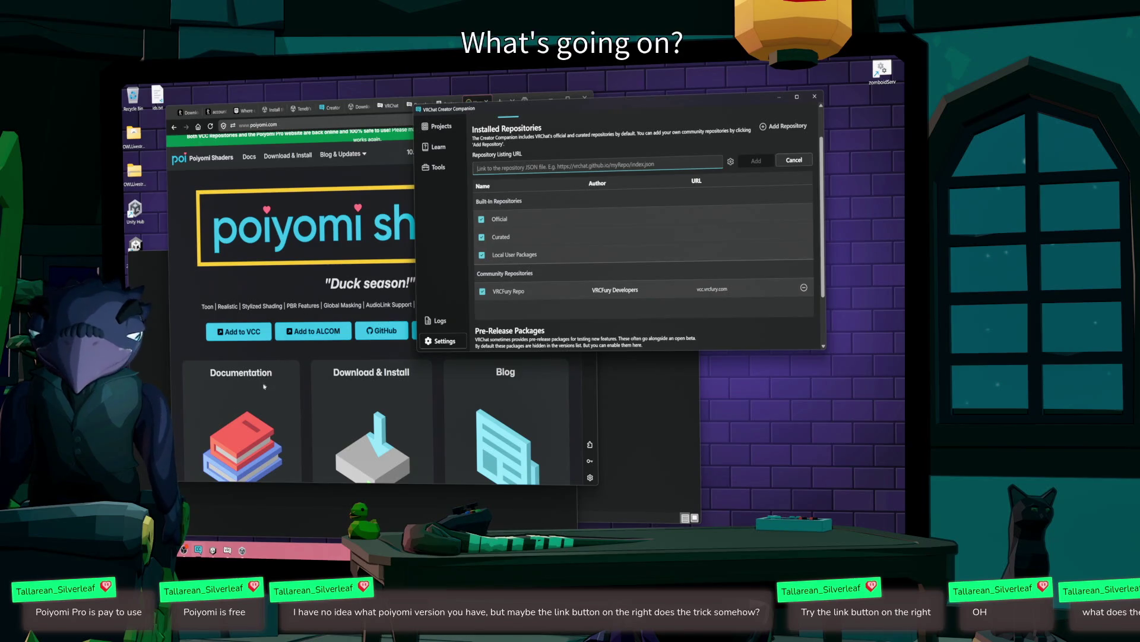
pyautogui.click(273, 119)
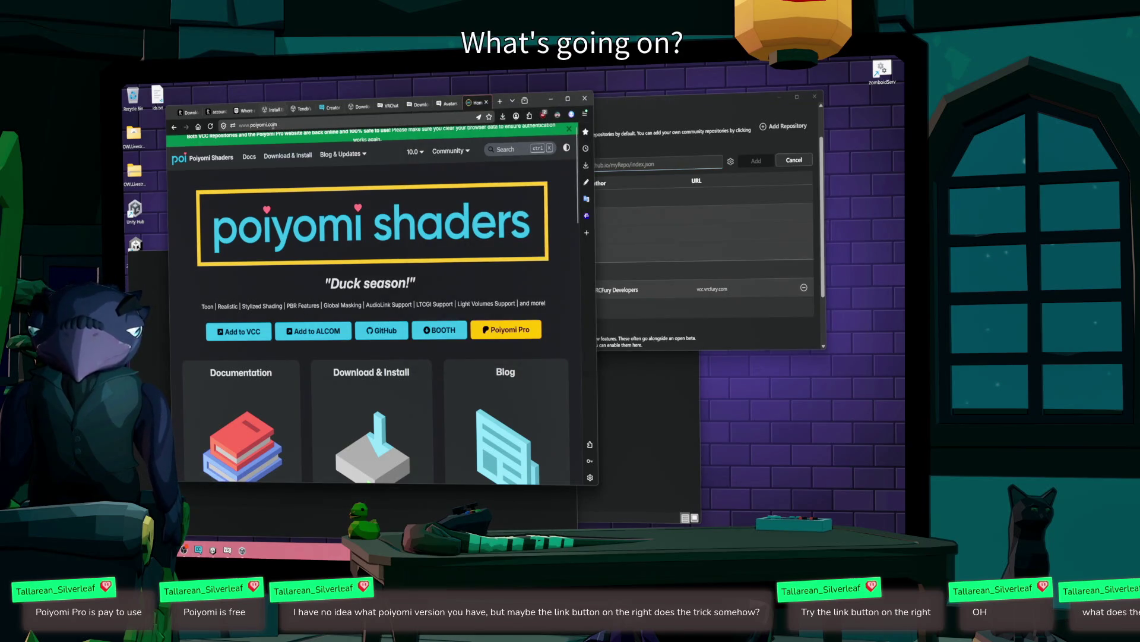
pyautogui.click(273, 126)
pyautogui.hotkey('ctrl', 'v')
pyautogui.press('Return')
pyautogui.click(632, 163)
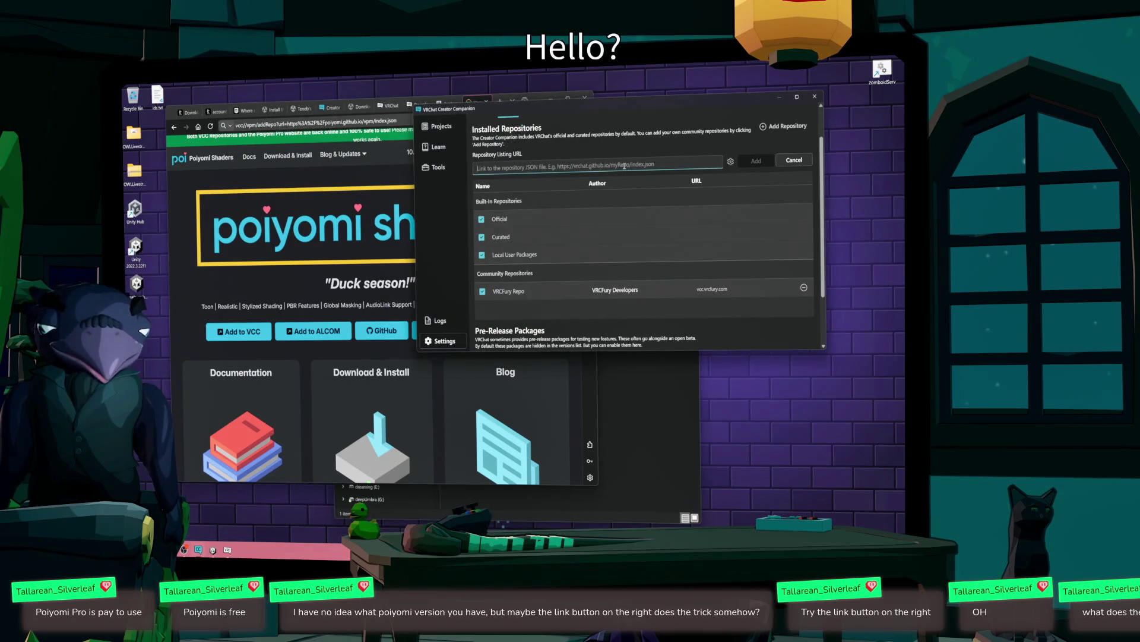
pyautogui.click(793, 160)
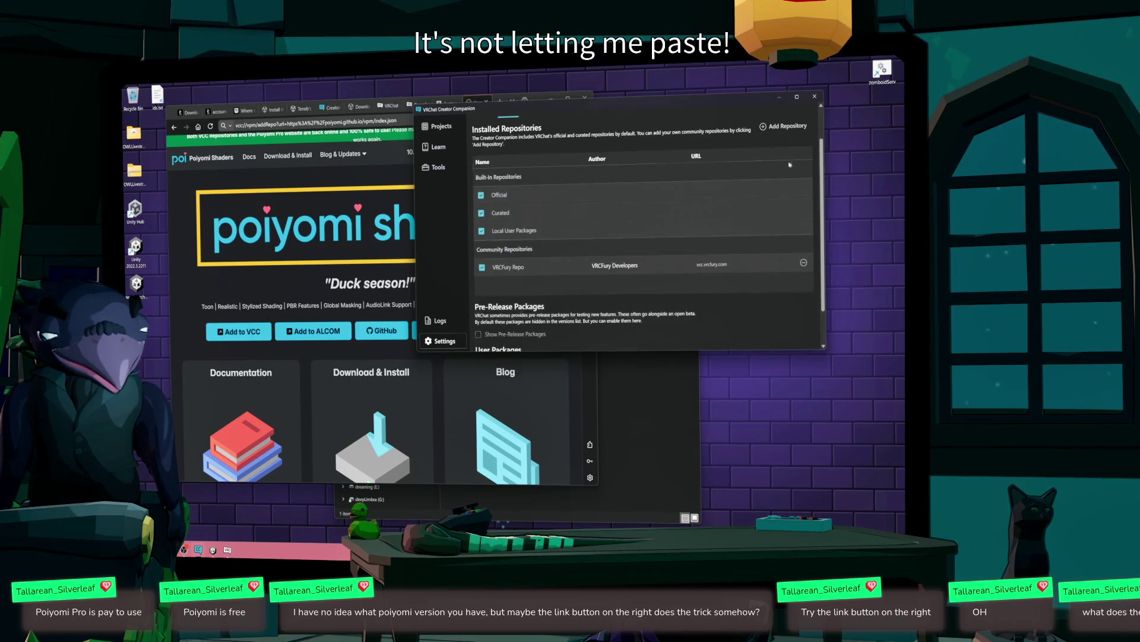
pyautogui.click(785, 126)
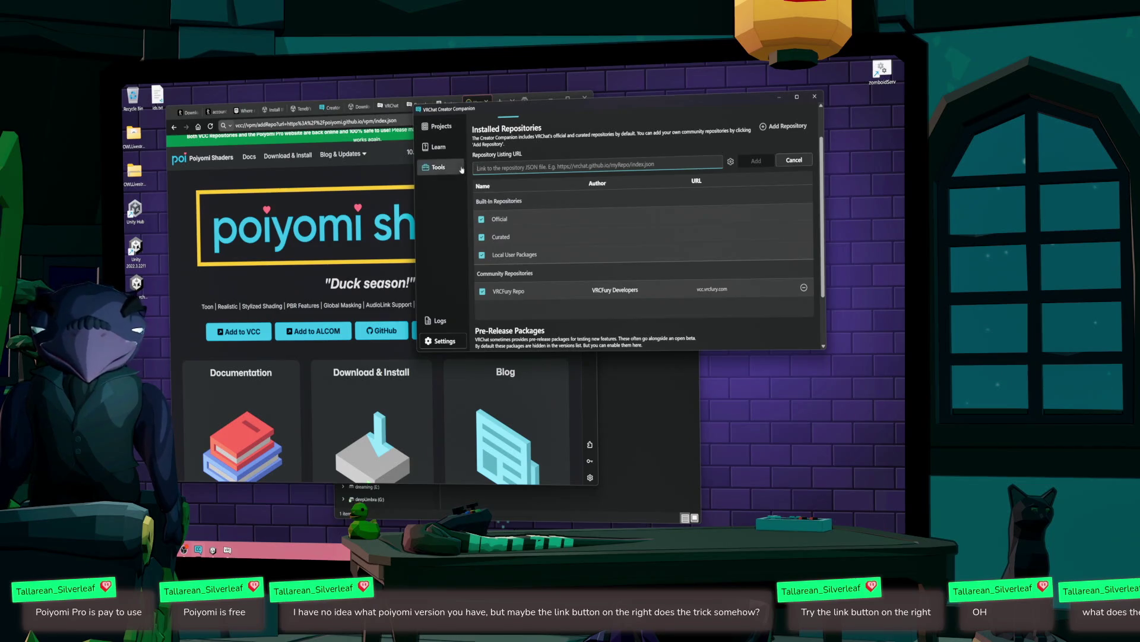
# - Clean the link into a plain https index.json URL, paste it into the repository field and add it
pyautogui.click(288, 123)
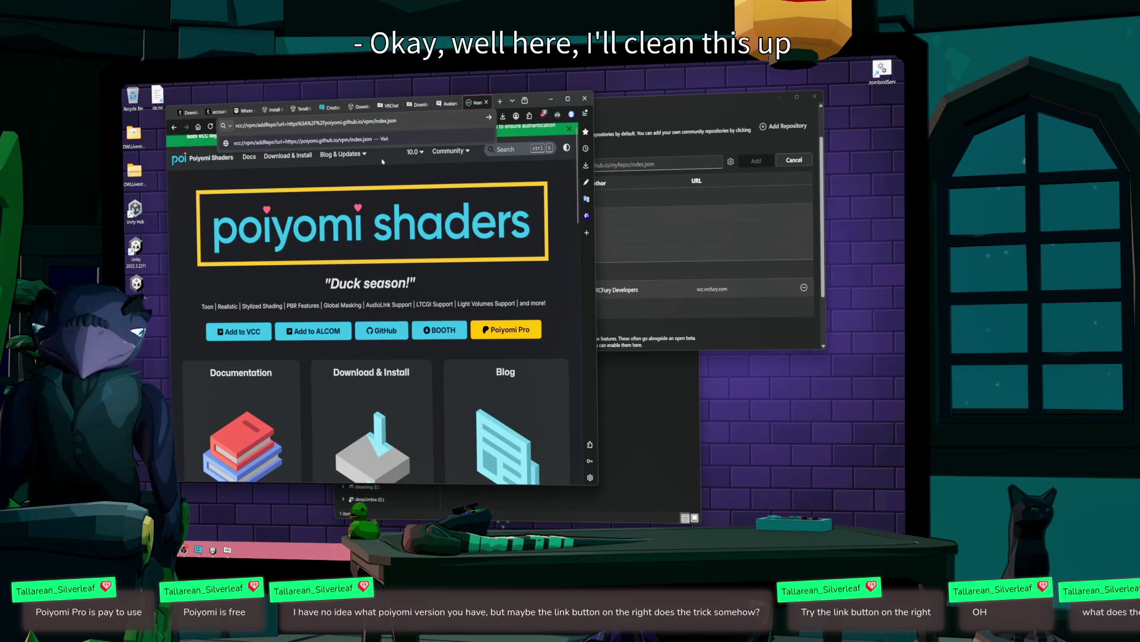
pyautogui.press('Delete')
pyautogui.press('Delete')
pyautogui.press('Delete')
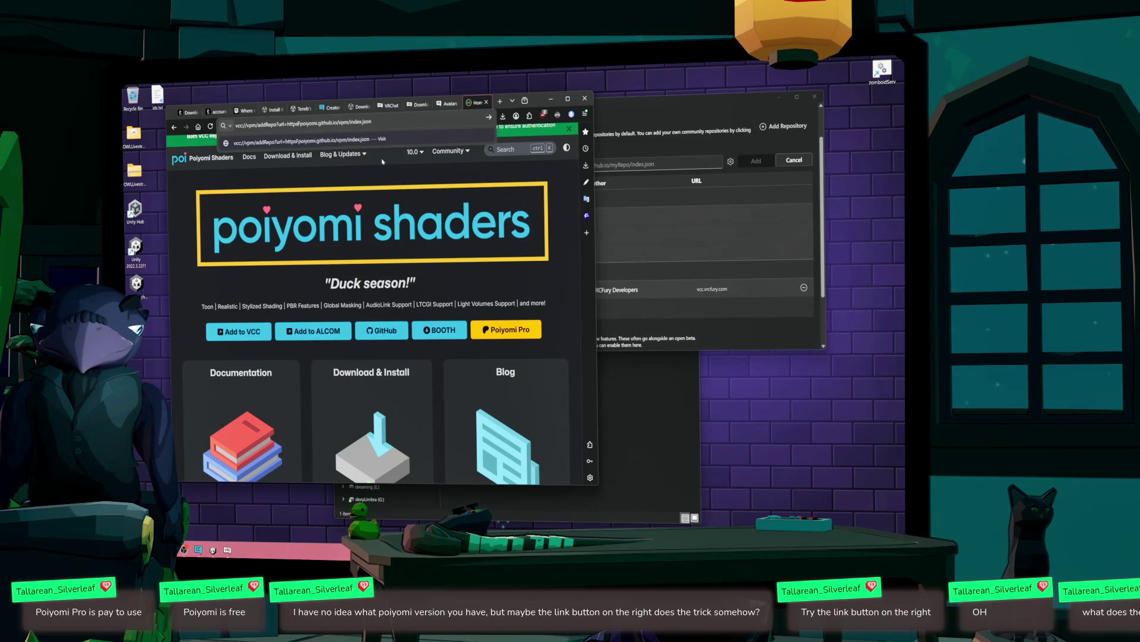
pyautogui.press('Delete')
pyautogui.write('://')
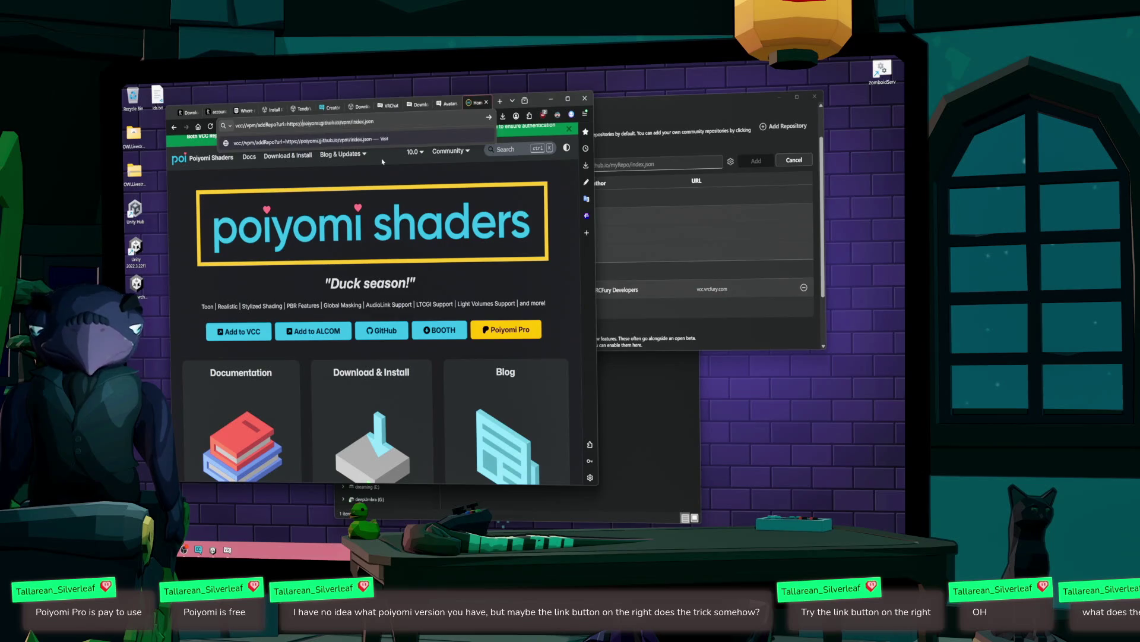
pyautogui.hotkey('shift', 'End')
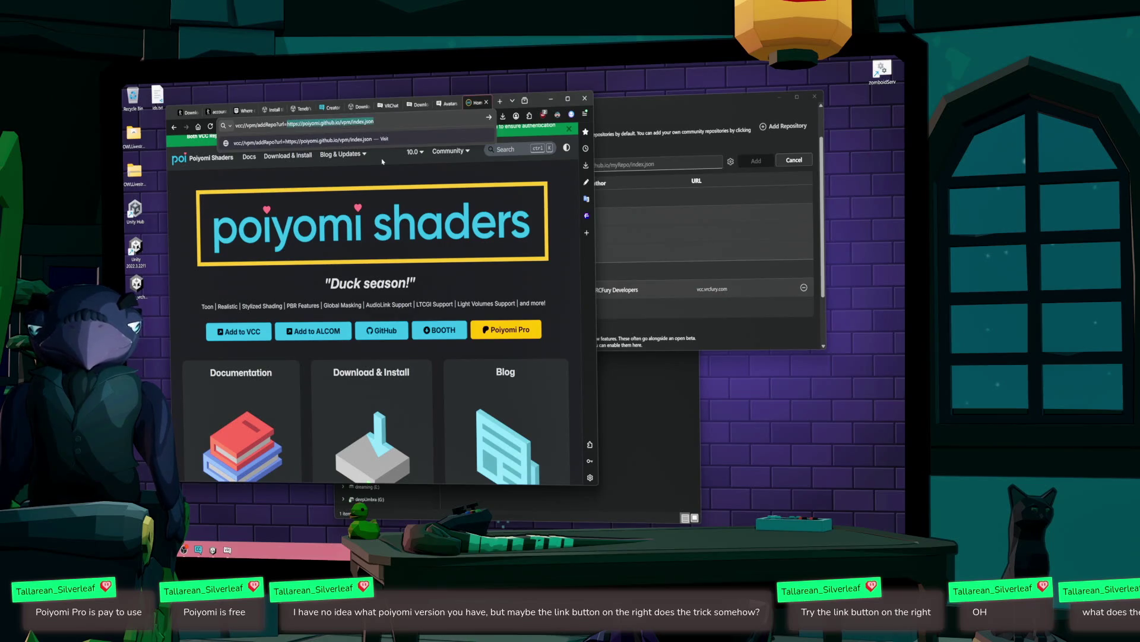
pyautogui.hotkey('ctrl', 'c')
pyautogui.click(705, 163)
pyautogui.hotkey('ctrl', 'v')
pyautogui.click(756, 161)
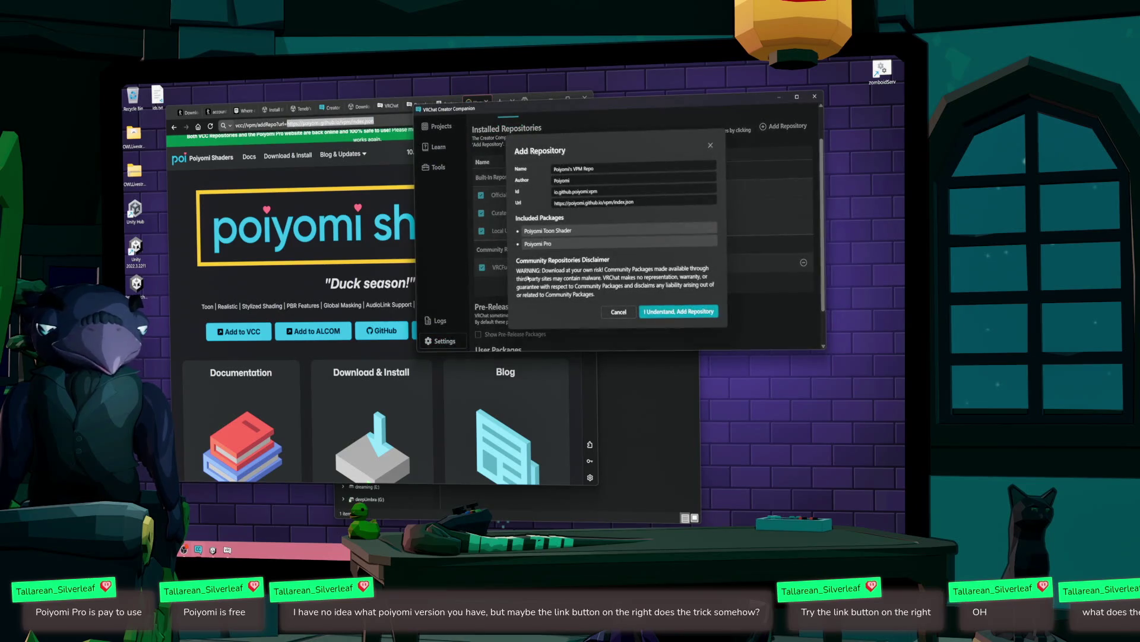
# - Confirm Poiyomi's VPM repo and install Poiyomi Toon Shader 9.3.64 into Teneb v2
pyautogui.click(679, 311)
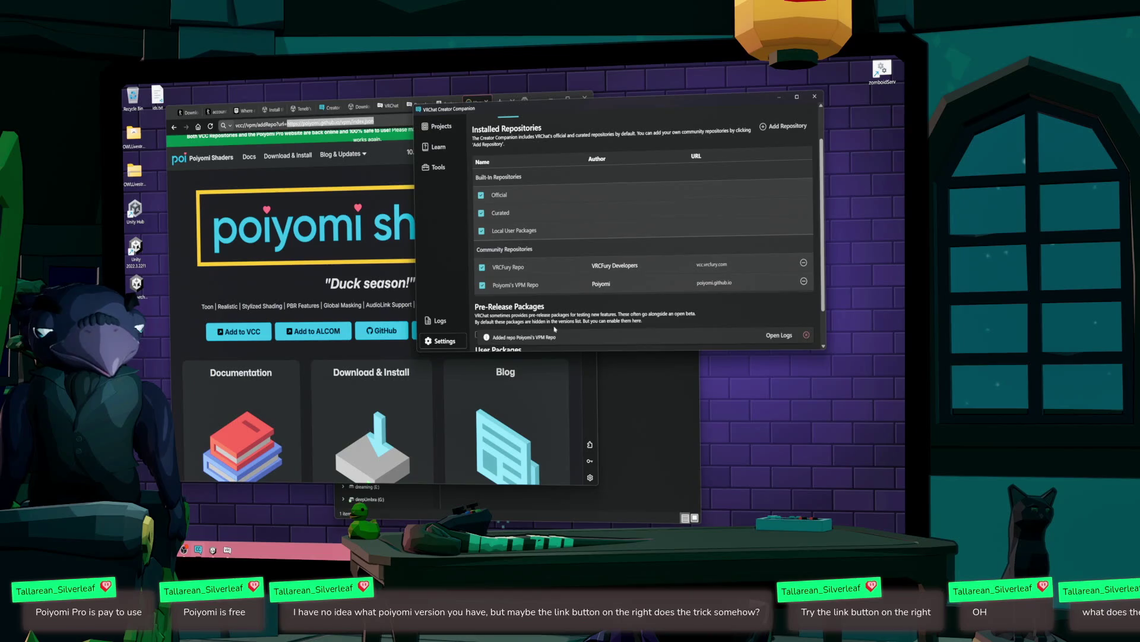
pyautogui.click(440, 126)
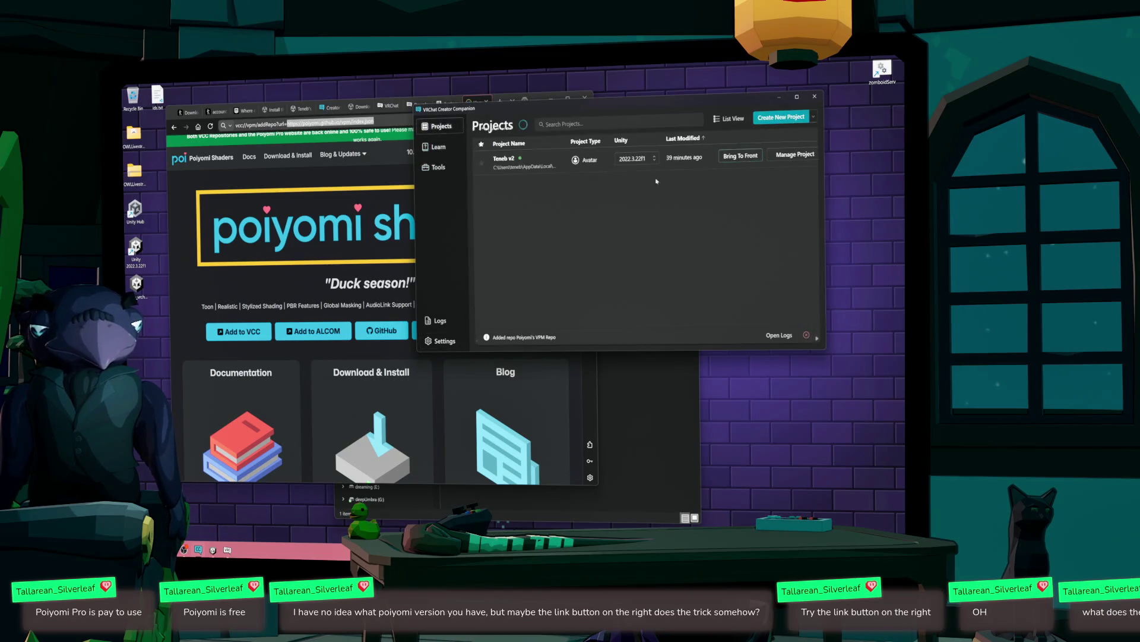
pyautogui.click(791, 158)
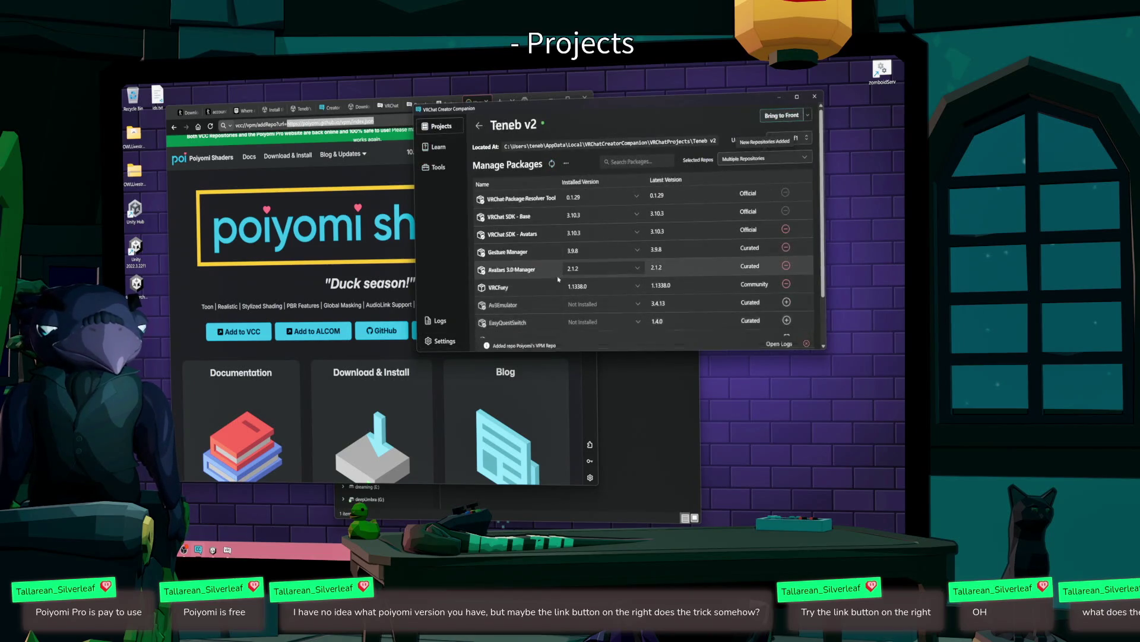
pyautogui.scroll(-5, 558, 282)
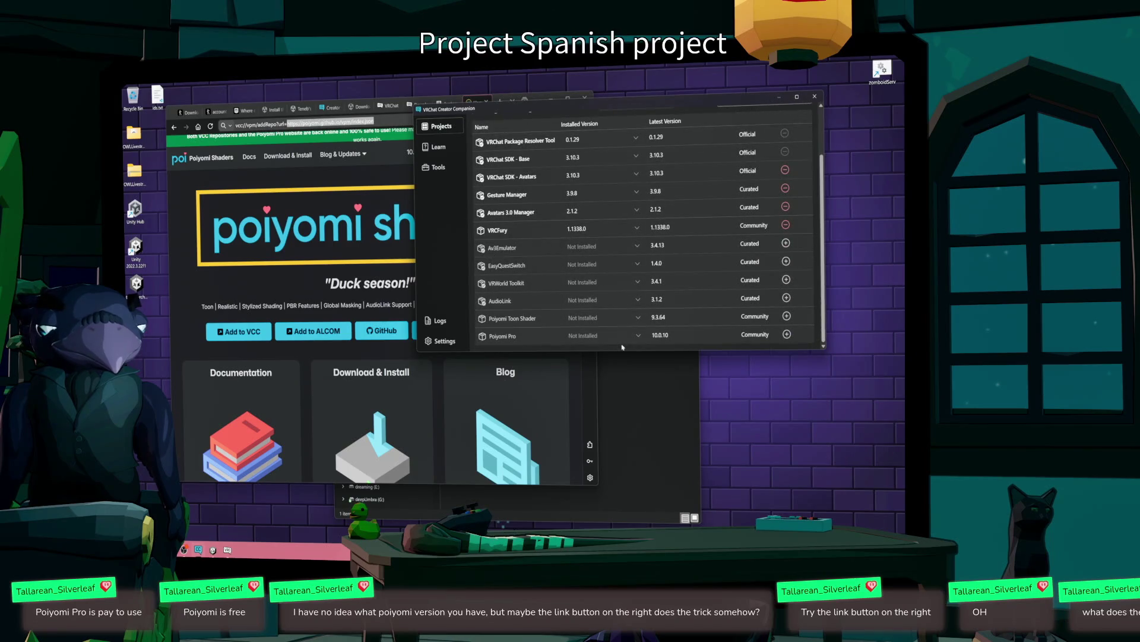
pyautogui.click(604, 318)
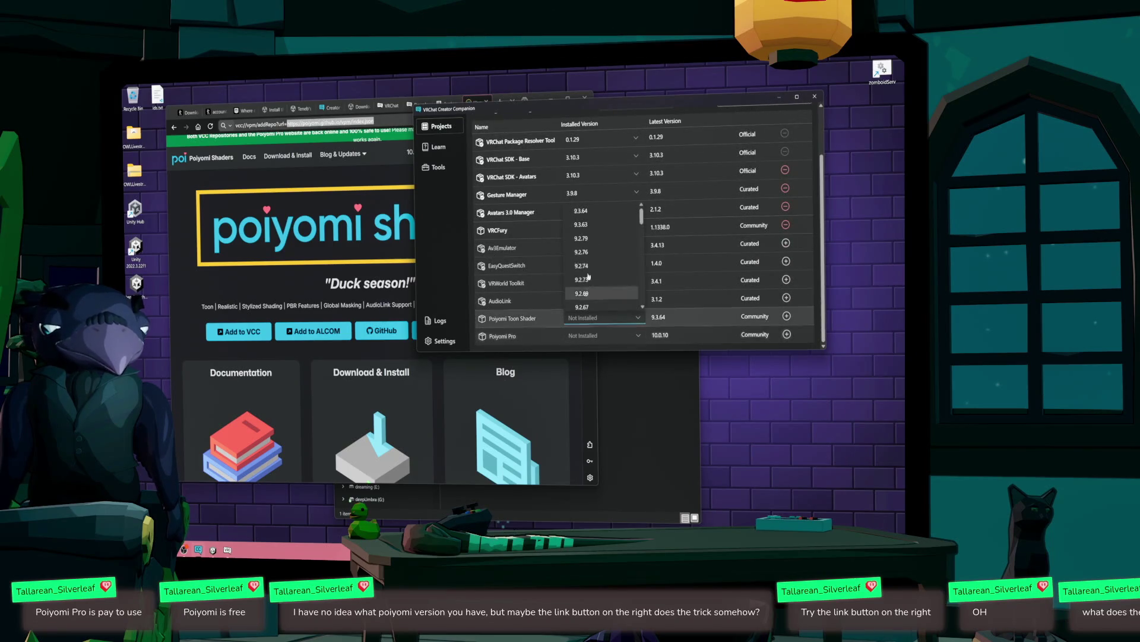
pyautogui.click(591, 224)
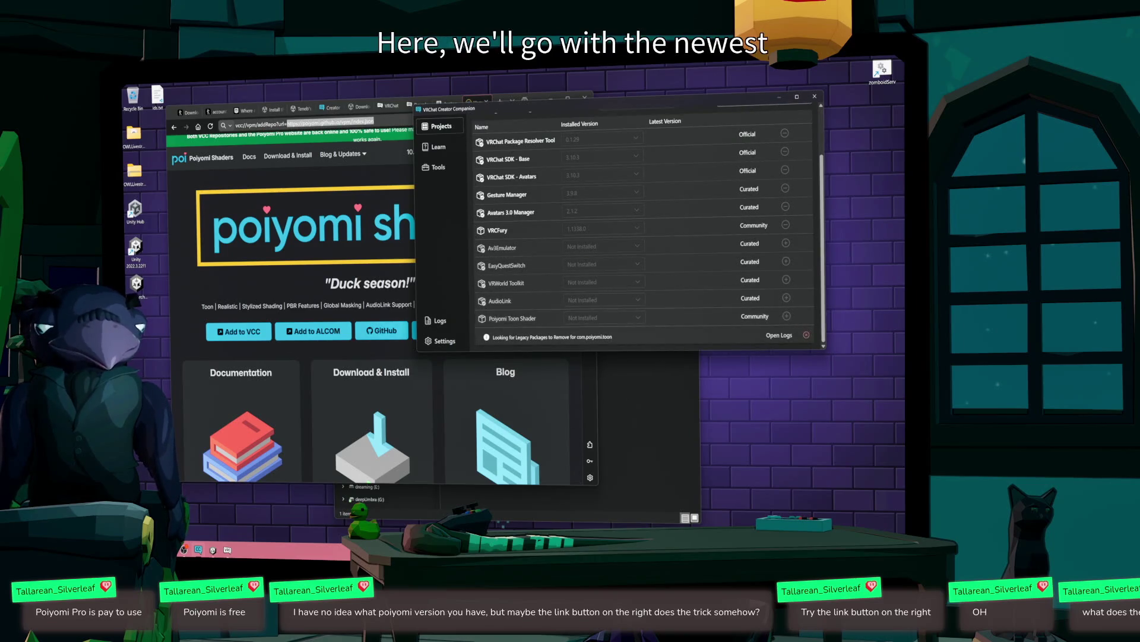
# - Close Unity saving the scene, then reopen the Teneb v2 project from Creator Companion
pyautogui.click(213, 549)
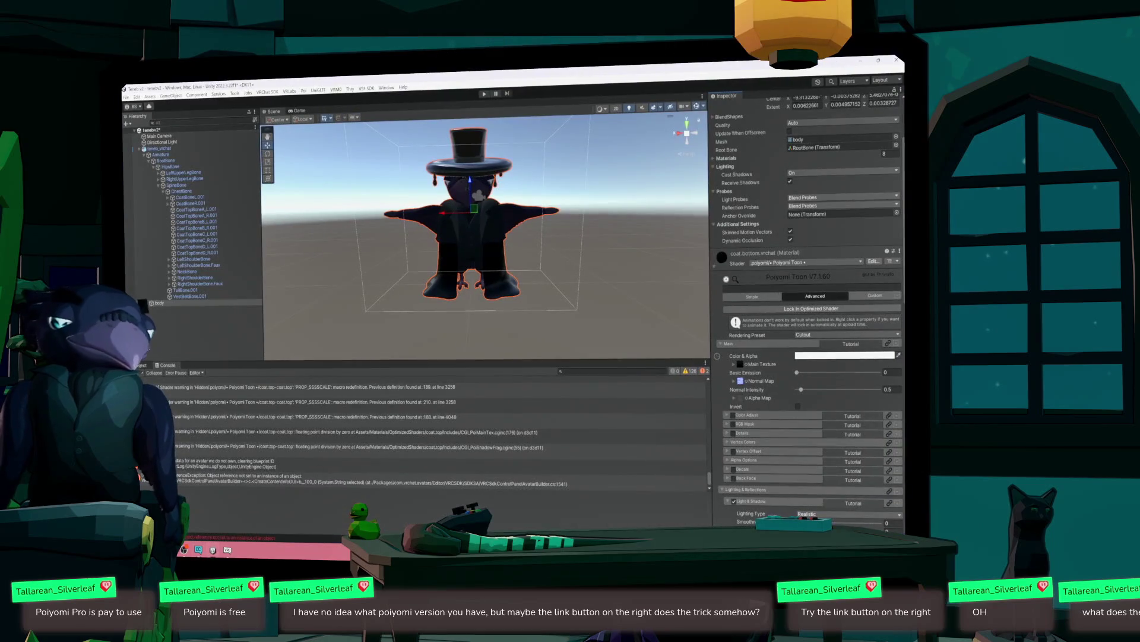
pyautogui.click(897, 60)
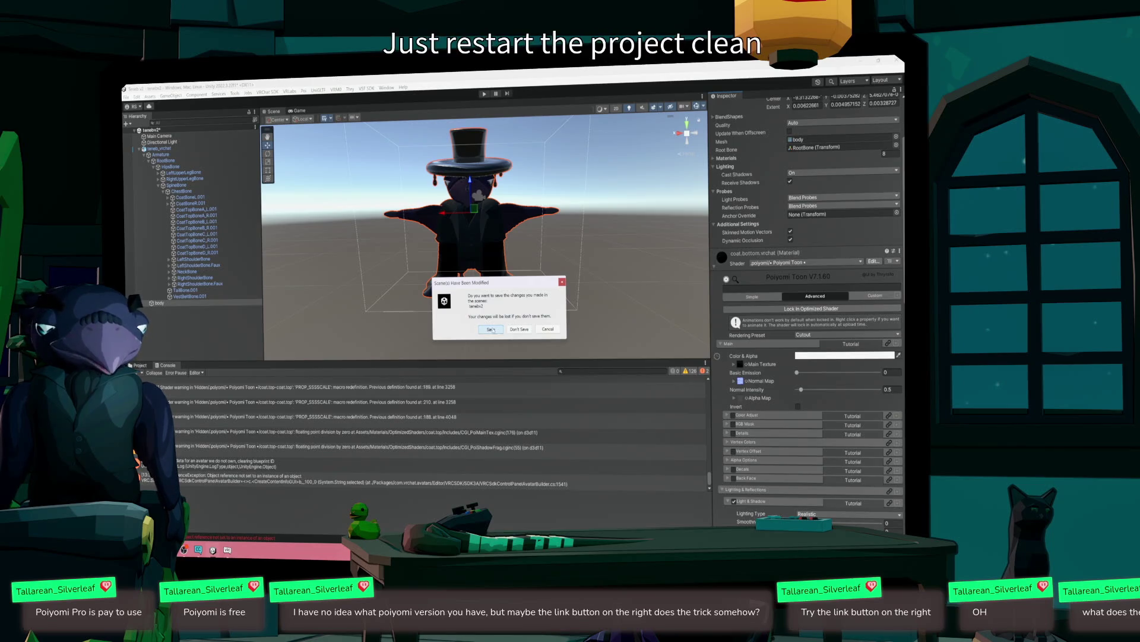
pyautogui.click(492, 329)
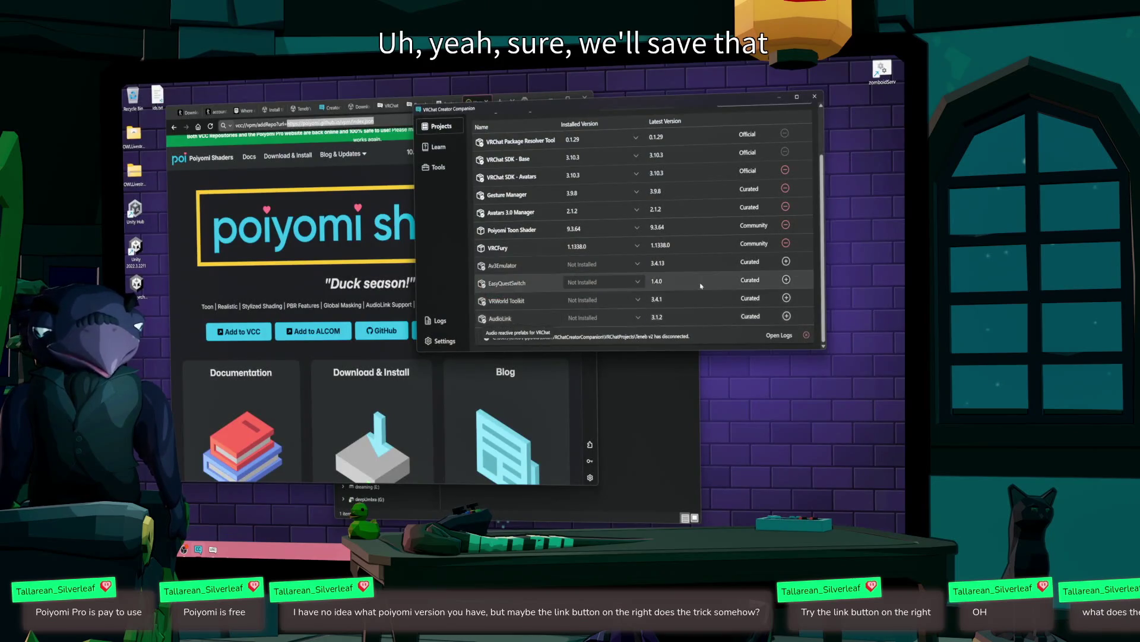
pyautogui.scroll(2, 526, 323)
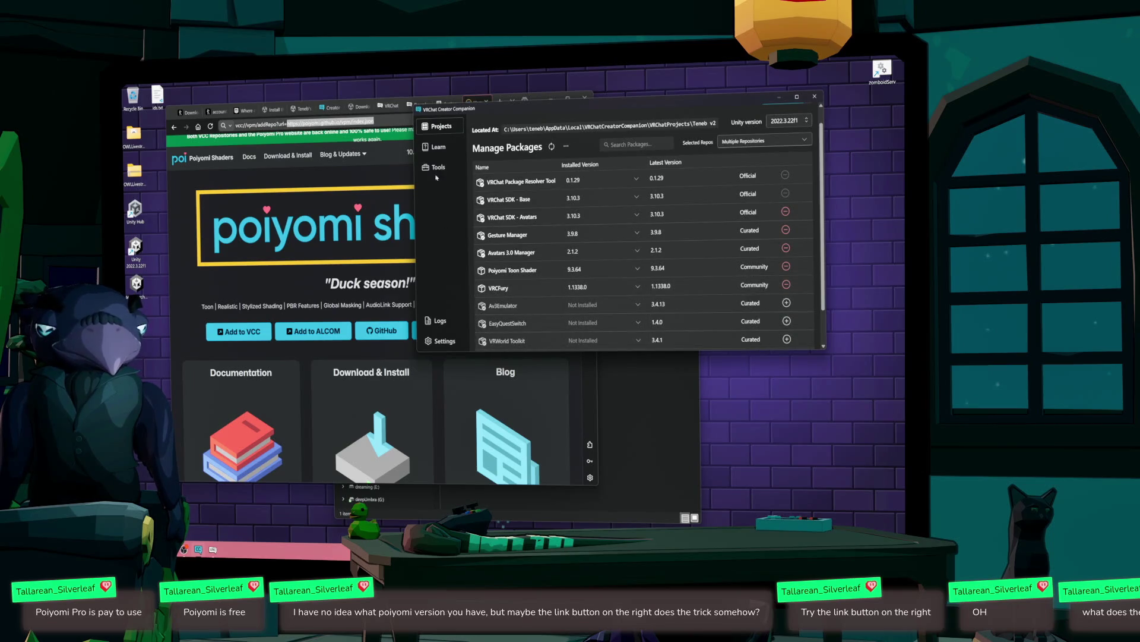
pyautogui.click(439, 132)
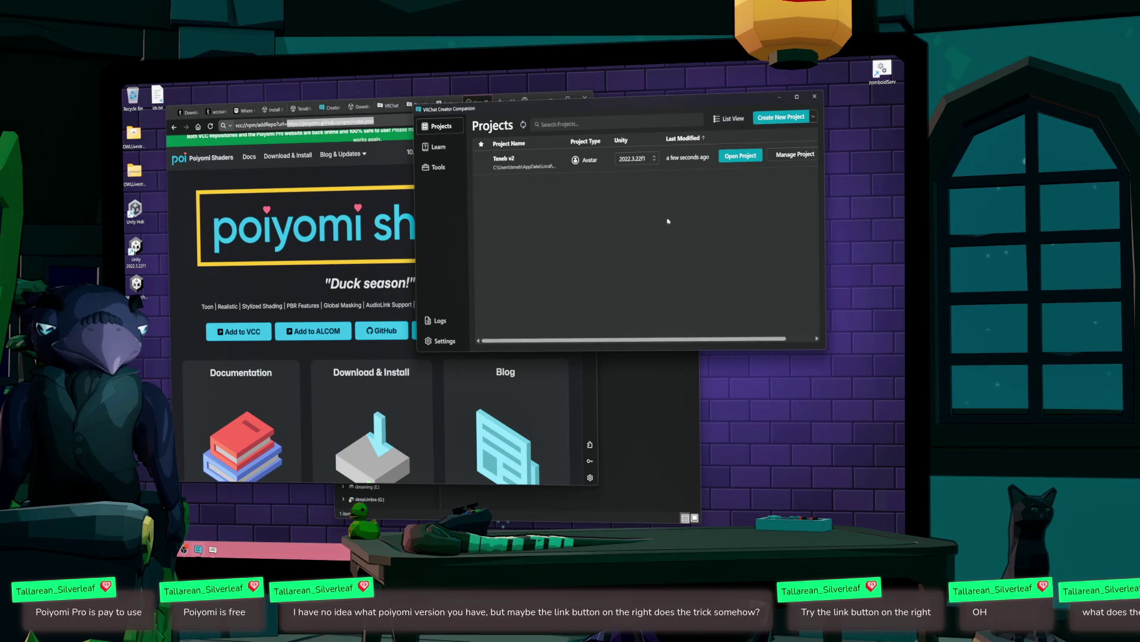
pyautogui.click(741, 156)
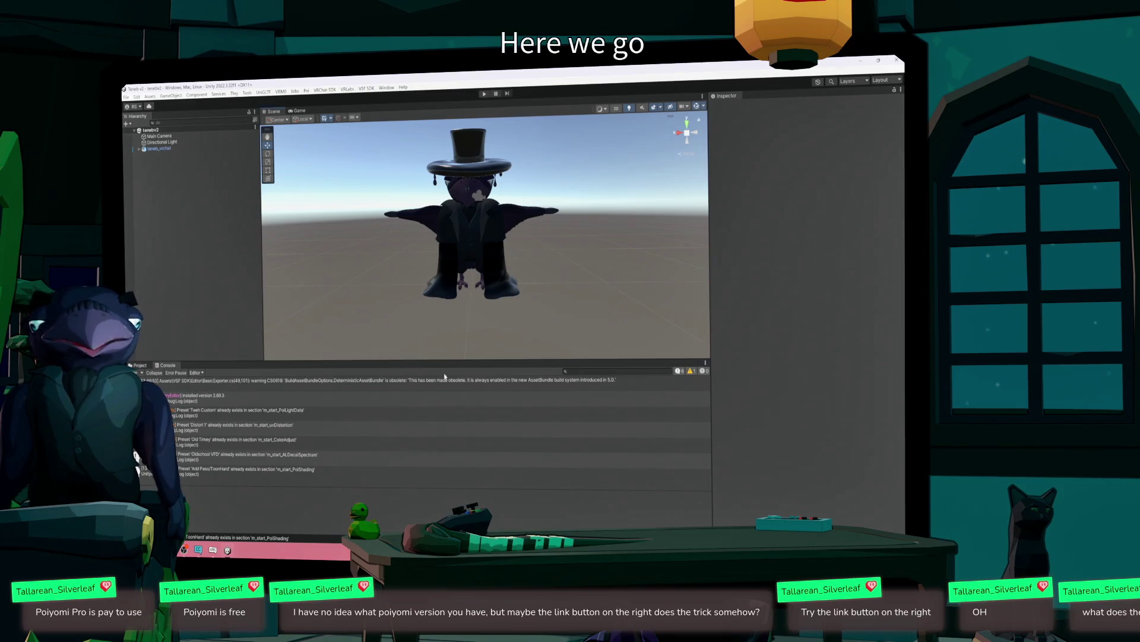
# - Select teneb_vrchat's body mesh and inspect its material's shader settings and details
pyautogui.click(493, 245)
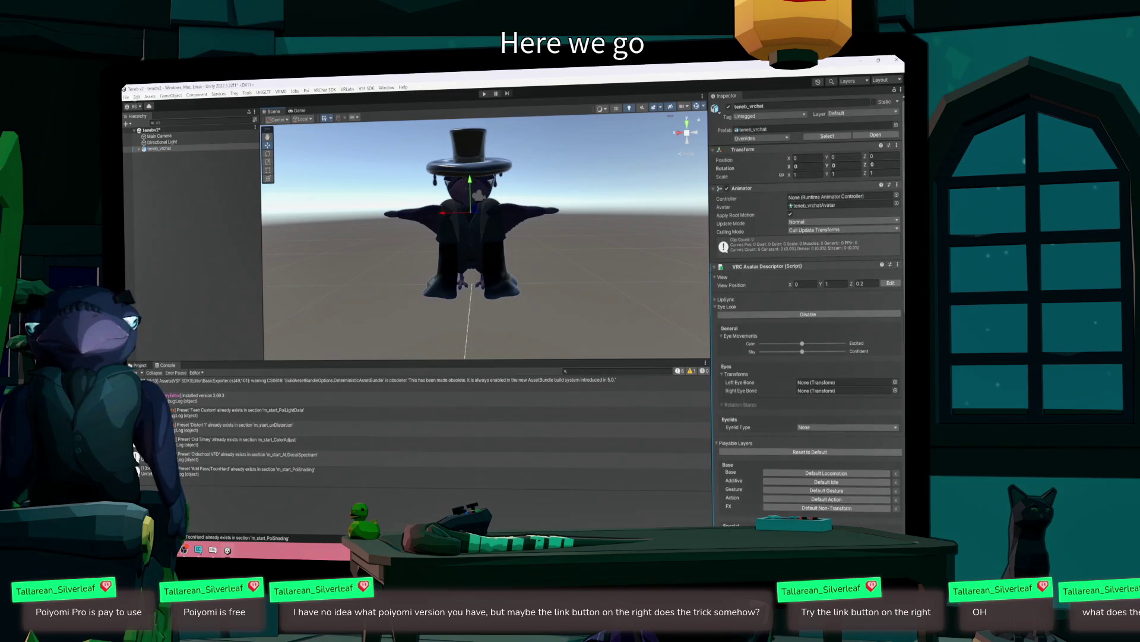
pyautogui.click(137, 150)
pyautogui.click(157, 161)
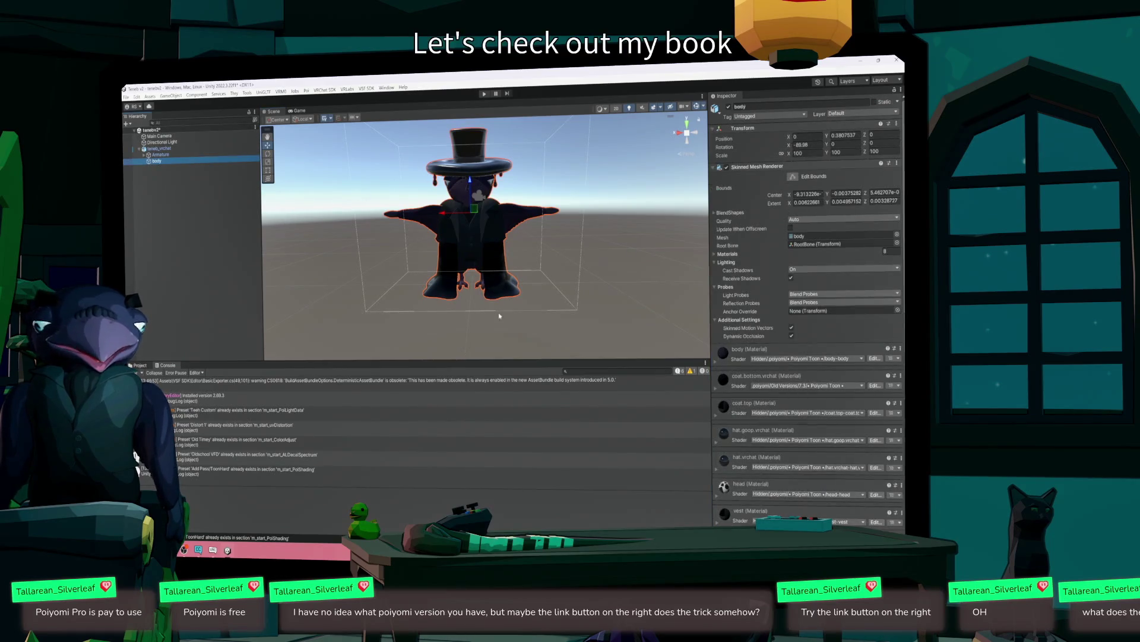
pyautogui.click(715, 361)
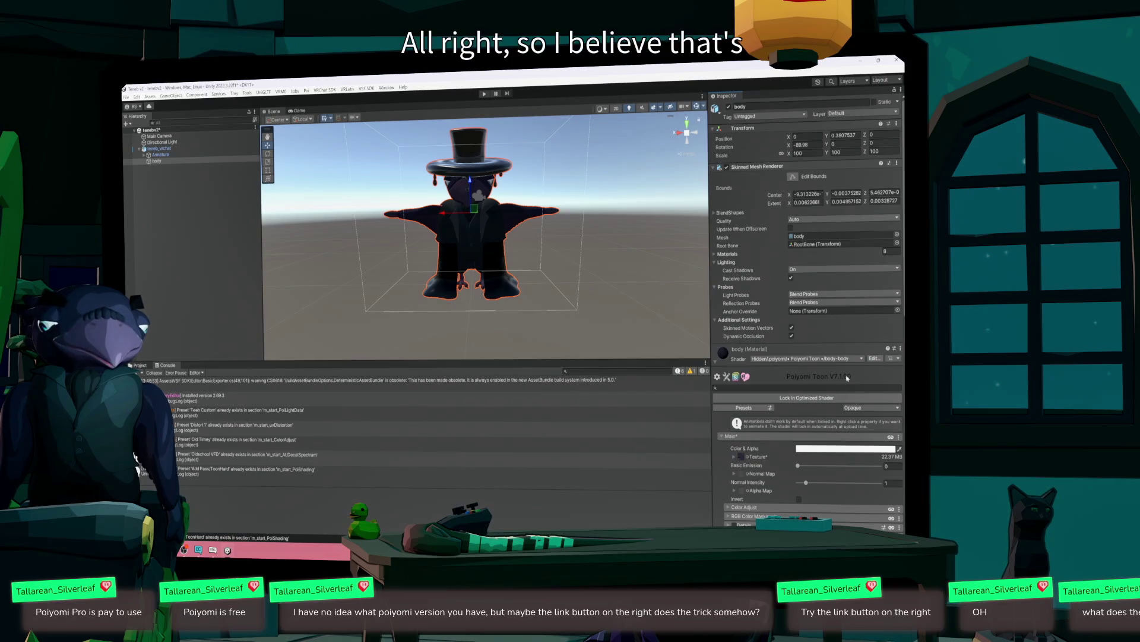
pyautogui.scroll(-5, 841, 383)
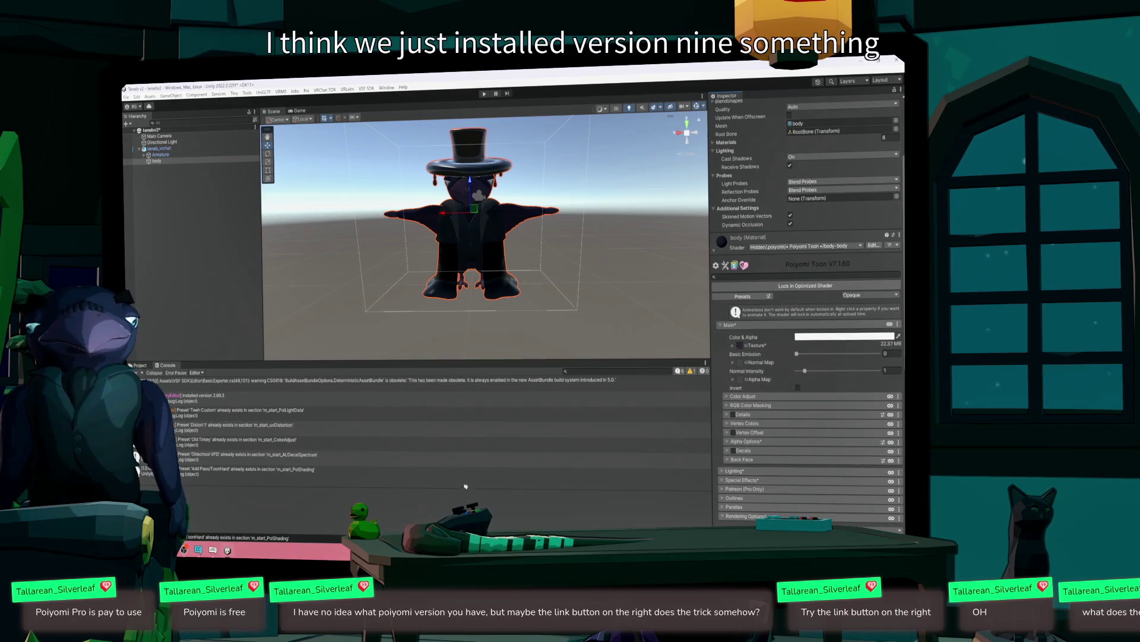
pyautogui.click(752, 246)
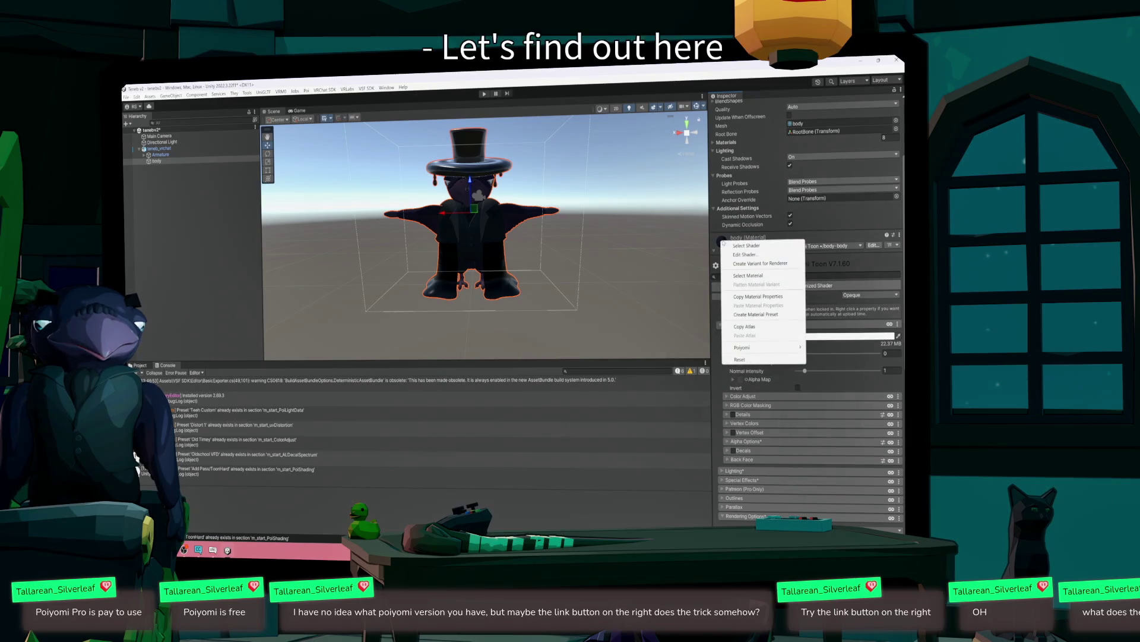
pyautogui.click(753, 250)
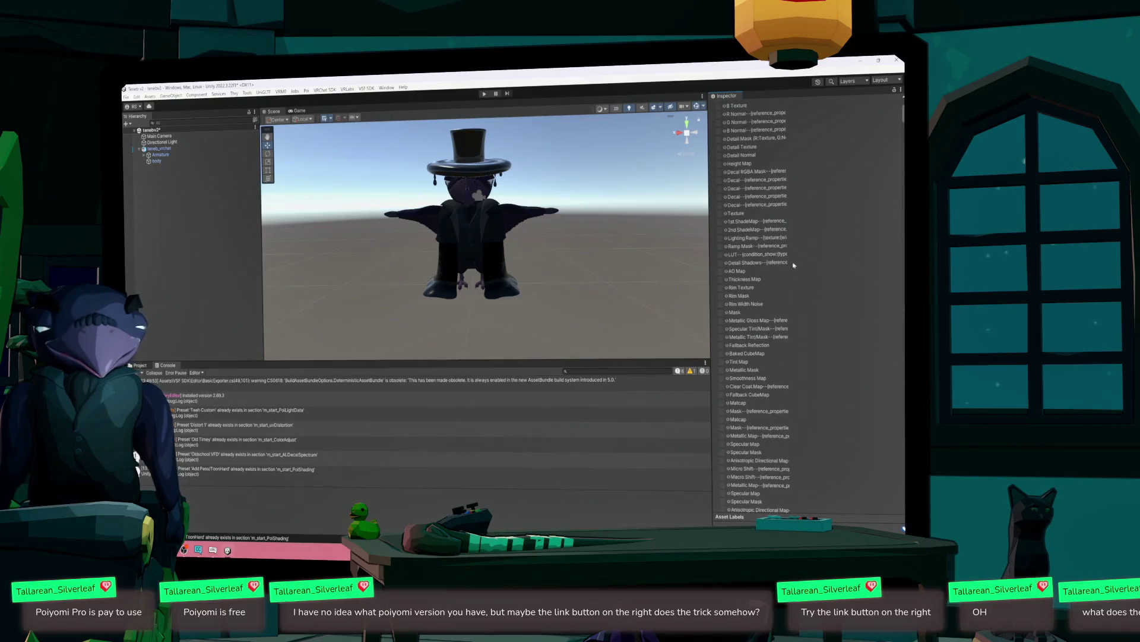
# - Use Select Material to locate the body material asset in Assets/Materials
pyautogui.click(456, 269)
pyautogui.click(457, 269)
pyautogui.rightClick(719, 351)
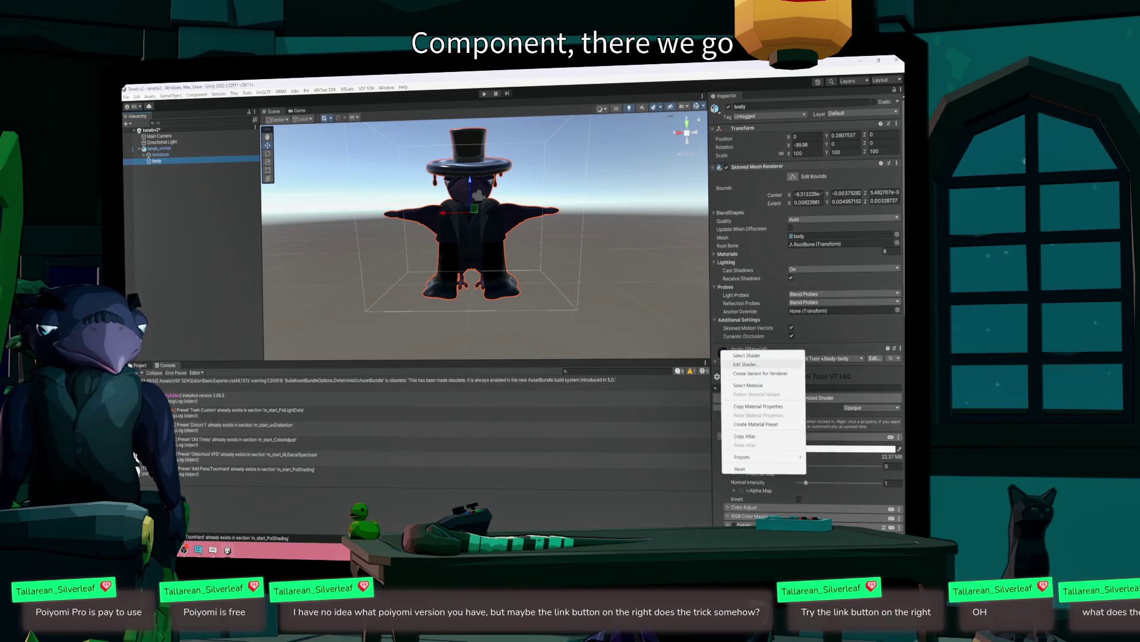
pyautogui.click(750, 385)
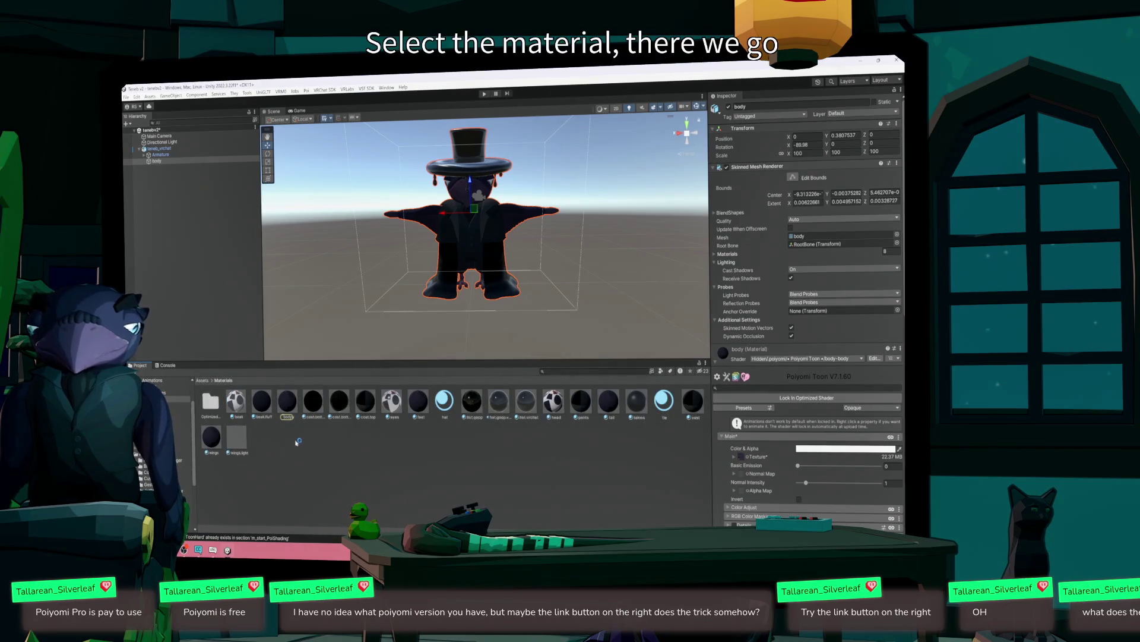
pyautogui.click(293, 404)
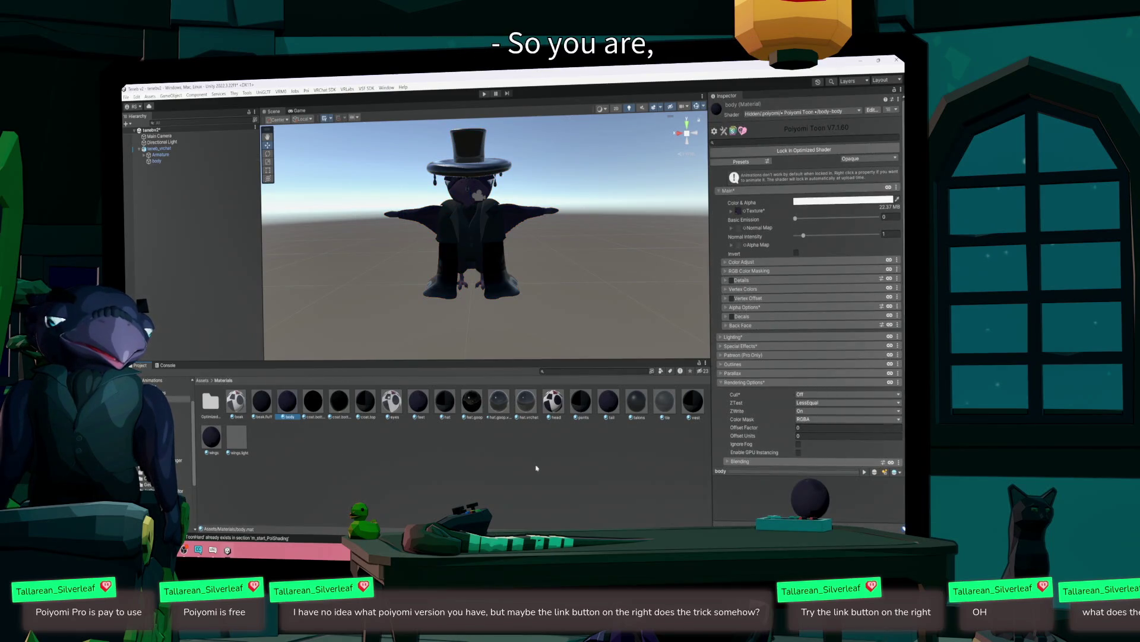
pyautogui.rightClick(534, 469)
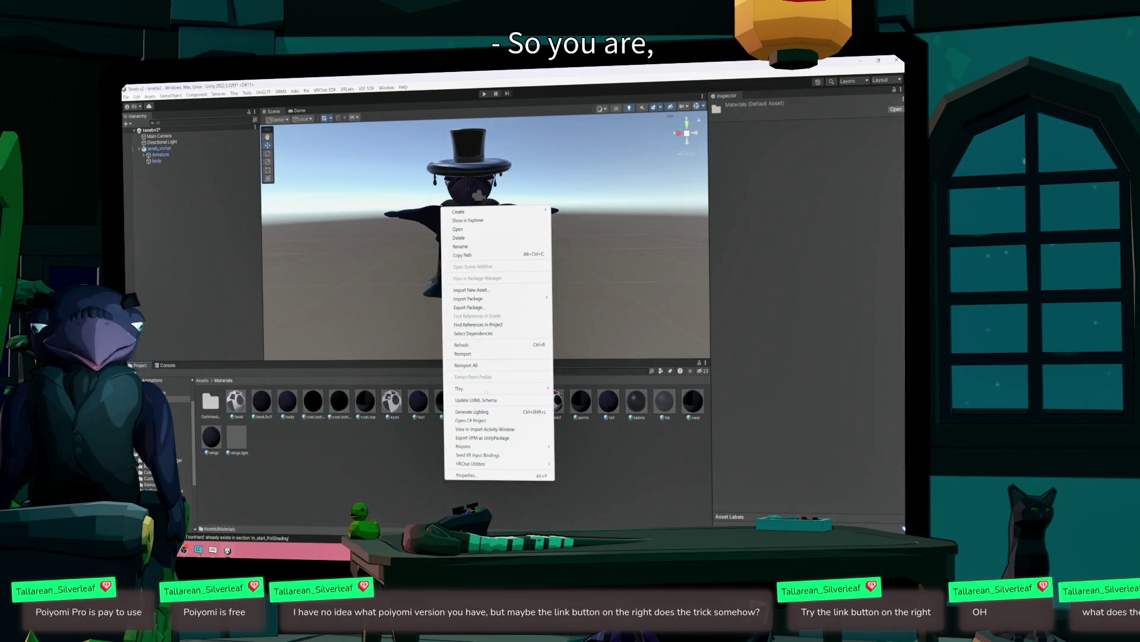
pyautogui.moveTo(523, 446)
pyautogui.moveTo(573, 461)
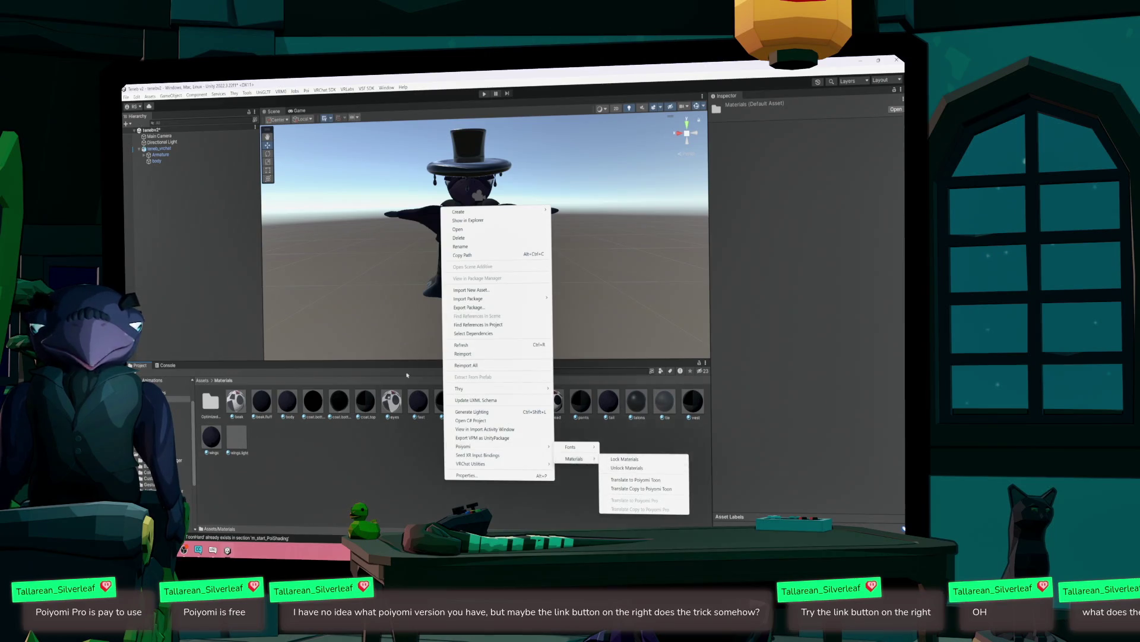
pyautogui.moveTo(527, 212)
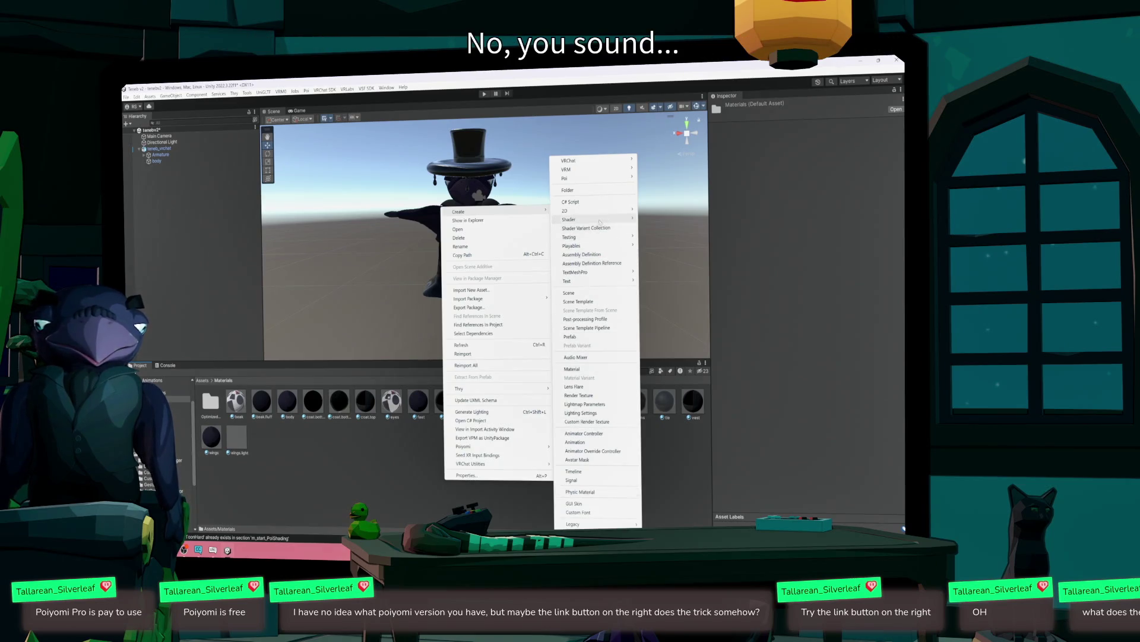
pyautogui.moveTo(601, 221)
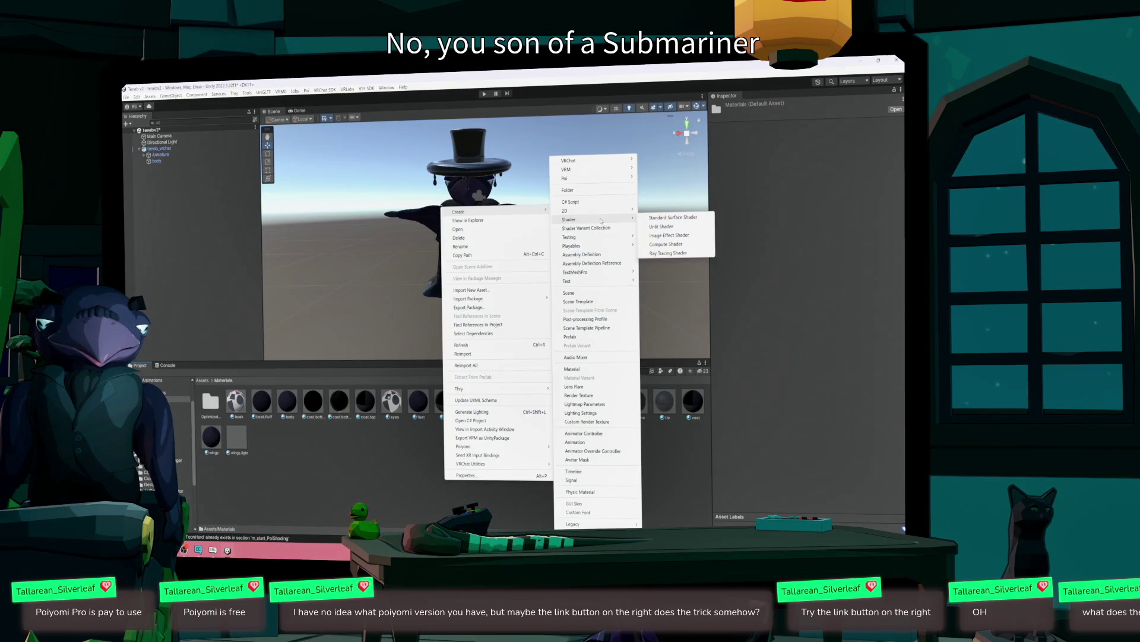
pyautogui.moveTo(594, 178)
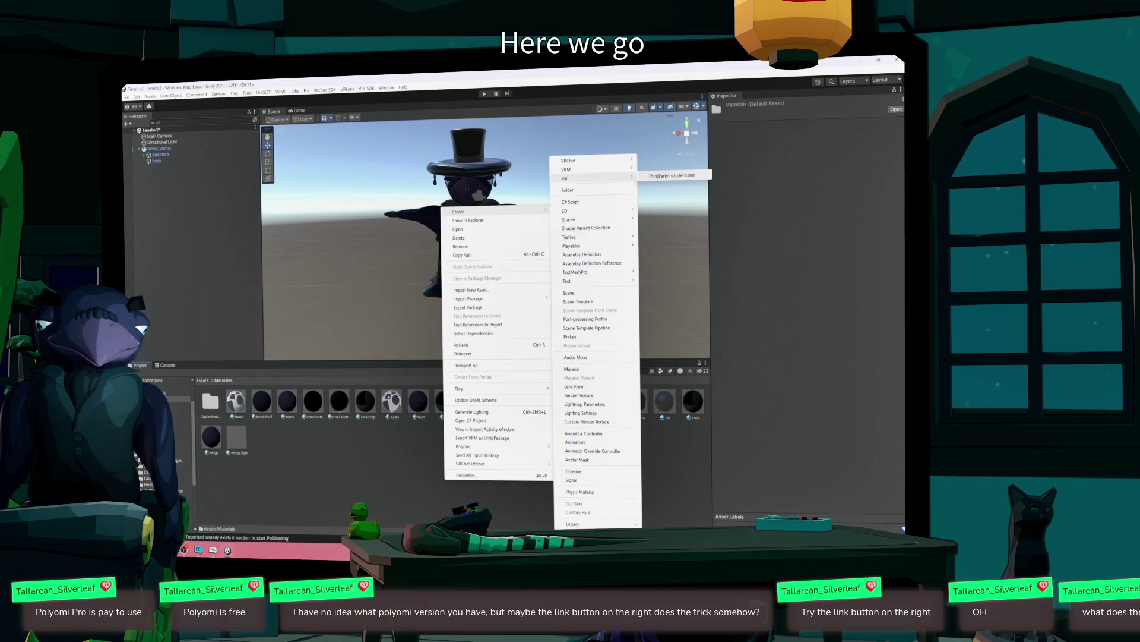
pyautogui.click(163, 112)
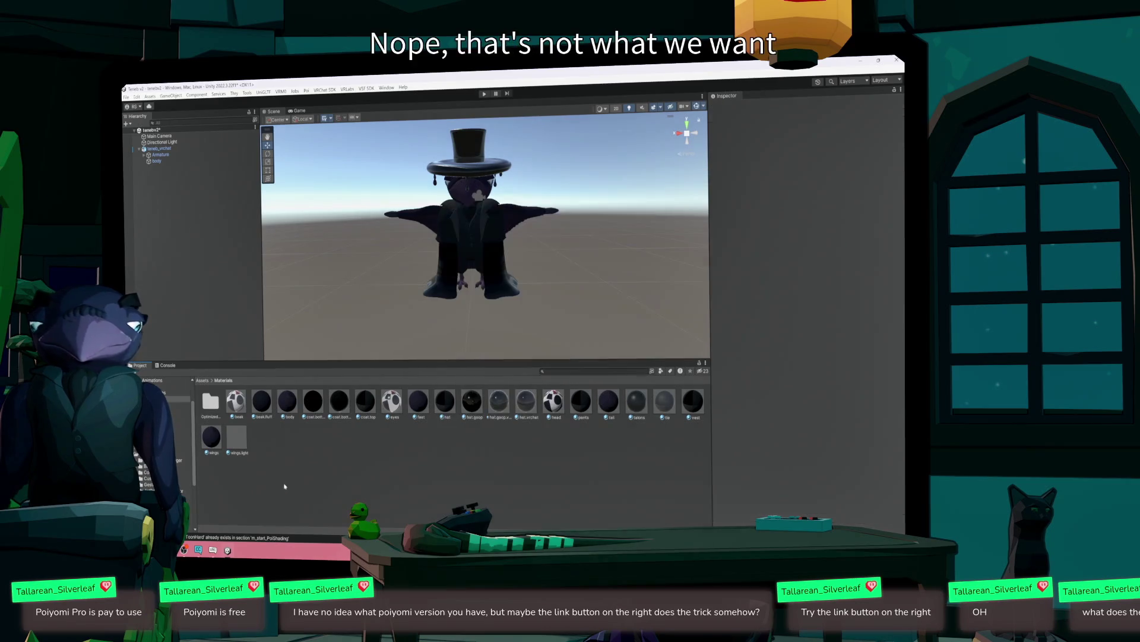
pyautogui.click(150, 96)
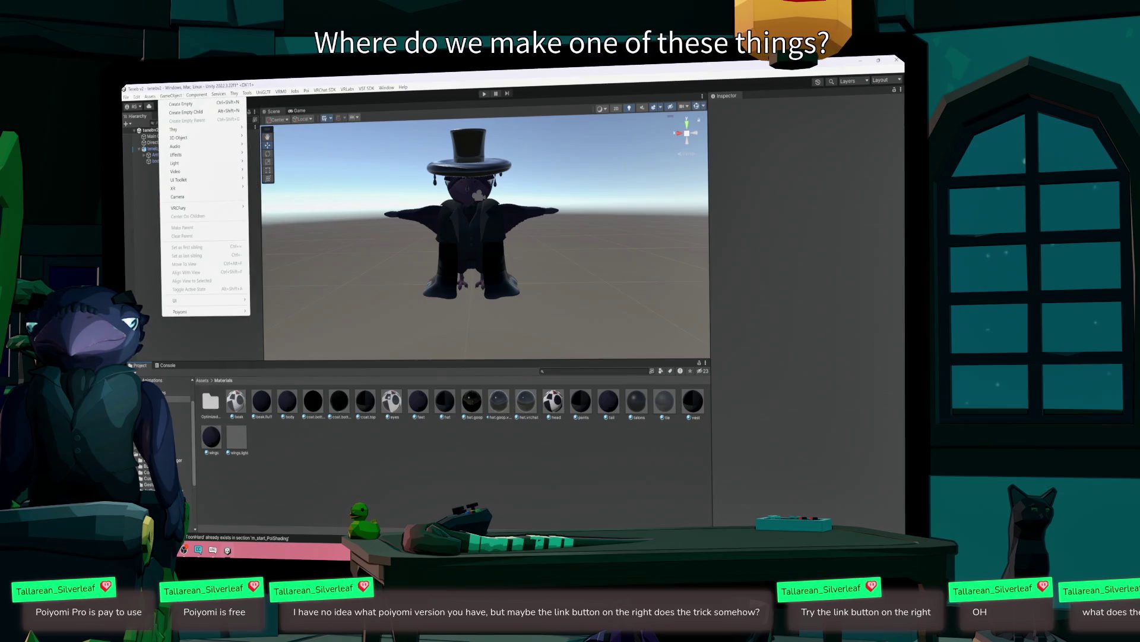
pyautogui.moveTo(159, 104)
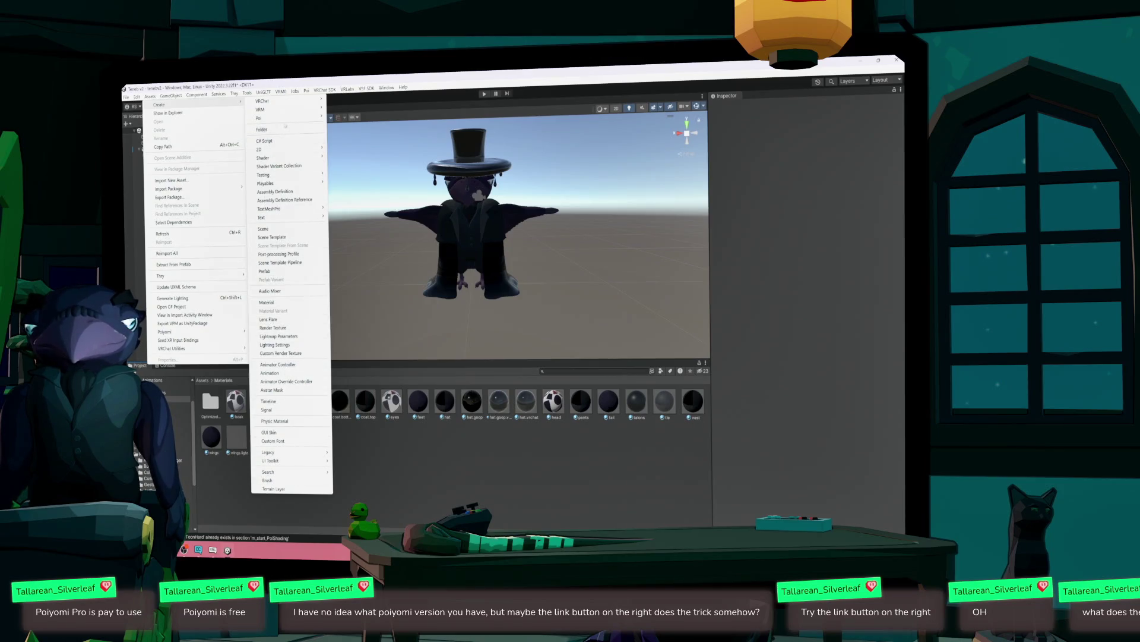
pyautogui.moveTo(288, 118)
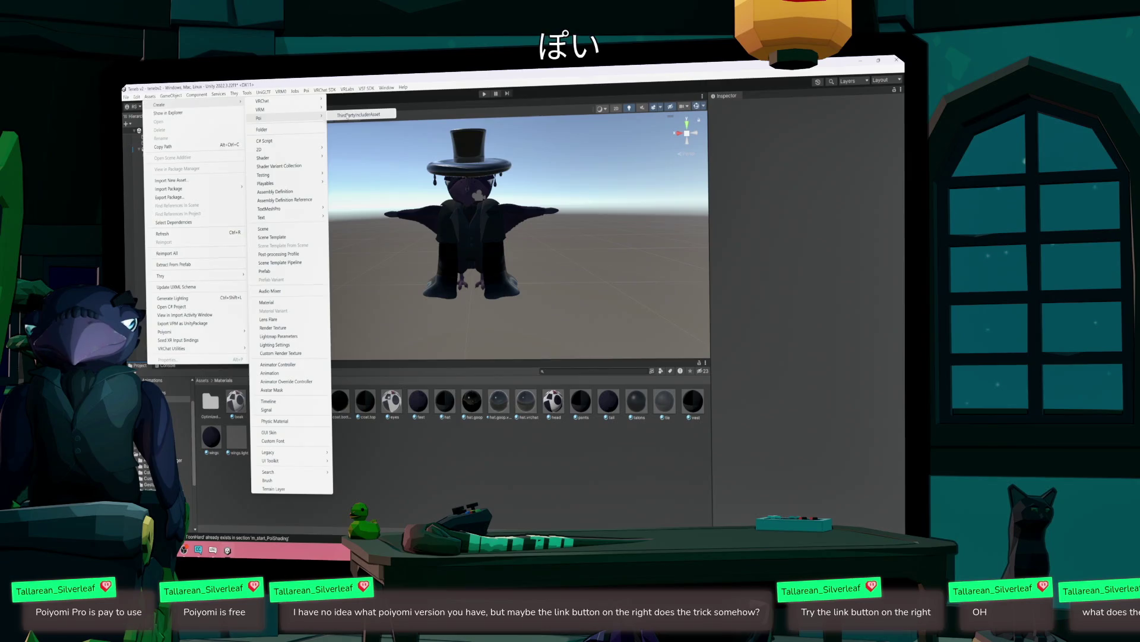
pyautogui.click(348, 116)
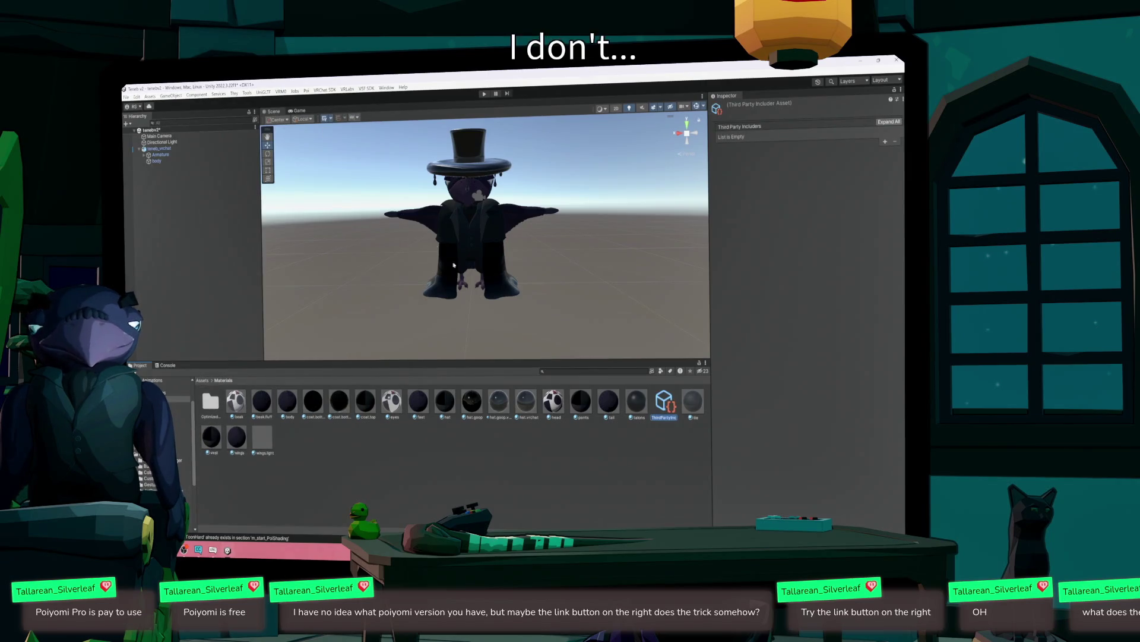
pyautogui.press('Return')
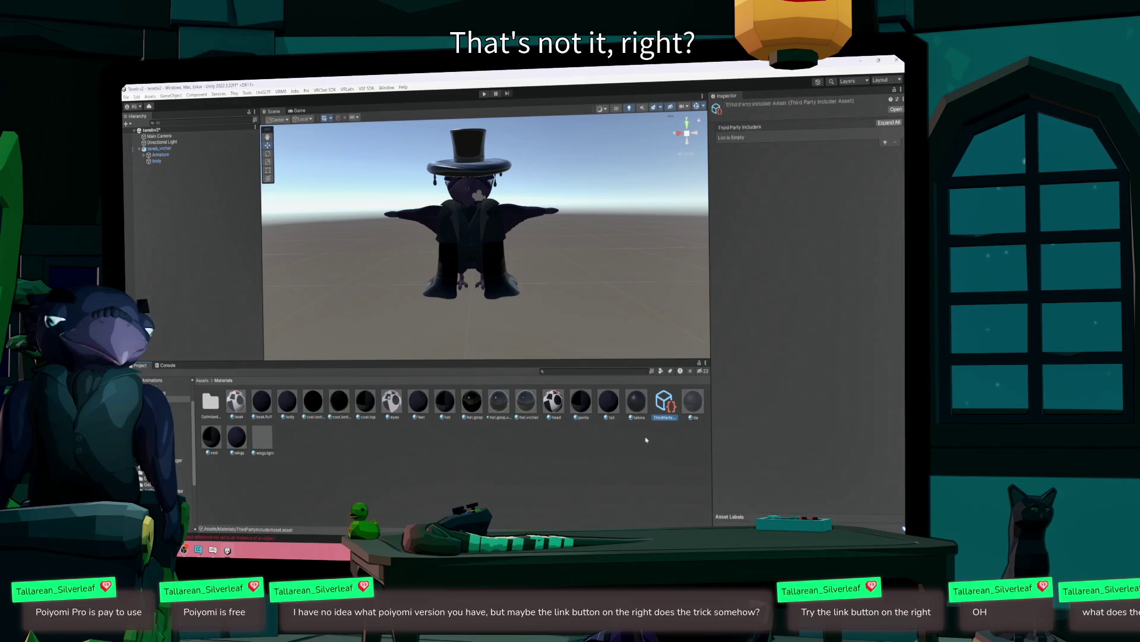
pyautogui.click(689, 403)
pyautogui.click(664, 401)
pyautogui.press('Delete')
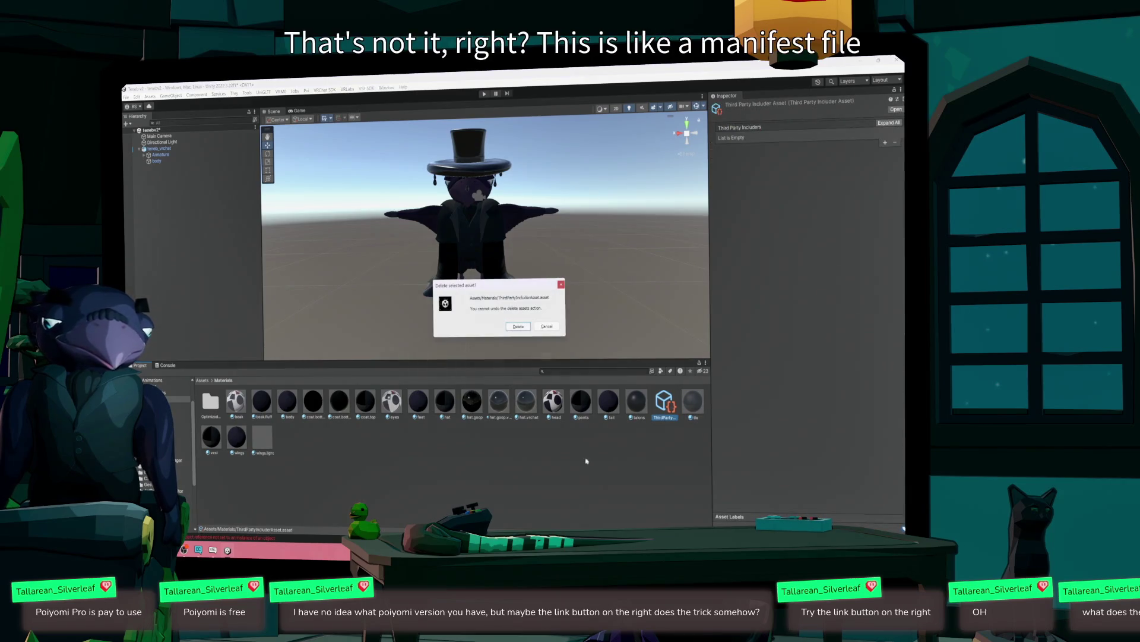
pyautogui.click(518, 327)
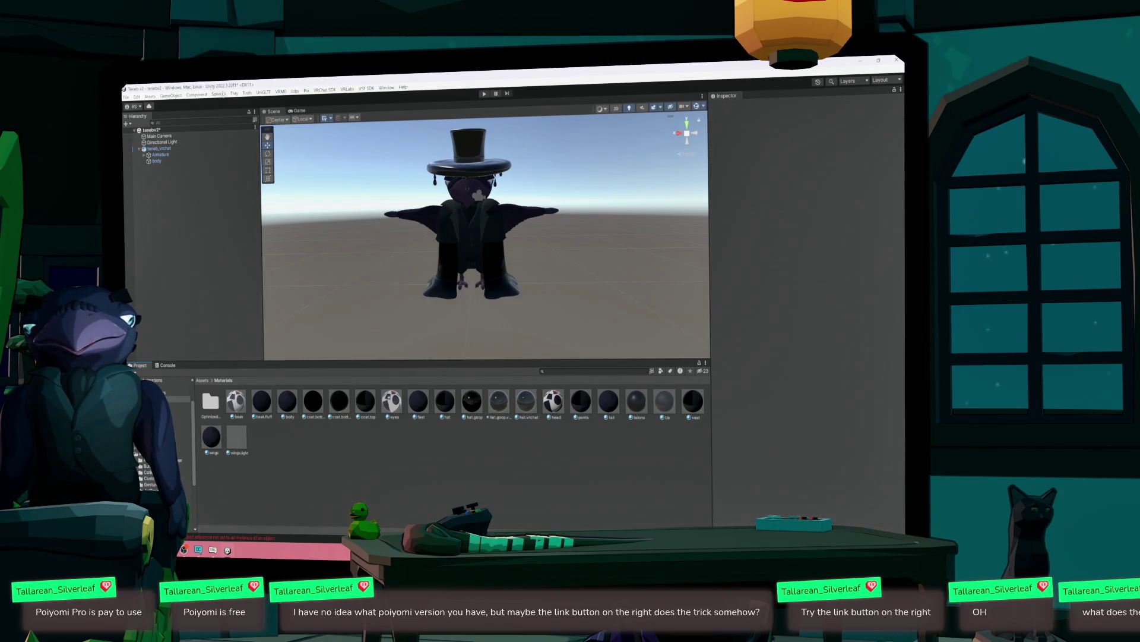
pyautogui.rightClick(268, 442)
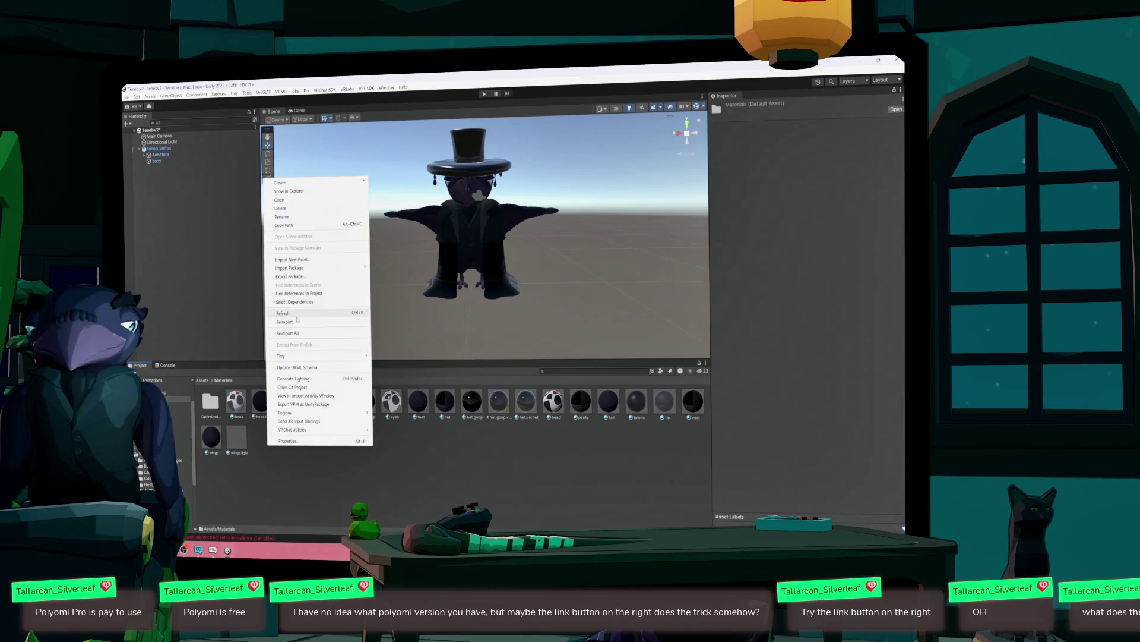
pyautogui.moveTo(315, 182)
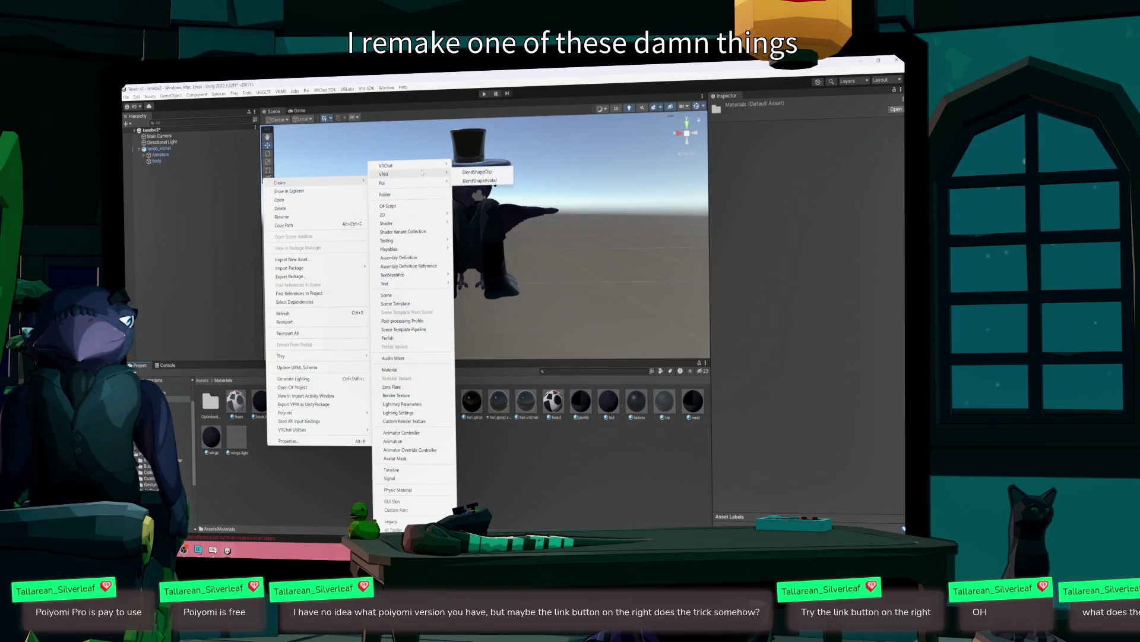
pyautogui.moveTo(426, 165)
pyautogui.moveTo(470, 164)
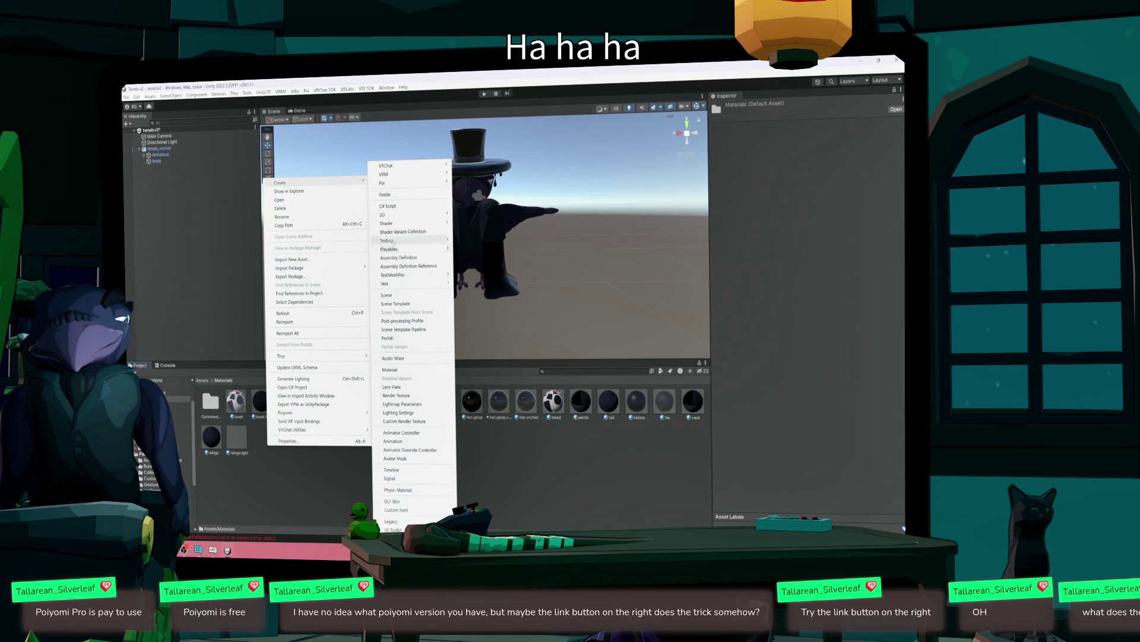
pyautogui.click(294, 475)
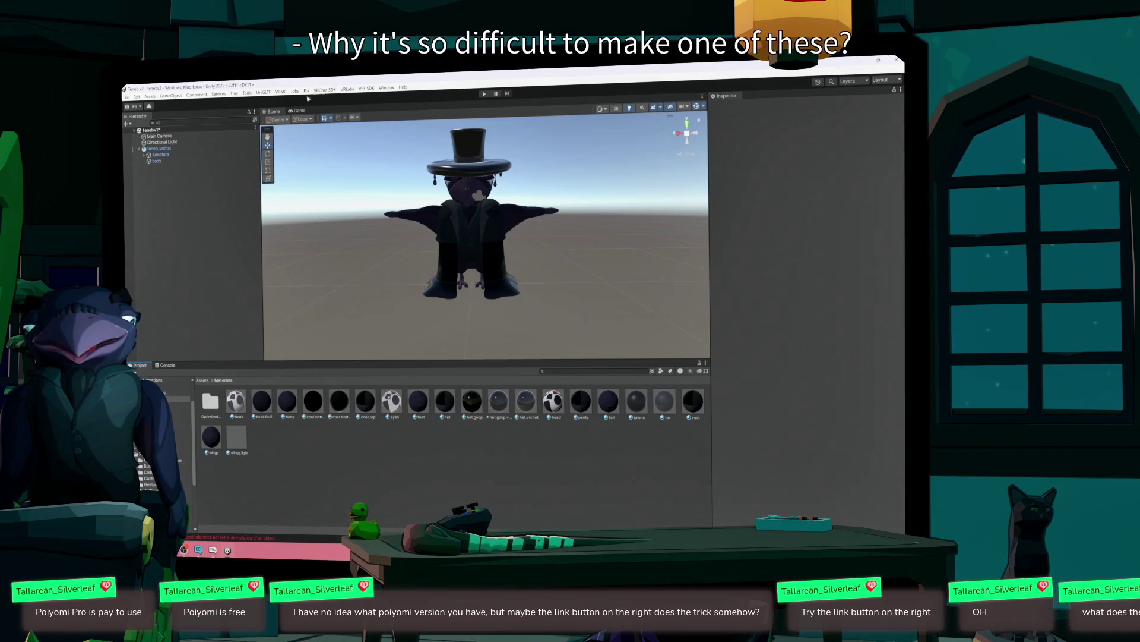
pyautogui.click(386, 88)
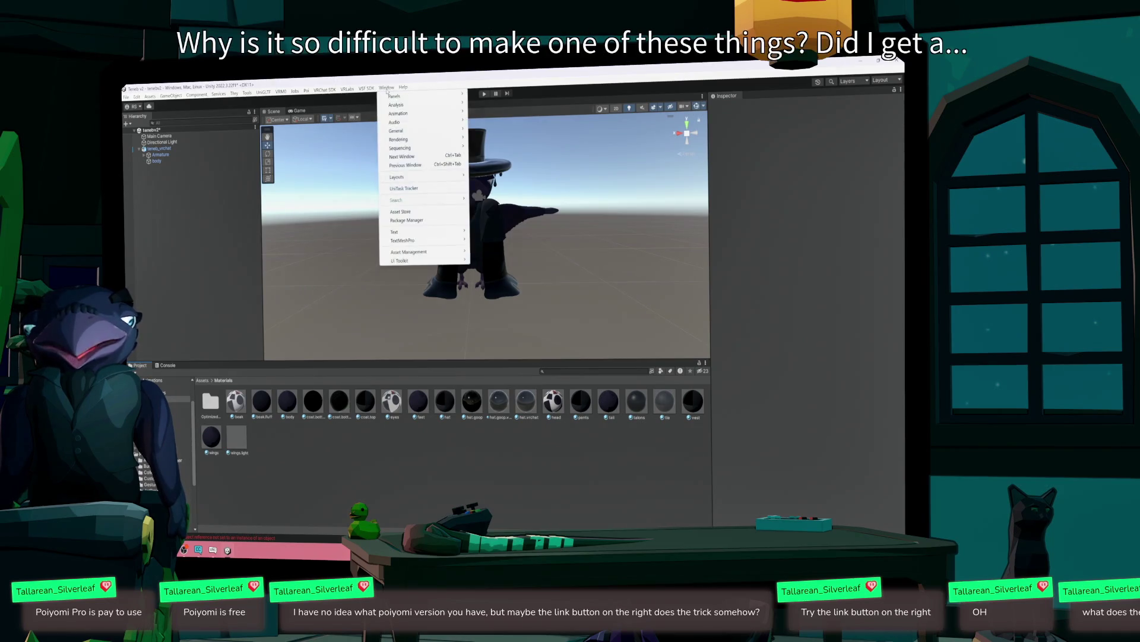
# - Look through the Window, VRM0 and Poi menus, then bring up the Assets > Create submenu
pyautogui.moveTo(441, 96)
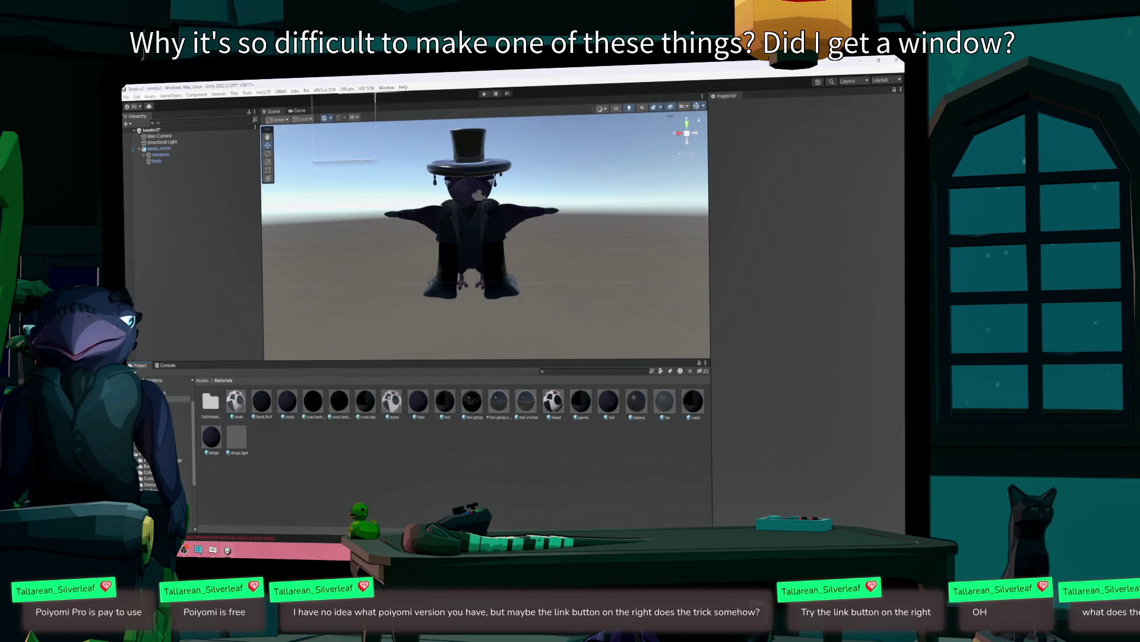
pyautogui.click(281, 91)
pyautogui.moveTo(307, 91)
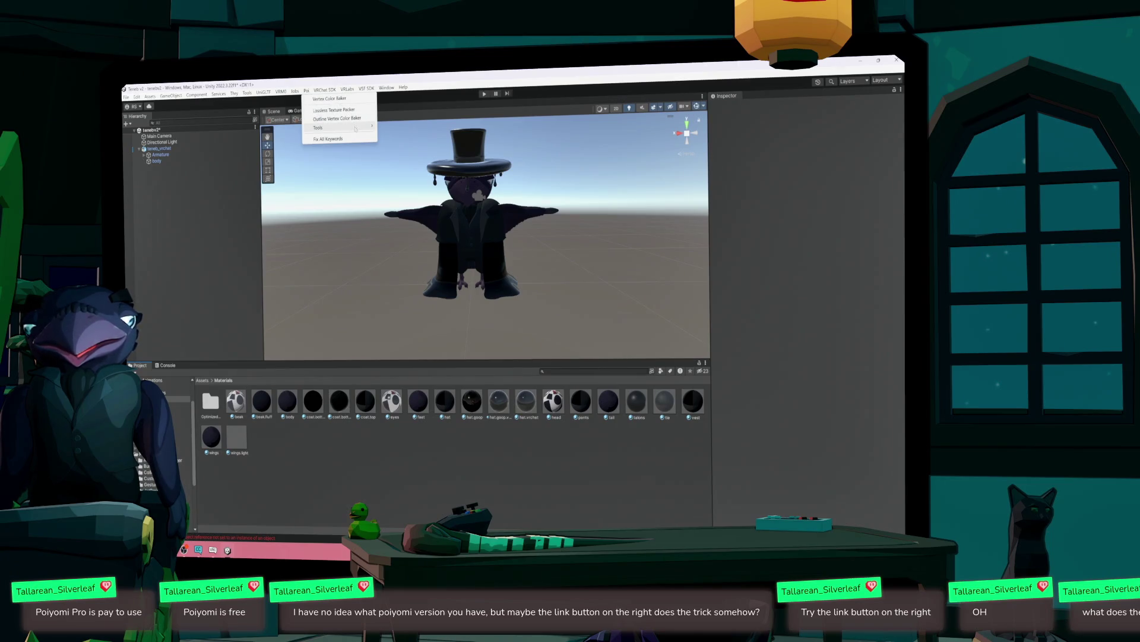
pyautogui.moveTo(356, 129)
pyautogui.moveTo(410, 124)
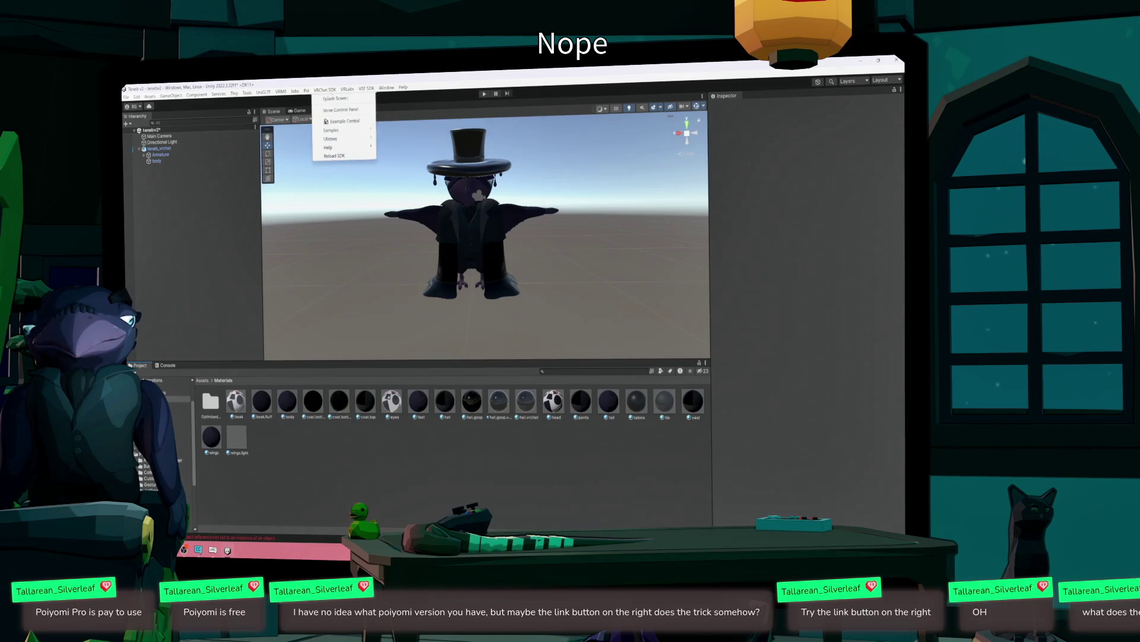
pyautogui.click(281, 91)
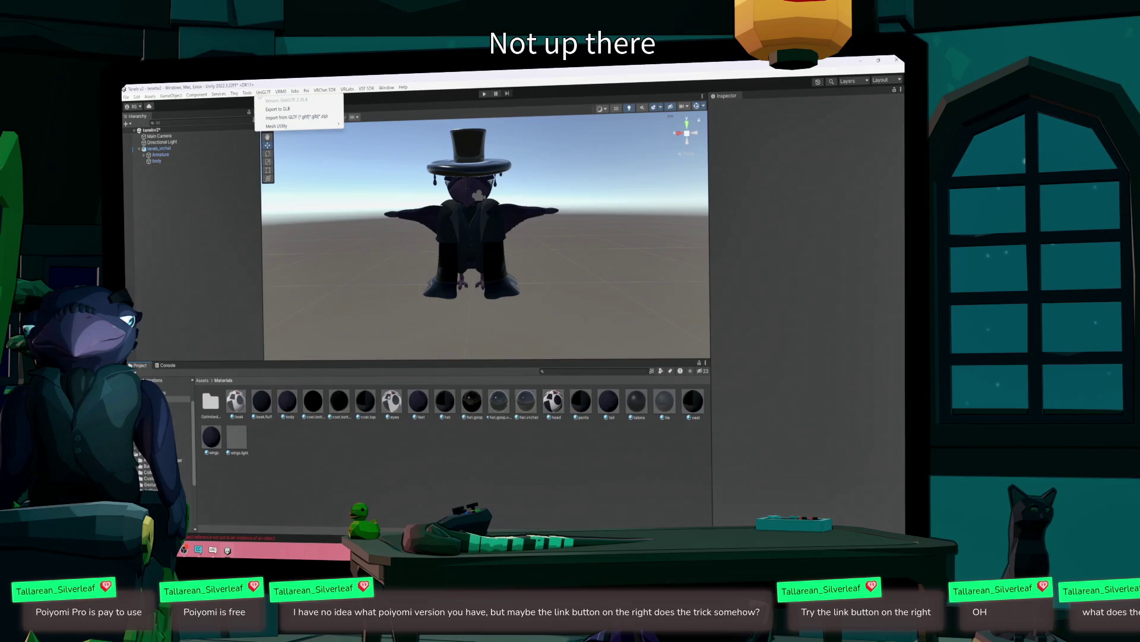
pyautogui.click(261, 93)
pyautogui.click(150, 96)
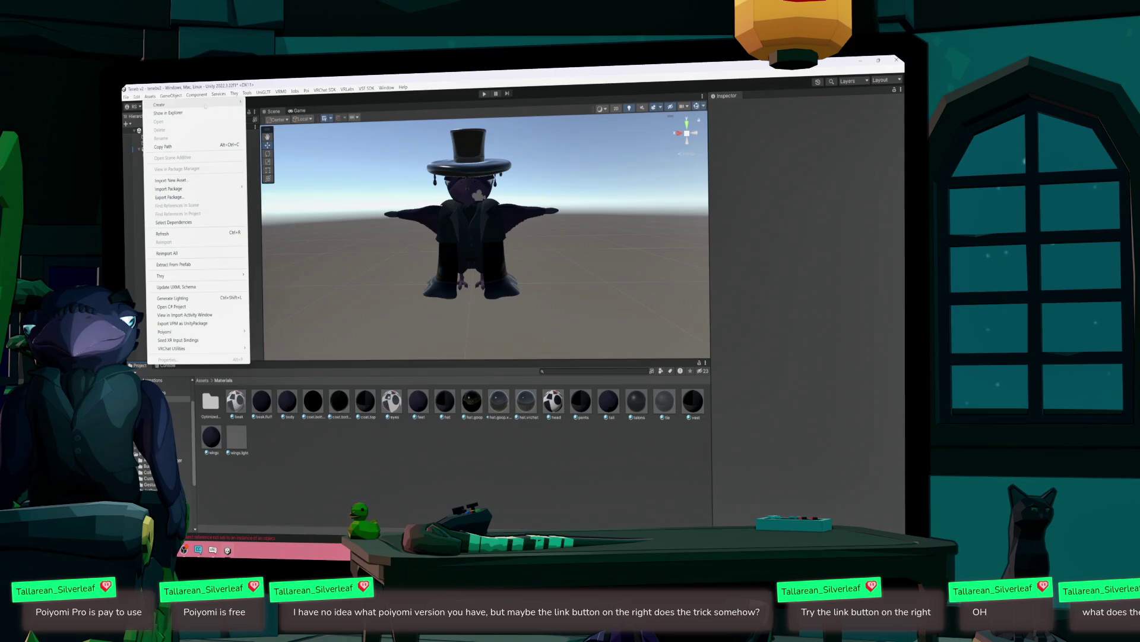
pyautogui.moveTo(196, 104)
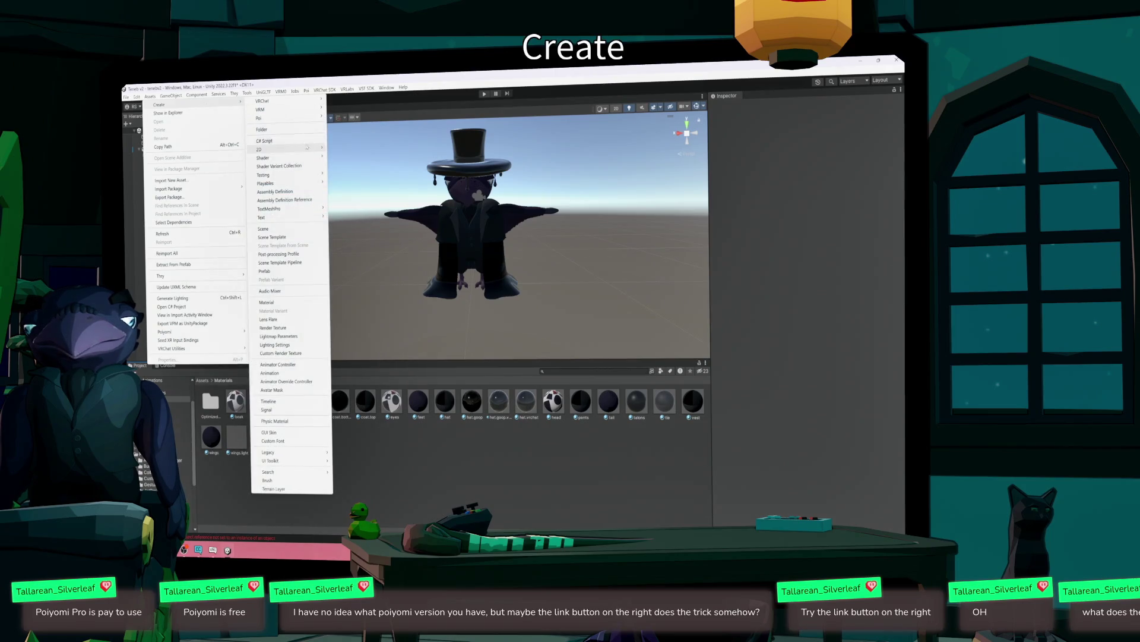
pyautogui.moveTo(310, 162)
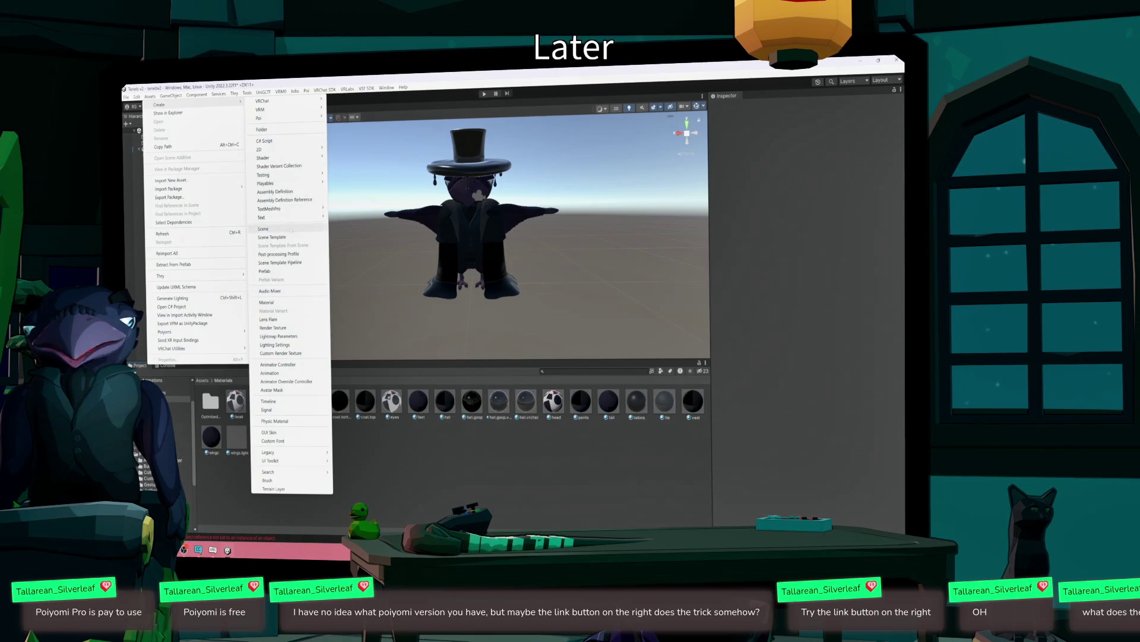
# - Create a New Material in Materials and set its shader to .poiyomi > Poiyomi Toon
pyautogui.click(281, 304)
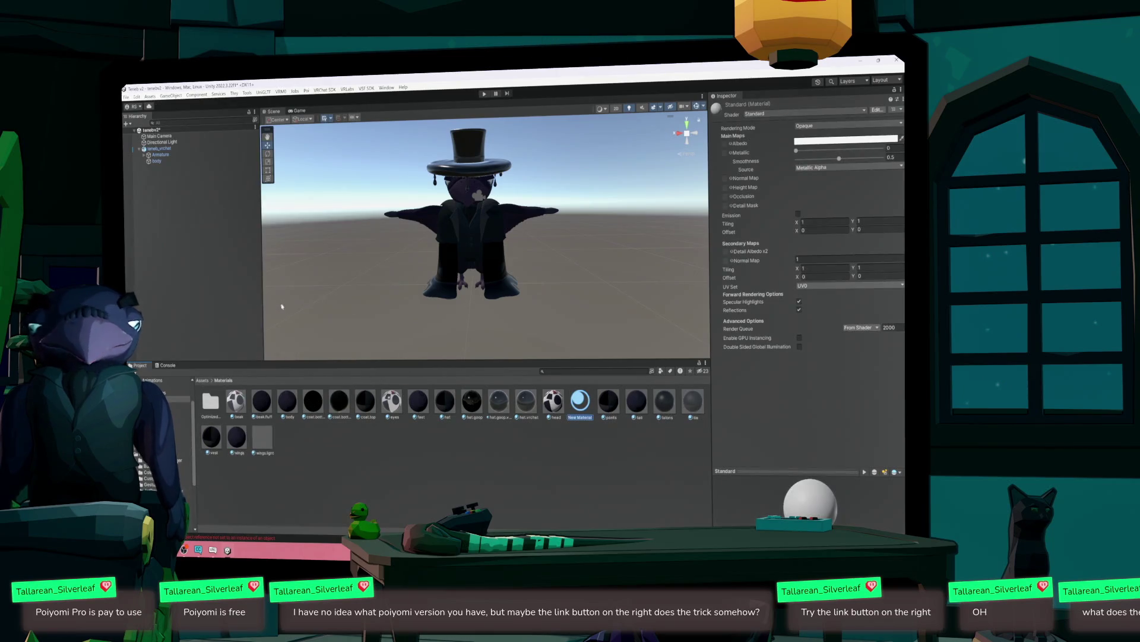
pyautogui.click(805, 113)
pyautogui.click(772, 141)
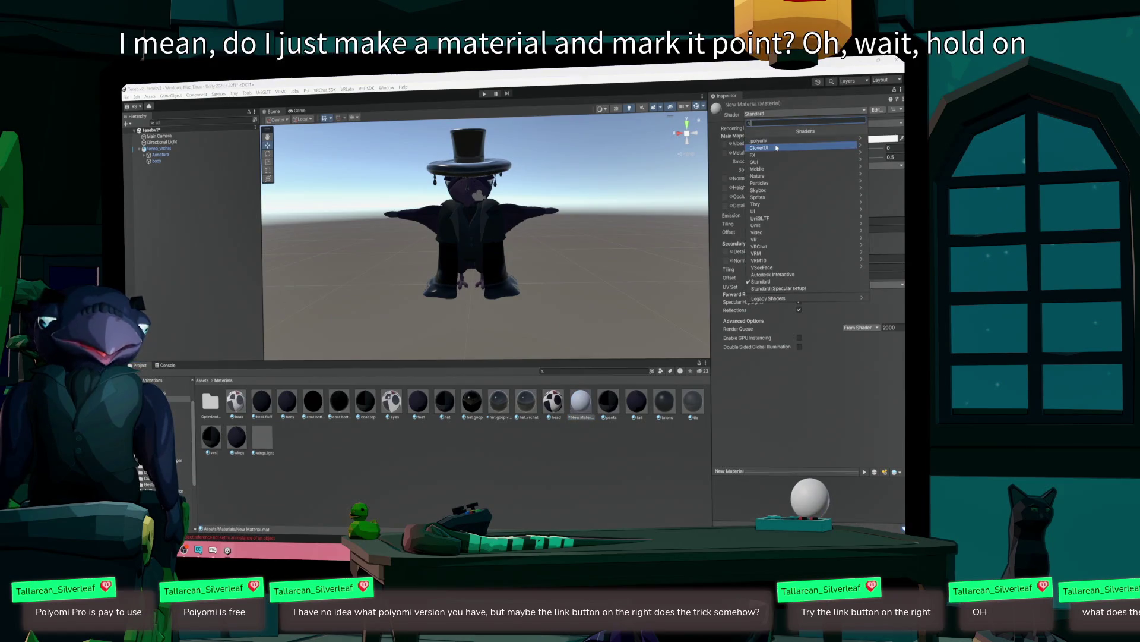
pyautogui.click(751, 132)
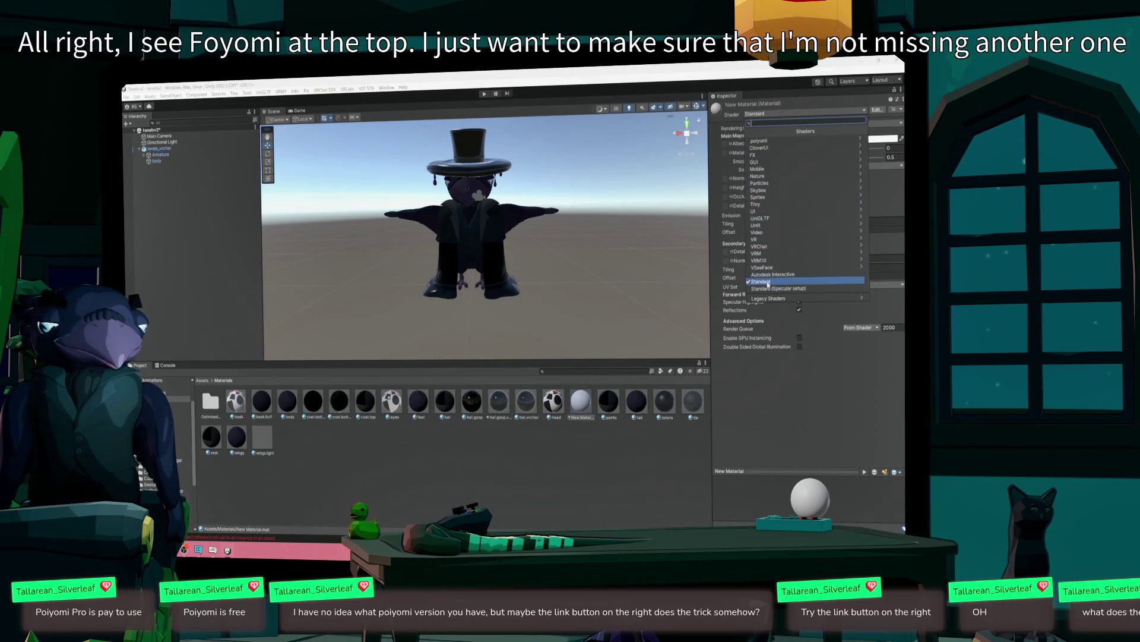
pyautogui.click(767, 143)
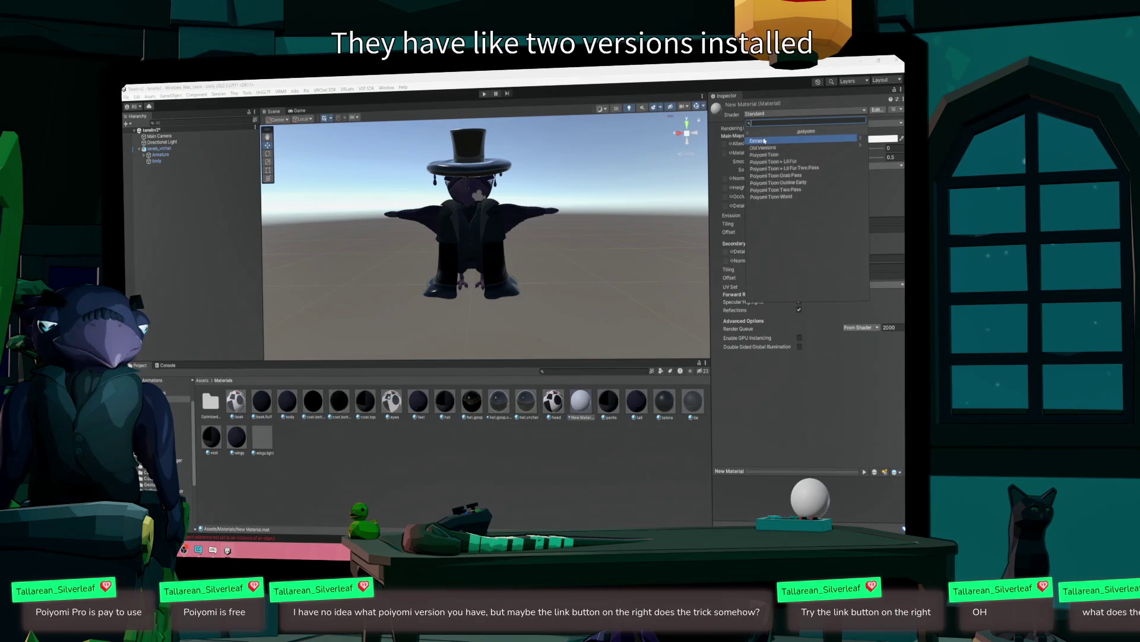
pyautogui.click(791, 149)
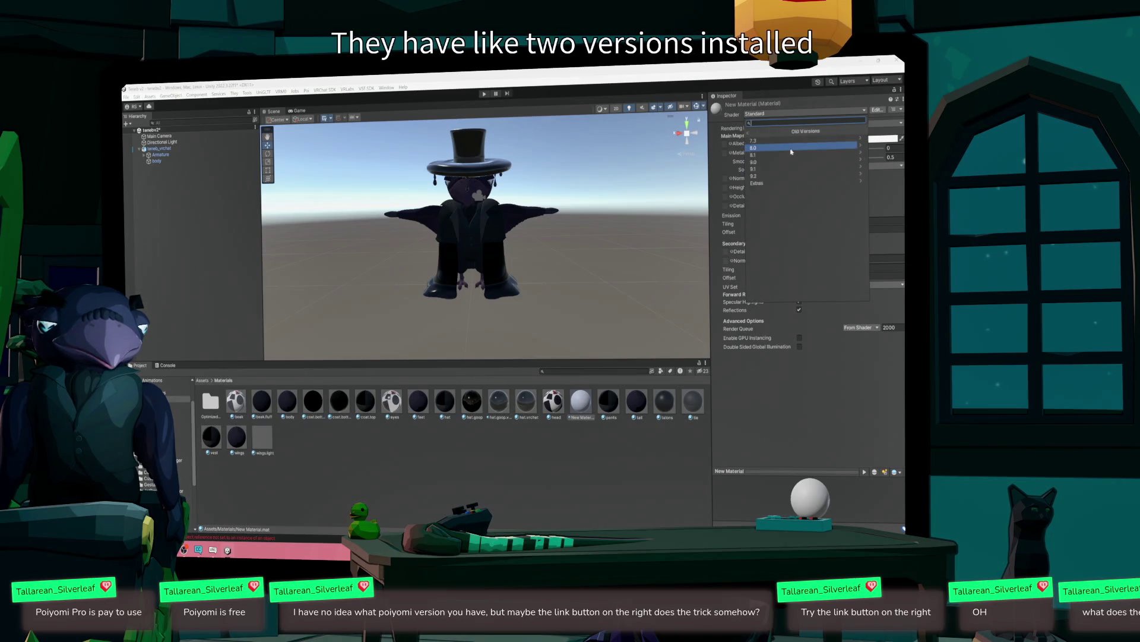
pyautogui.click(749, 133)
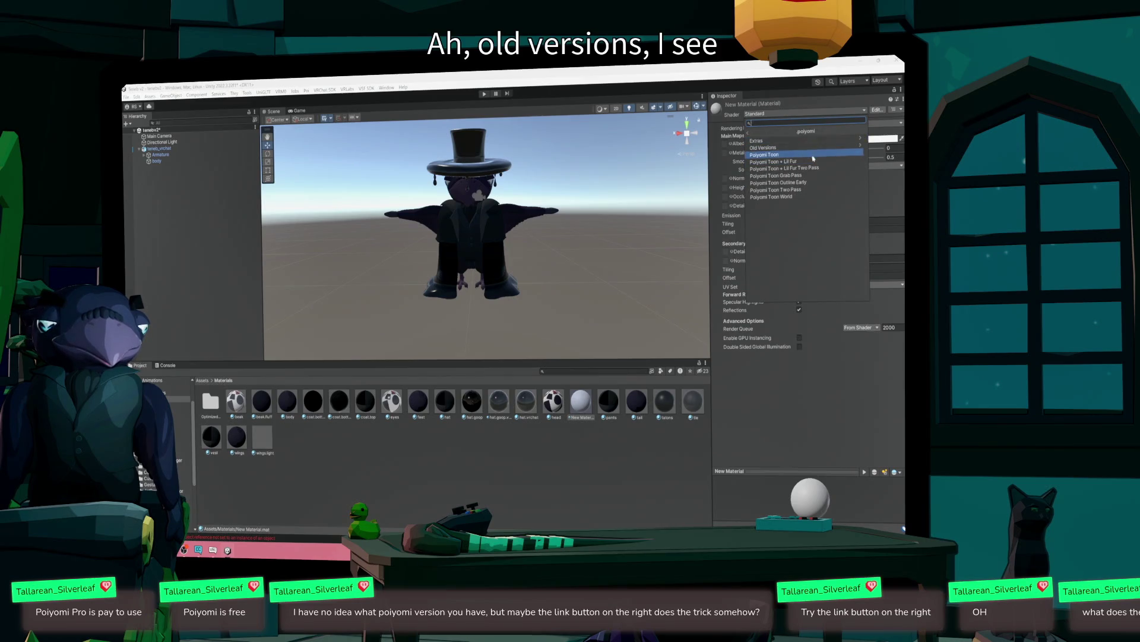
pyautogui.click(814, 156)
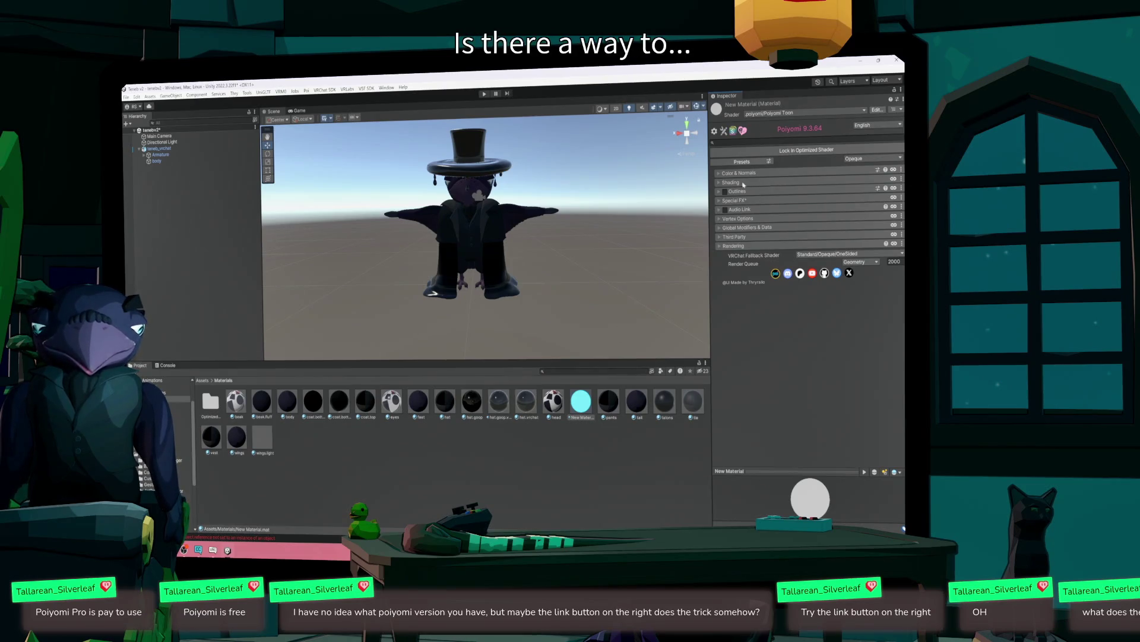
# - Expand the new material's Color & Normals and check the Color & Alpha property options
pyautogui.click(721, 176)
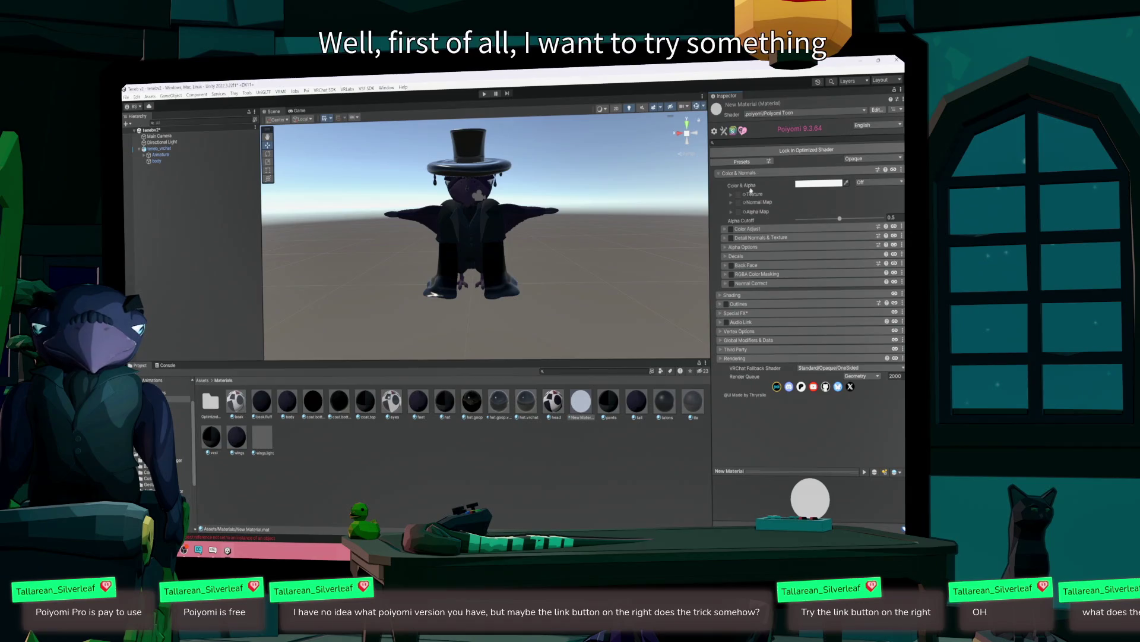
pyautogui.rightClick(752, 189)
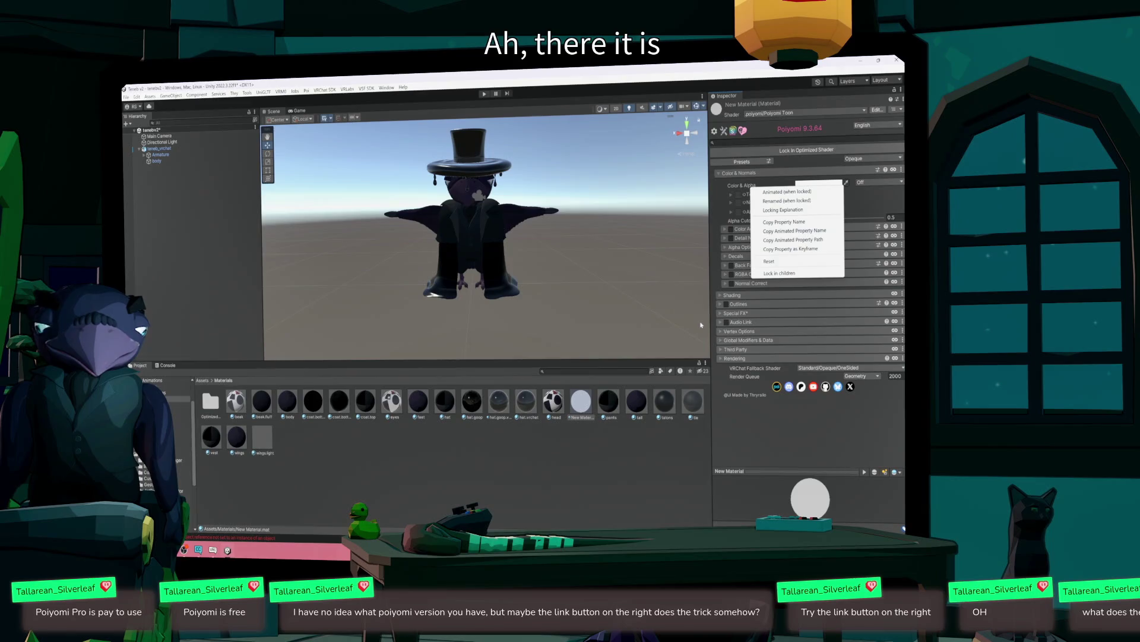
pyautogui.click(545, 442)
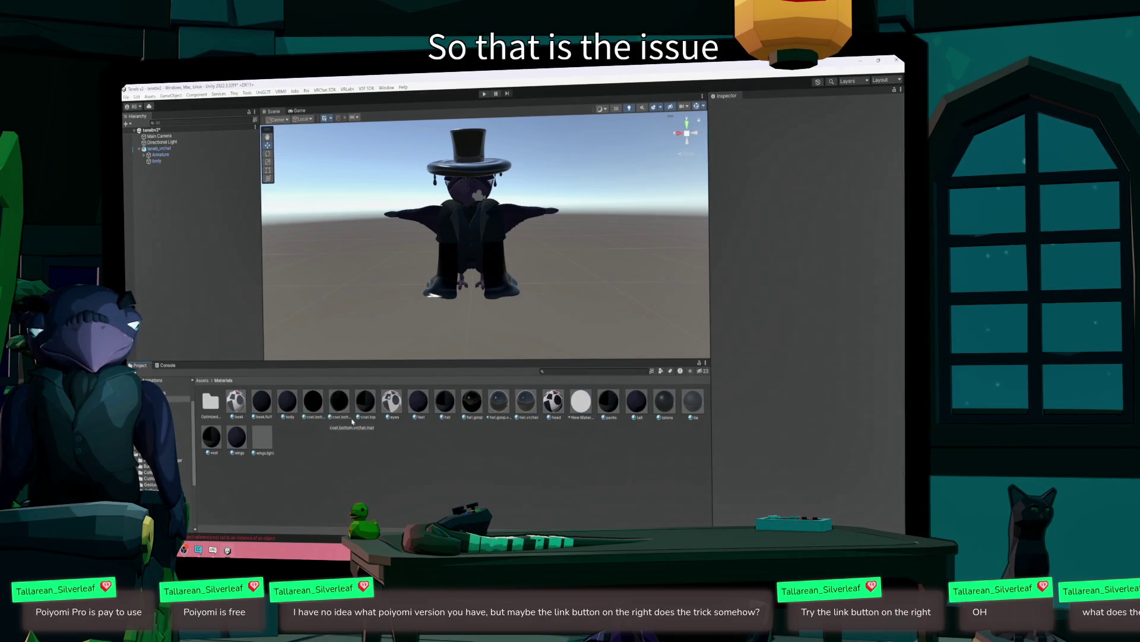
# - Inspect coat.top's Poiyomi Toon 7.180 settings with Rendering Options expanded, then reselect New Material
pyautogui.click(364, 402)
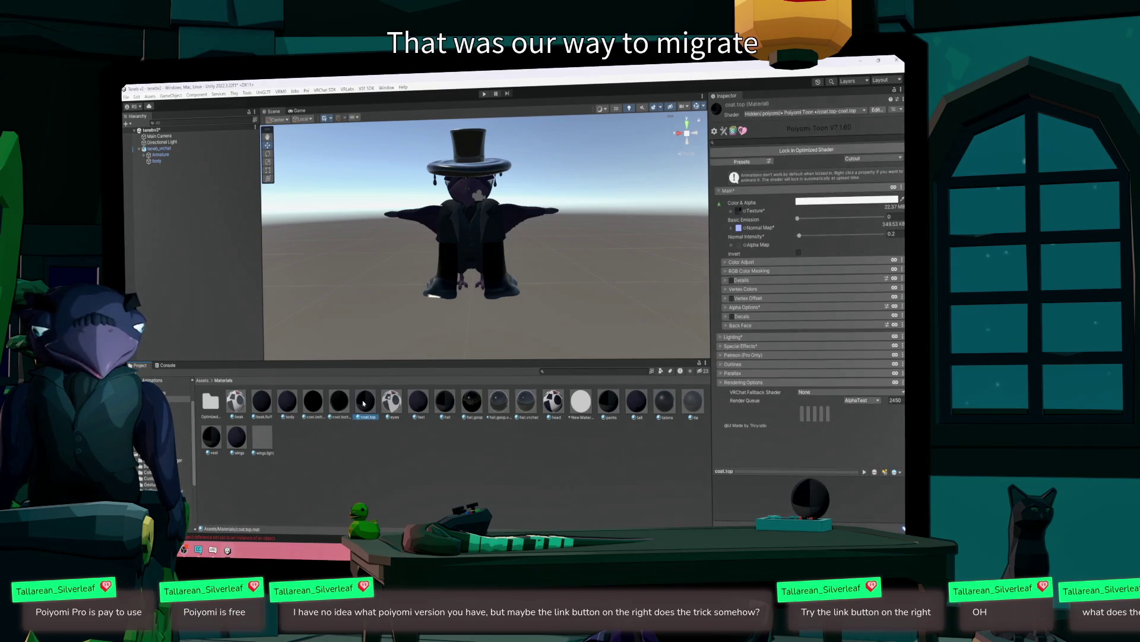
pyautogui.rightClick(364, 403)
pyautogui.click(598, 350)
pyautogui.click(365, 402)
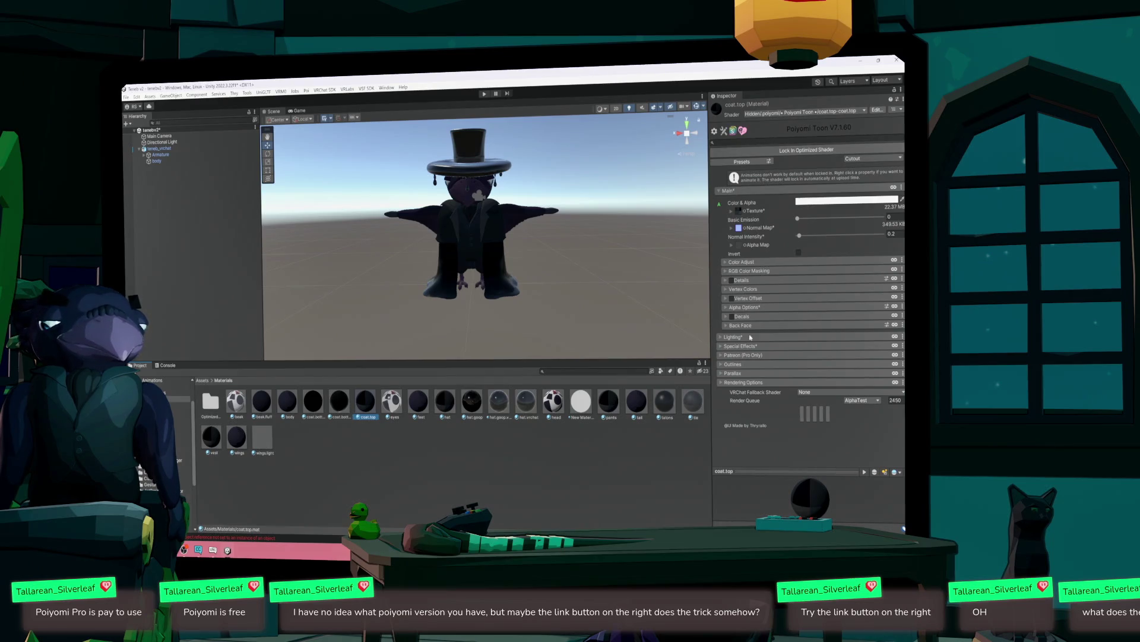
pyautogui.click(720, 383)
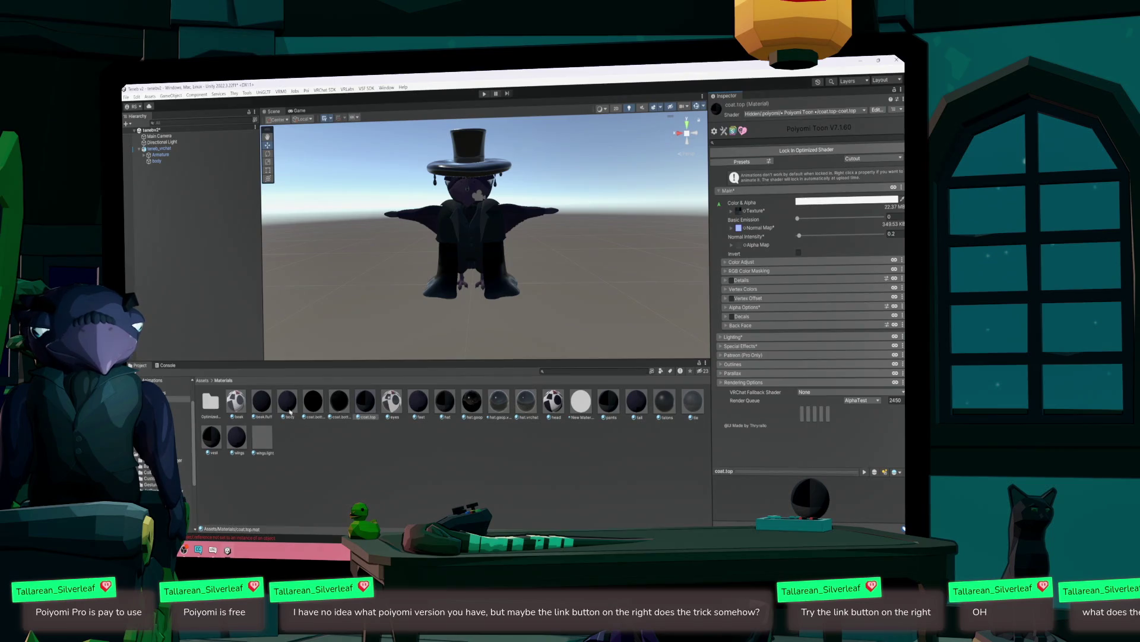
pyautogui.click(581, 402)
# - Select New Material and browse its Poiyomi shader presets without applying any
pyautogui.rightClick(580, 404)
pyautogui.click(551, 454)
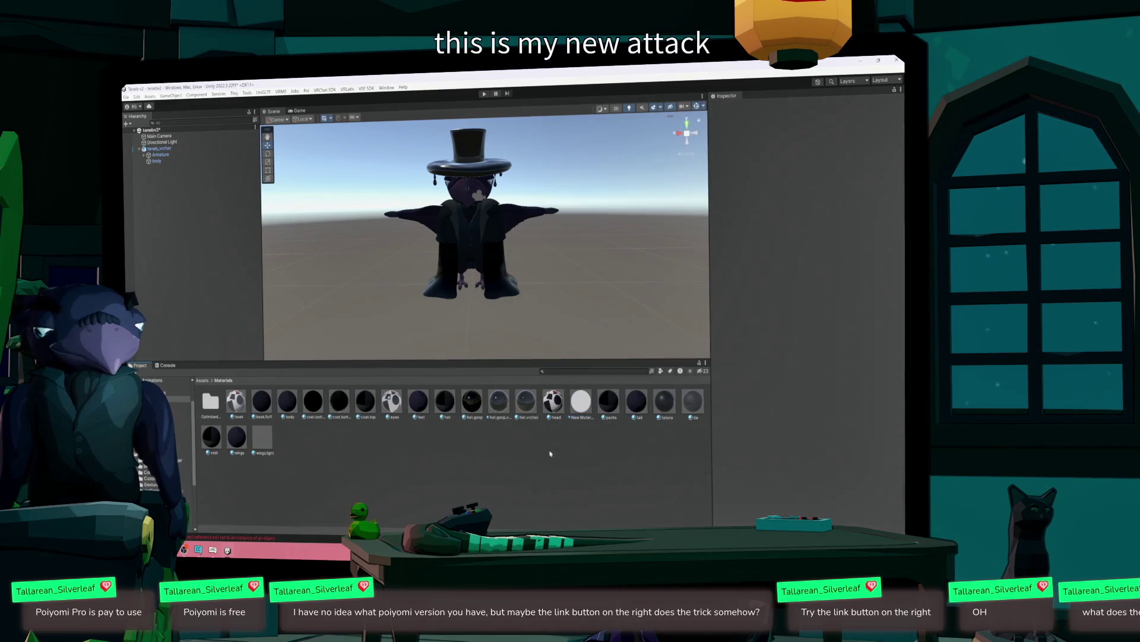
pyautogui.click(581, 403)
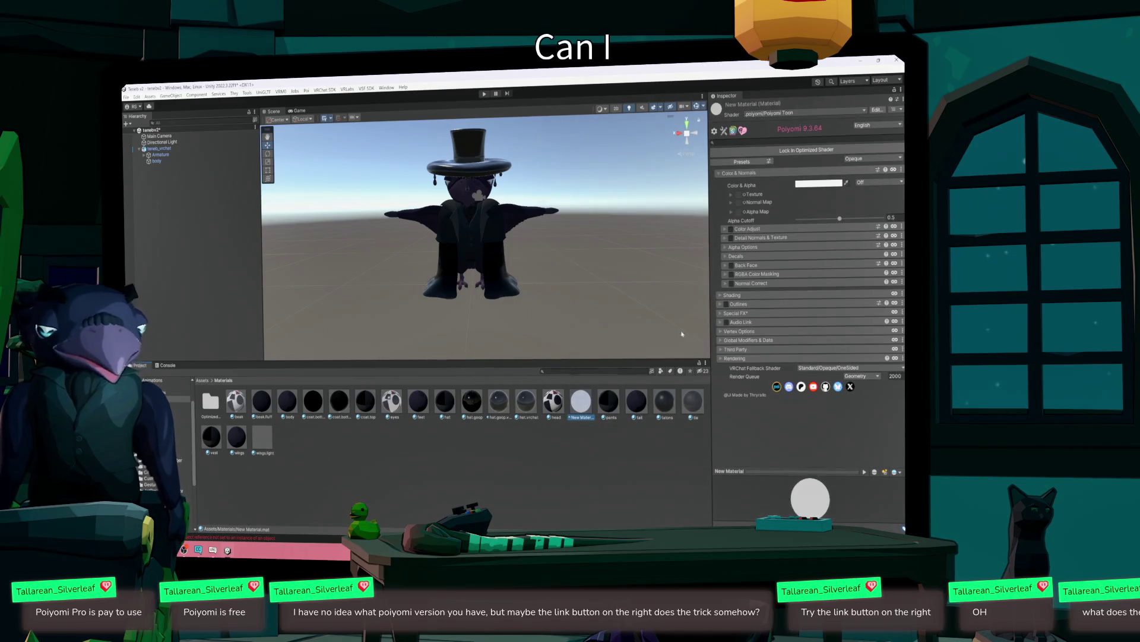
pyautogui.click(769, 162)
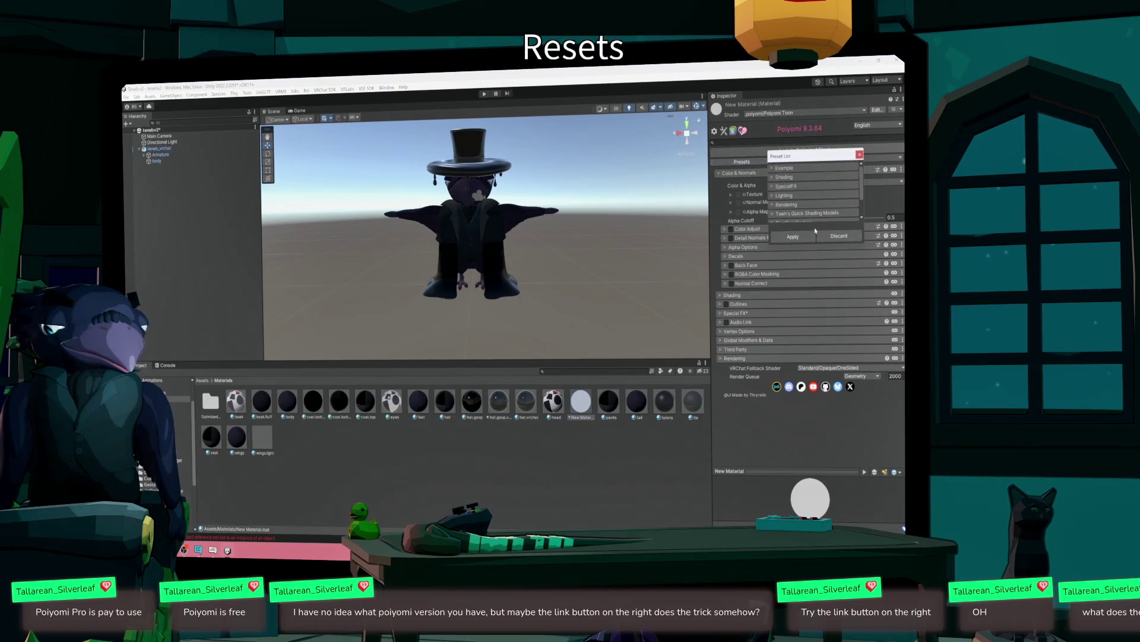
pyautogui.scroll(-2, 830, 202)
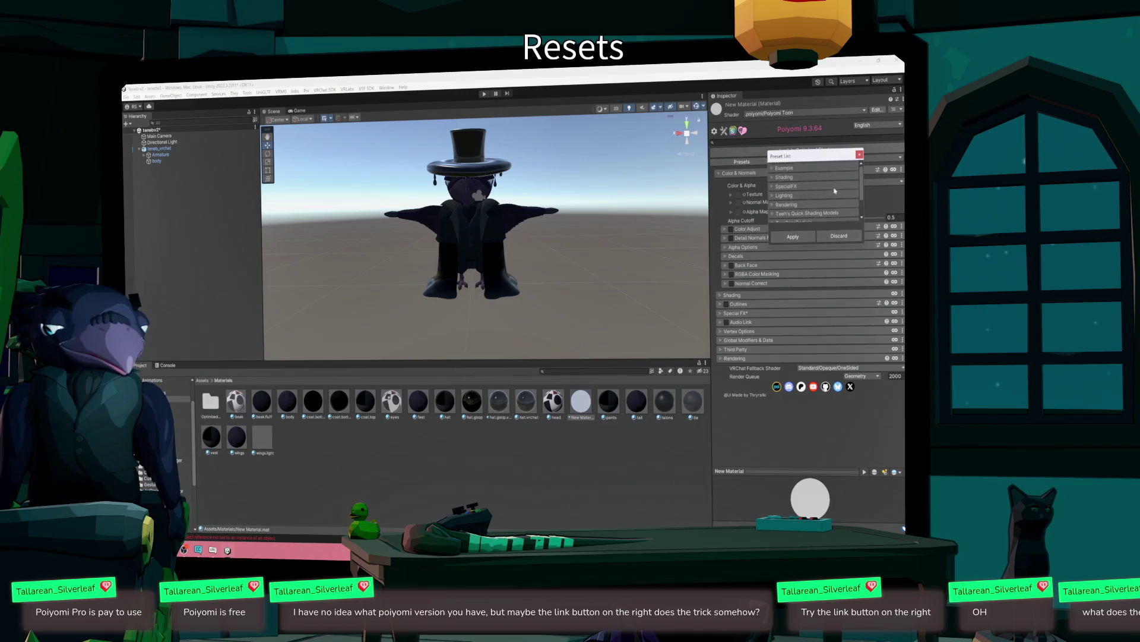
pyautogui.click(859, 154)
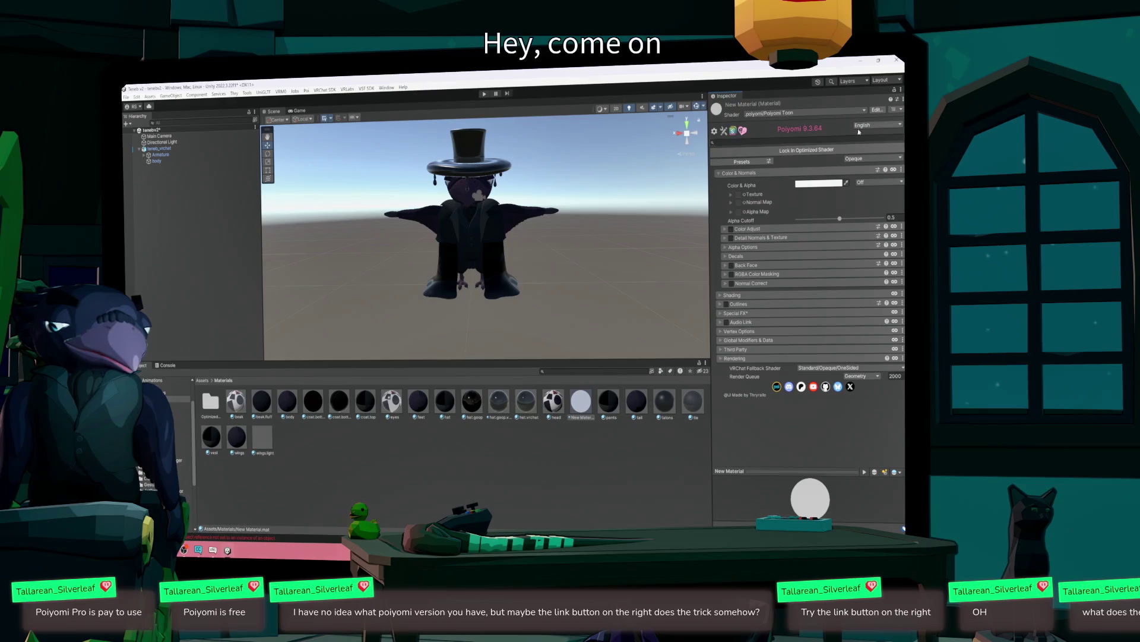
# - Review the Thry shader settings window from the Tools menu, widening it to read, then close it
pyautogui.click(723, 131)
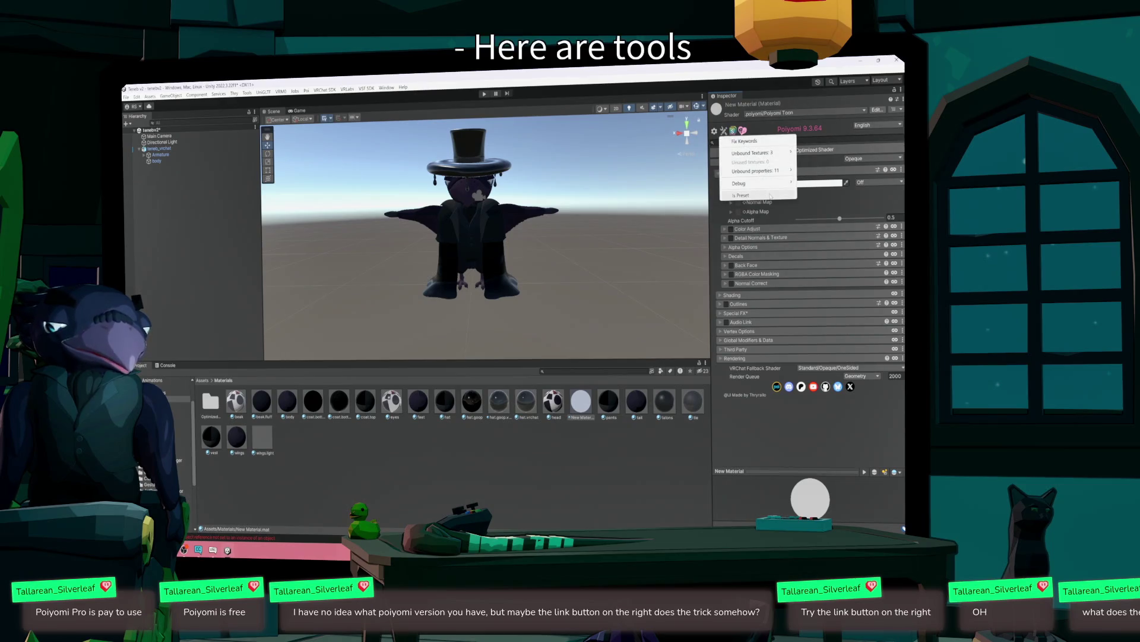
pyautogui.click(715, 130)
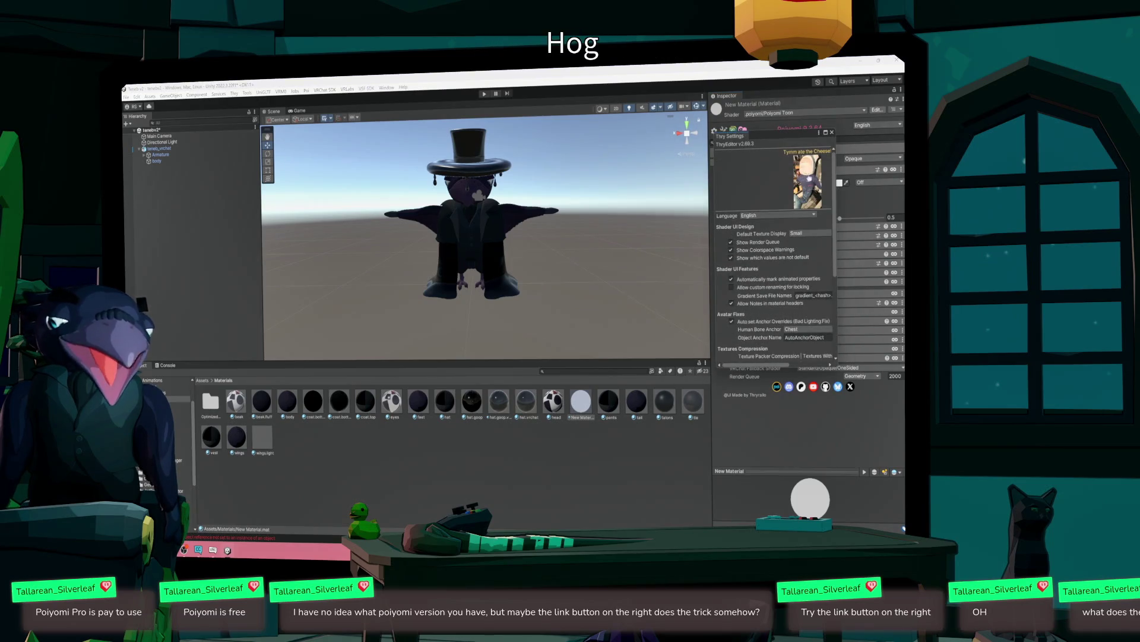
pyautogui.scroll(-6, 839, 290)
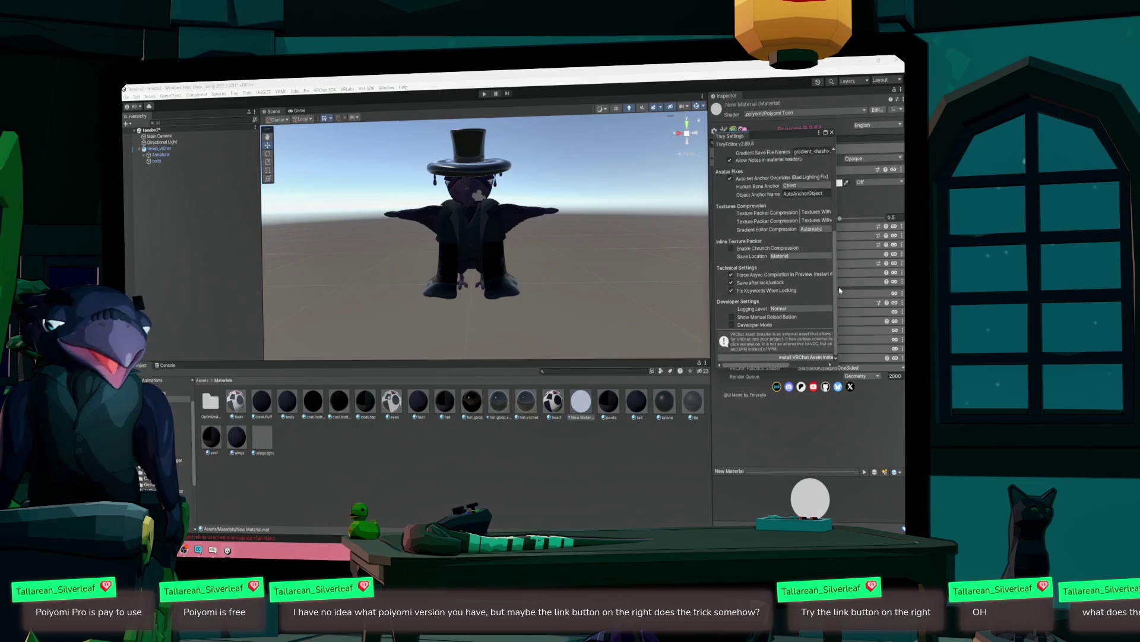
pyautogui.moveTo(840, 291); pyautogui.dragTo(869, 293)
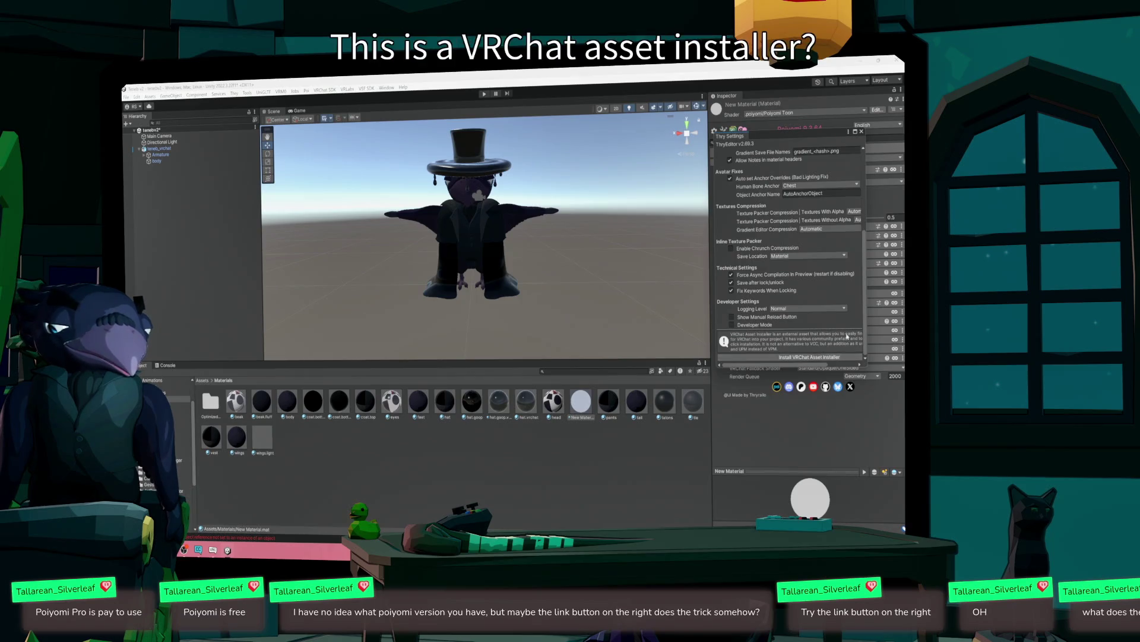
pyautogui.moveTo(867, 327); pyautogui.dragTo(905, 328)
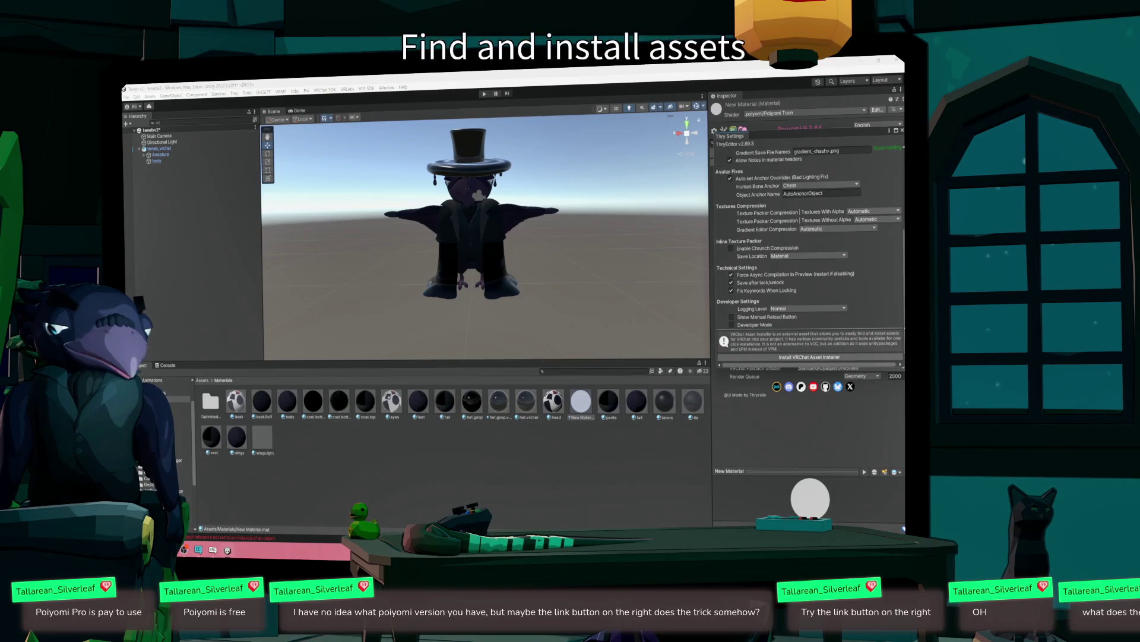
pyautogui.moveTo(903, 328); pyautogui.dragTo(844, 324)
pyautogui.scroll(5, 790, 255)
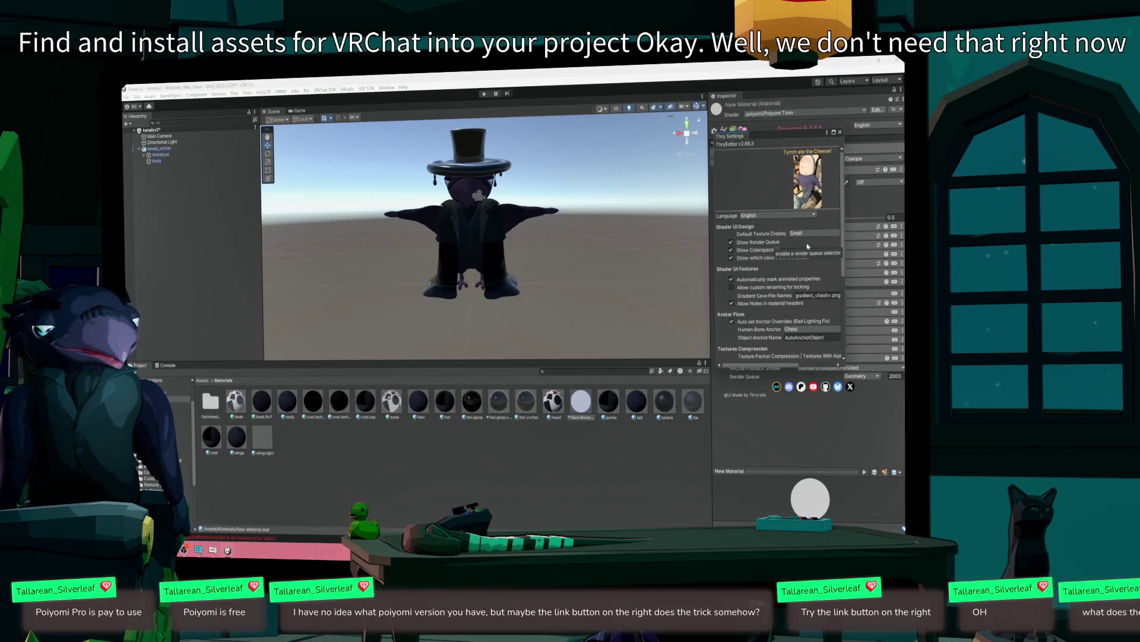
pyautogui.click(840, 132)
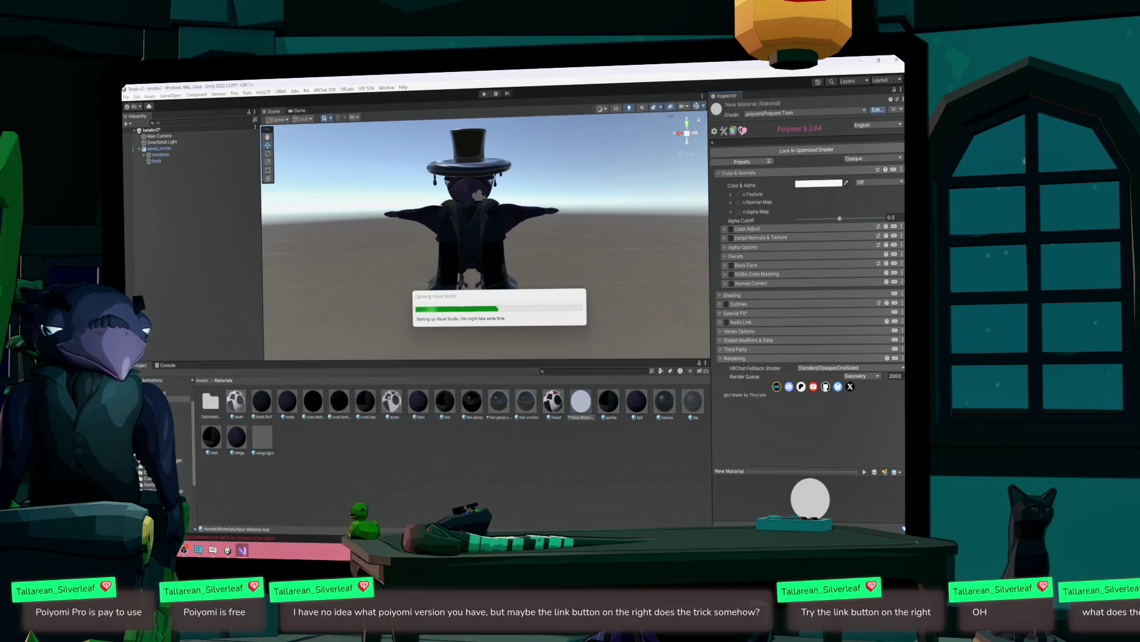
pyautogui.rightClick(242, 550)
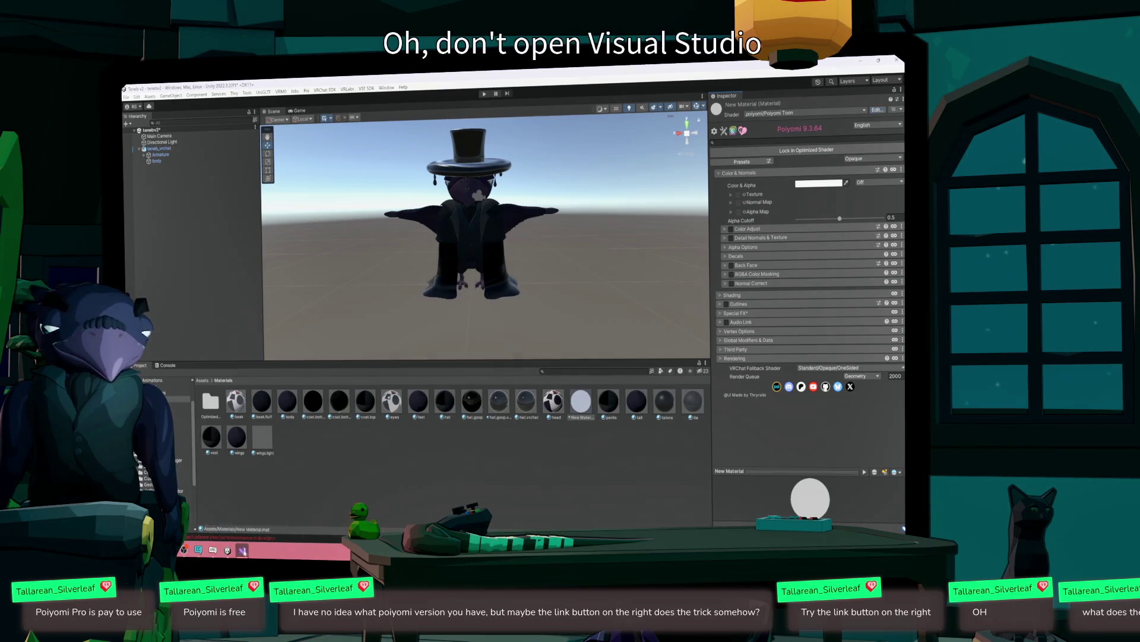
# - Close the stray Visual Studio window and show coat.top's shader settings
pyautogui.click(506, 342)
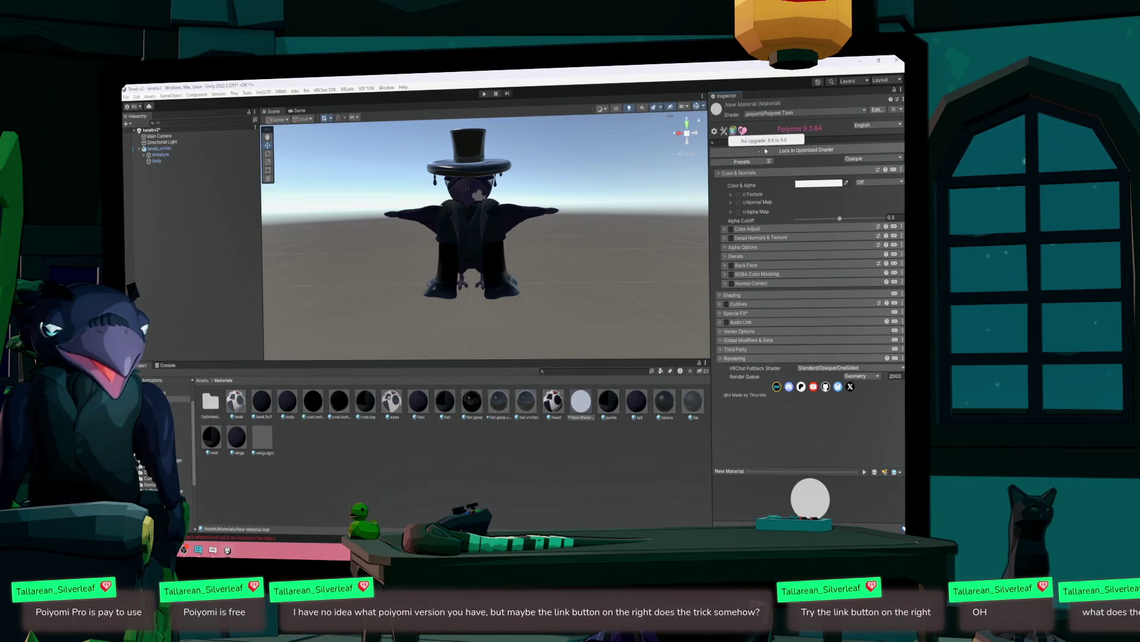
pyautogui.click(274, 408)
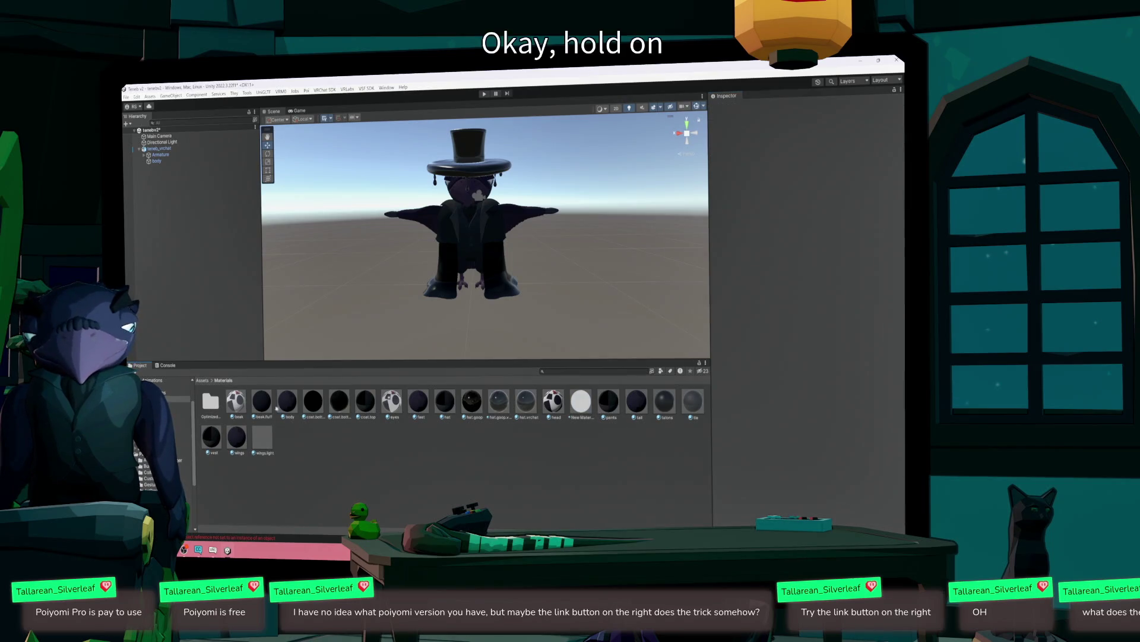
pyautogui.click(366, 406)
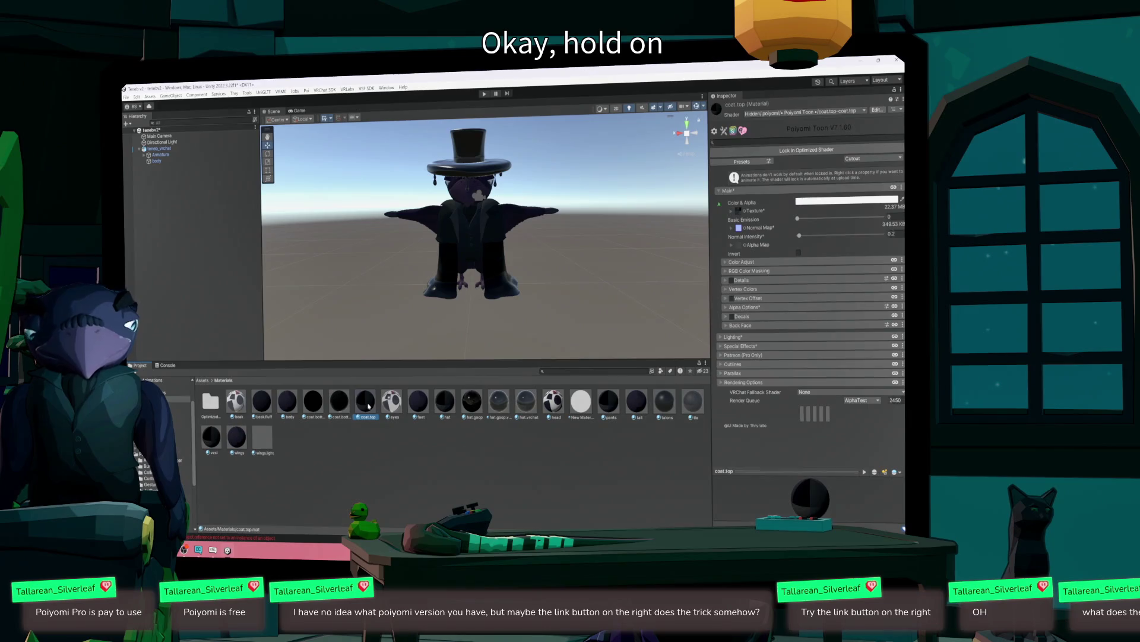
# - Attempt the Poiyomi 8X to 9.0 upgrade on coat.top and clear the Console's old messages
pyautogui.click(734, 131)
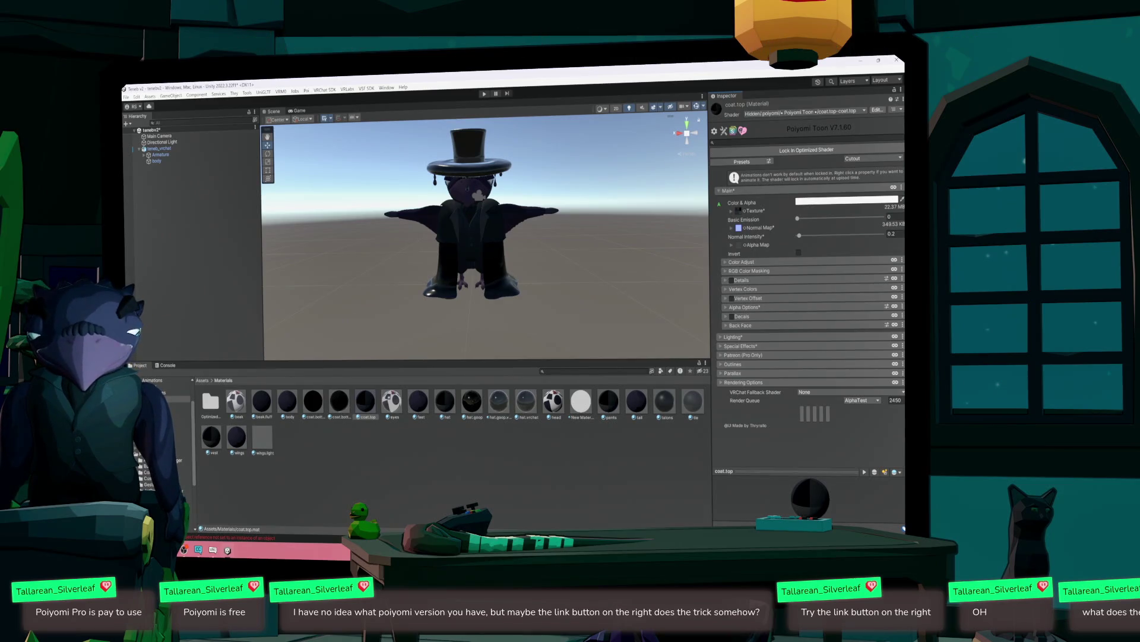
pyautogui.hotkey('ctrl', 'shift', 'c')
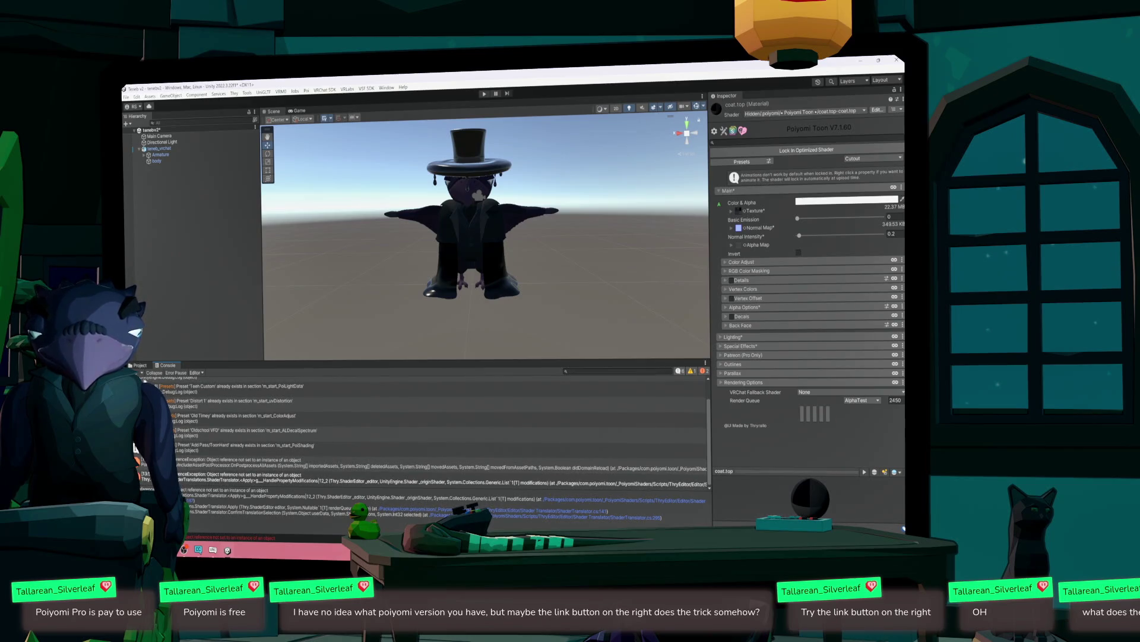
pyautogui.click(138, 373)
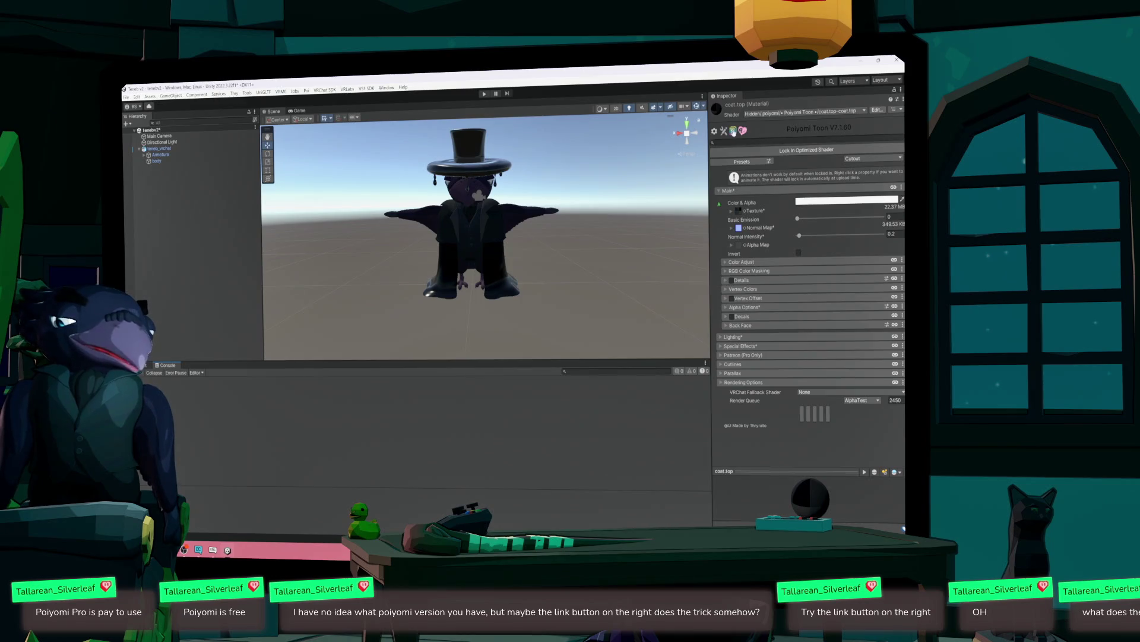
# - Retry the coat.top upgrade, read the NullReferenceException trace, and open the Poiyomi Shaders website
pyautogui.click(743, 132)
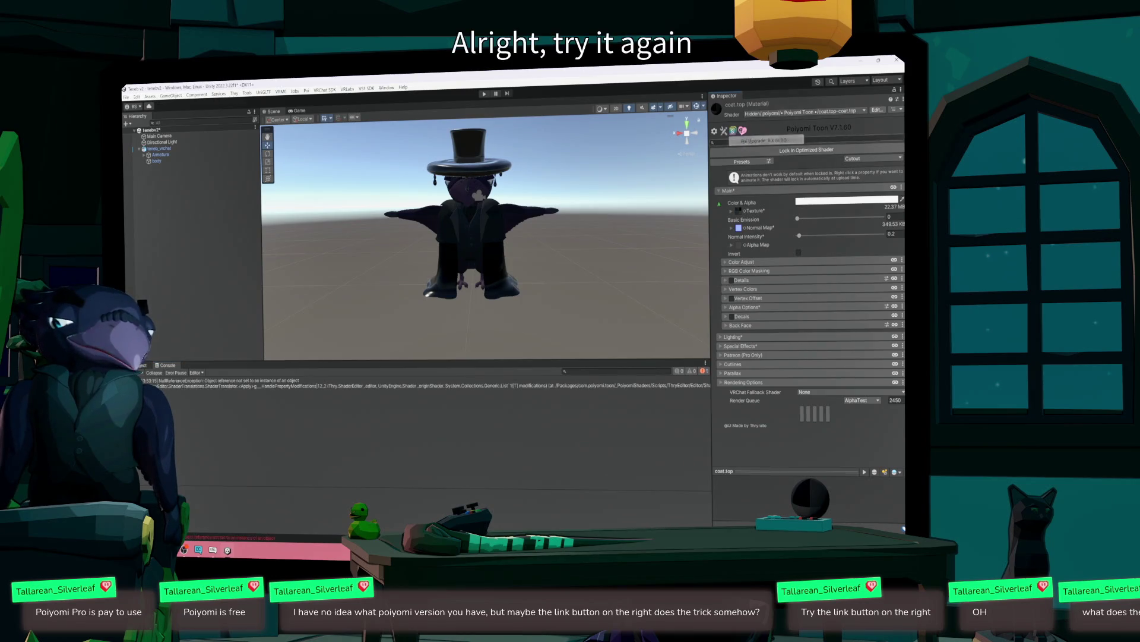
pyautogui.click(227, 390)
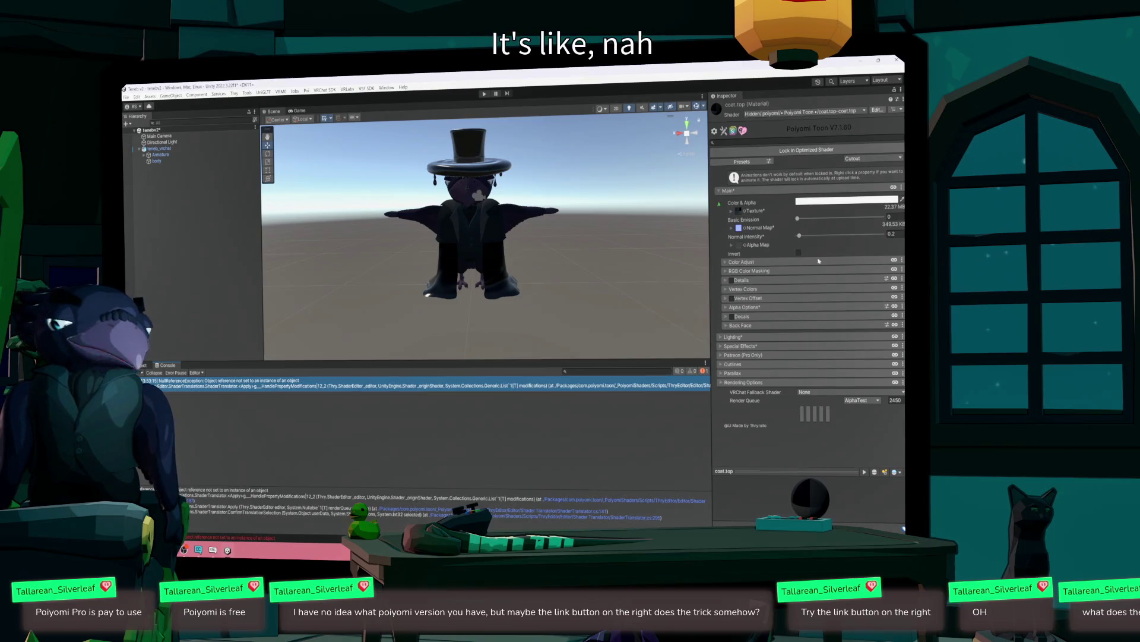
pyautogui.click(723, 131)
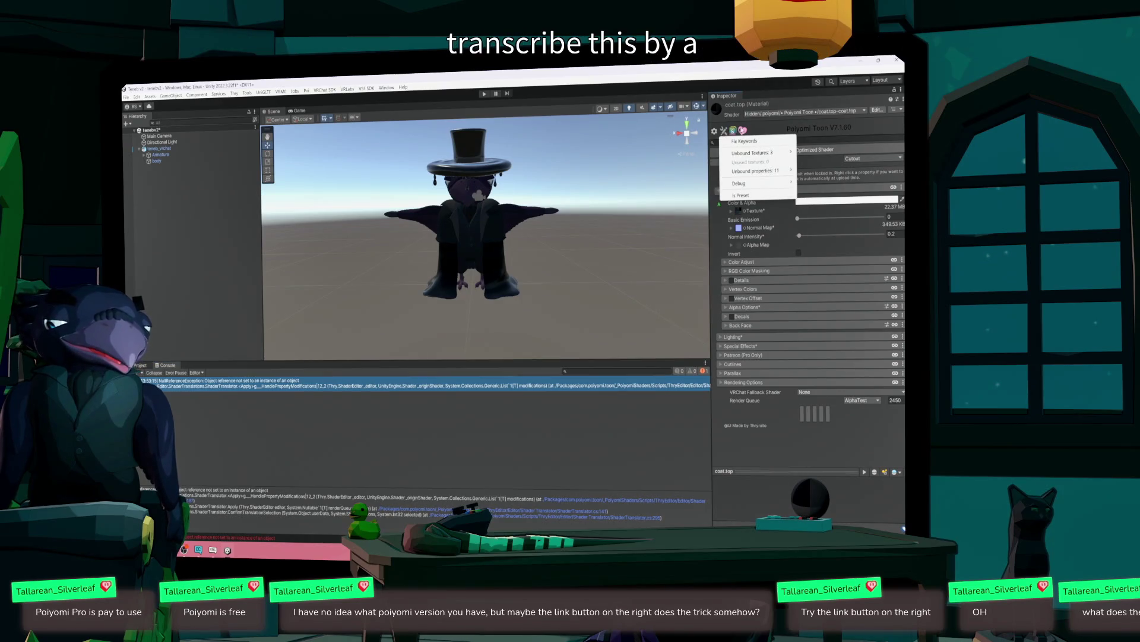
pyautogui.click(742, 132)
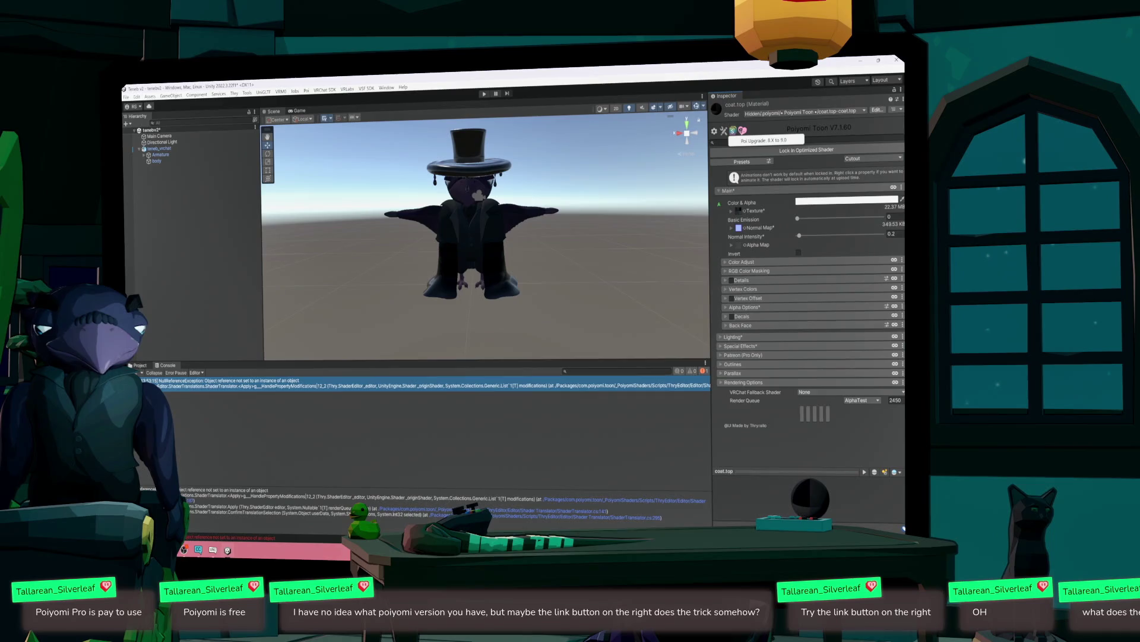
pyautogui.click(742, 131)
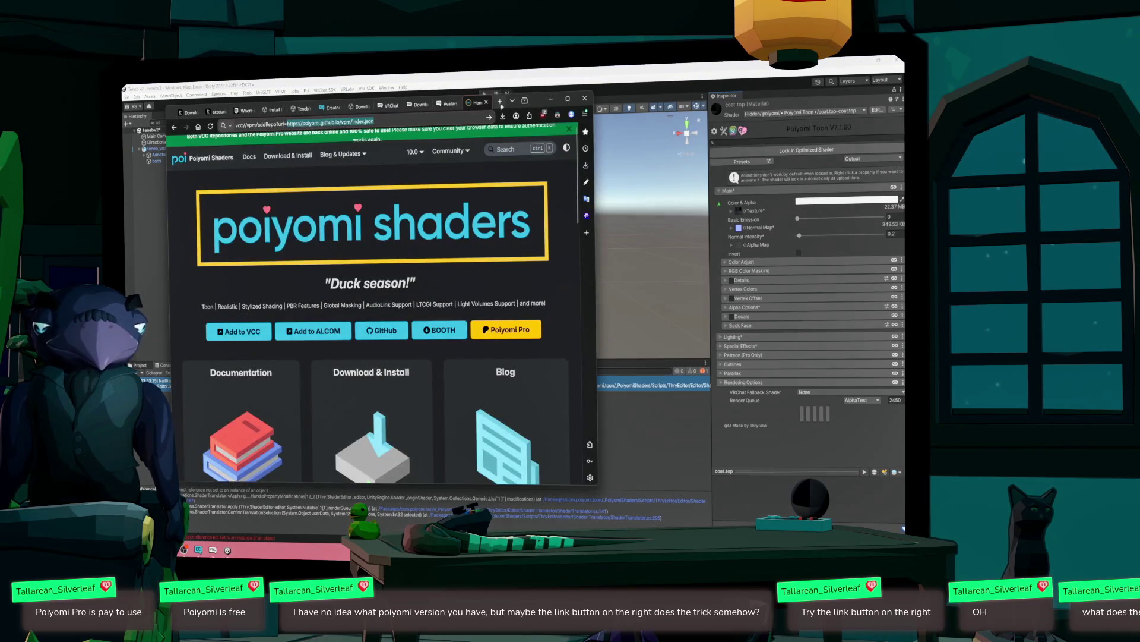
# - Search the web in a new Floorp tab for 'poiyomi 7 to 8 upgrade'
pyautogui.click(500, 103)
pyautogui.write('poi')
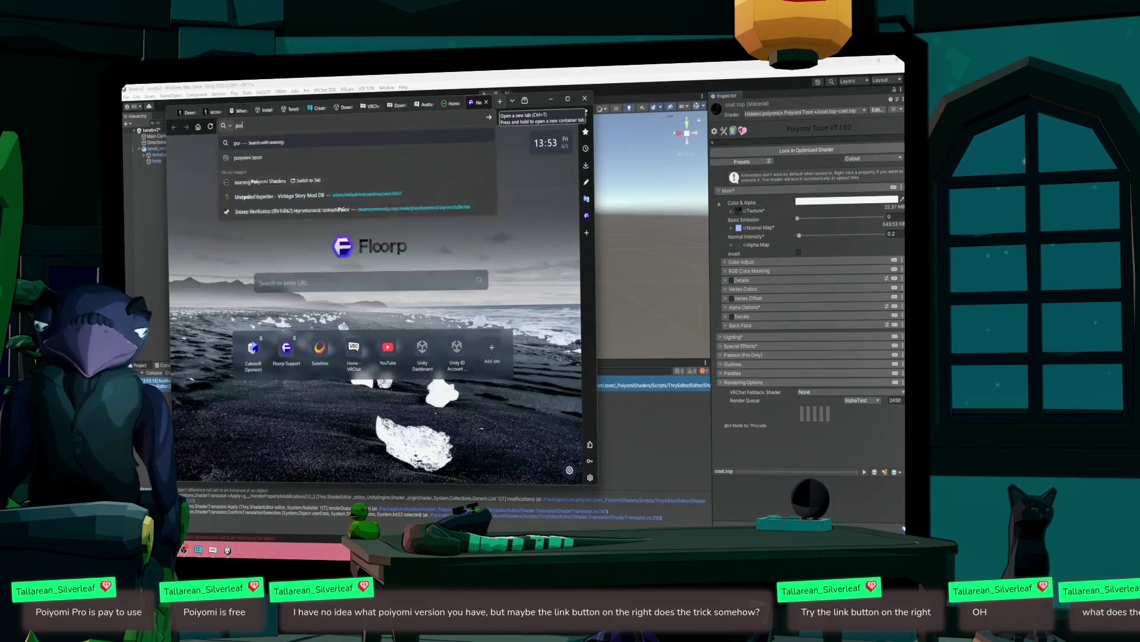
pyautogui.write('yomi')
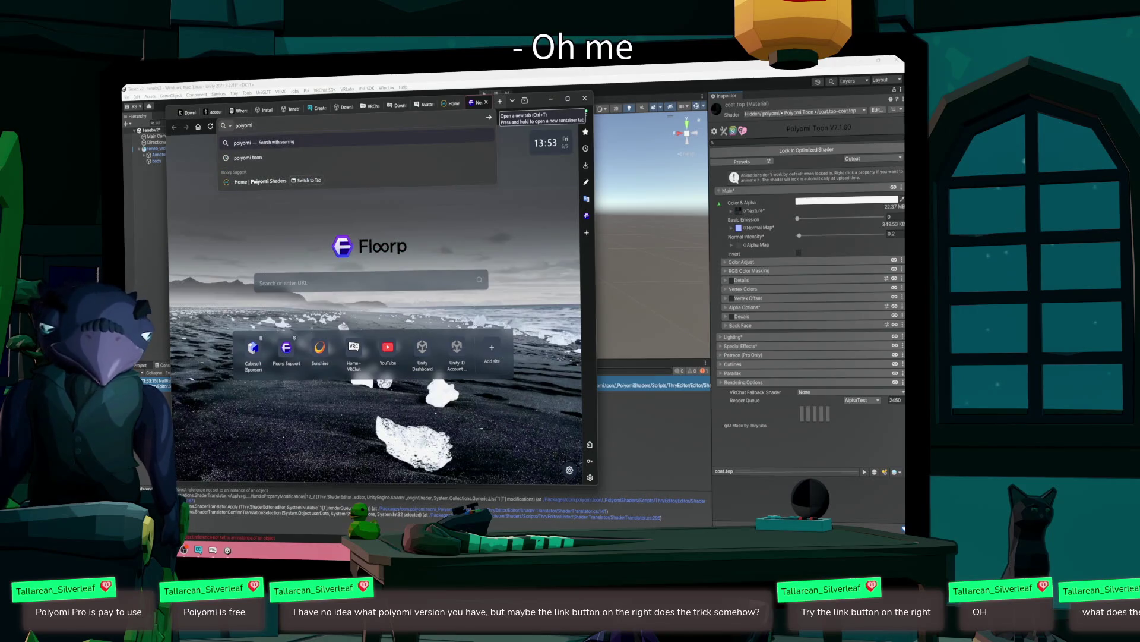
pyautogui.write(' 7 to 7')
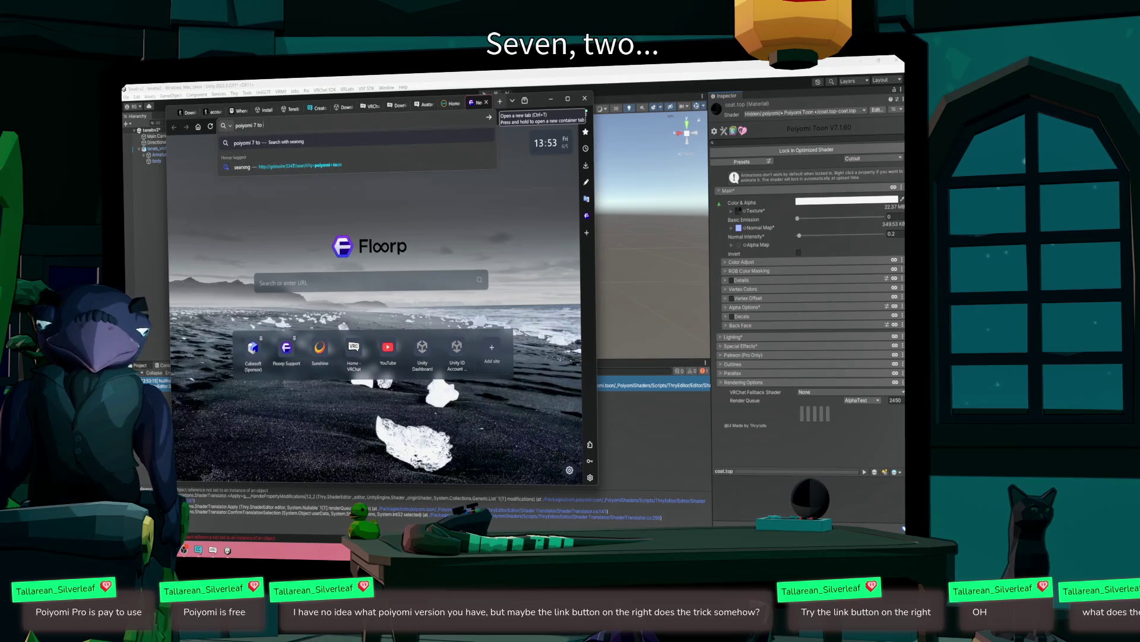
pyautogui.press('BackSpace')
pyautogui.write('8')
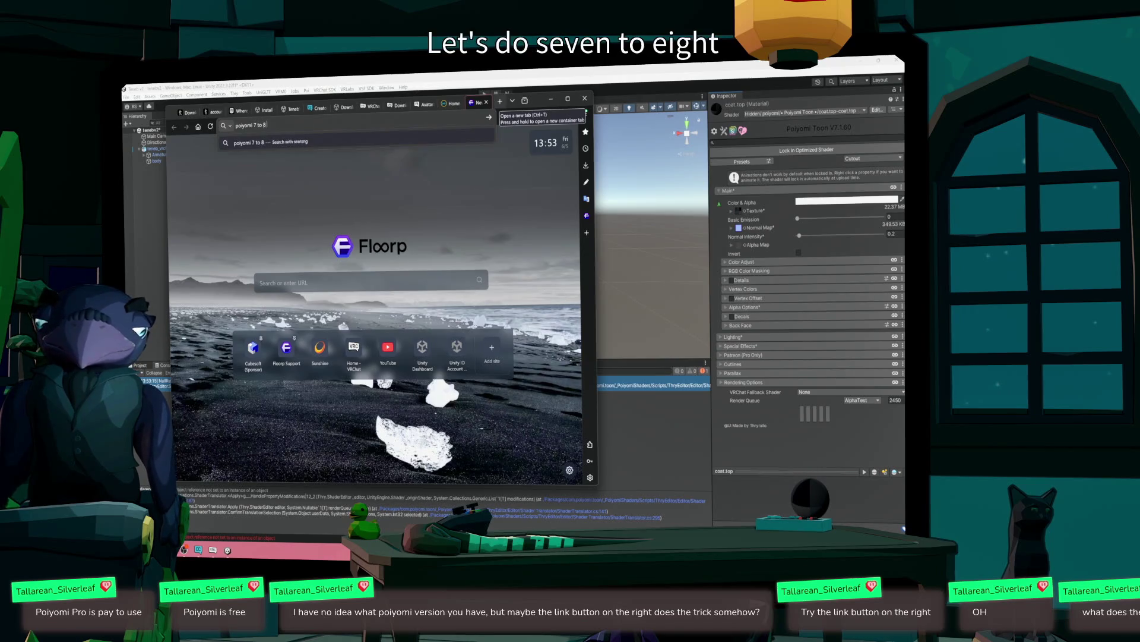
pyautogui.write(' upgrade')
pyautogui.press('Return')
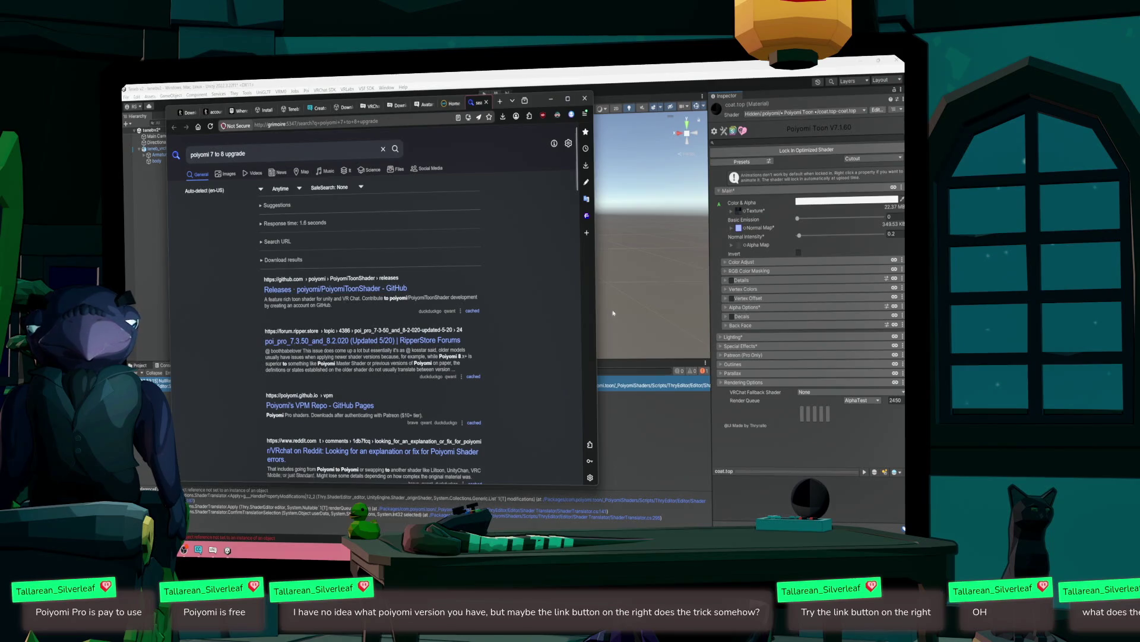
pyautogui.scroll(-3, 454, 413)
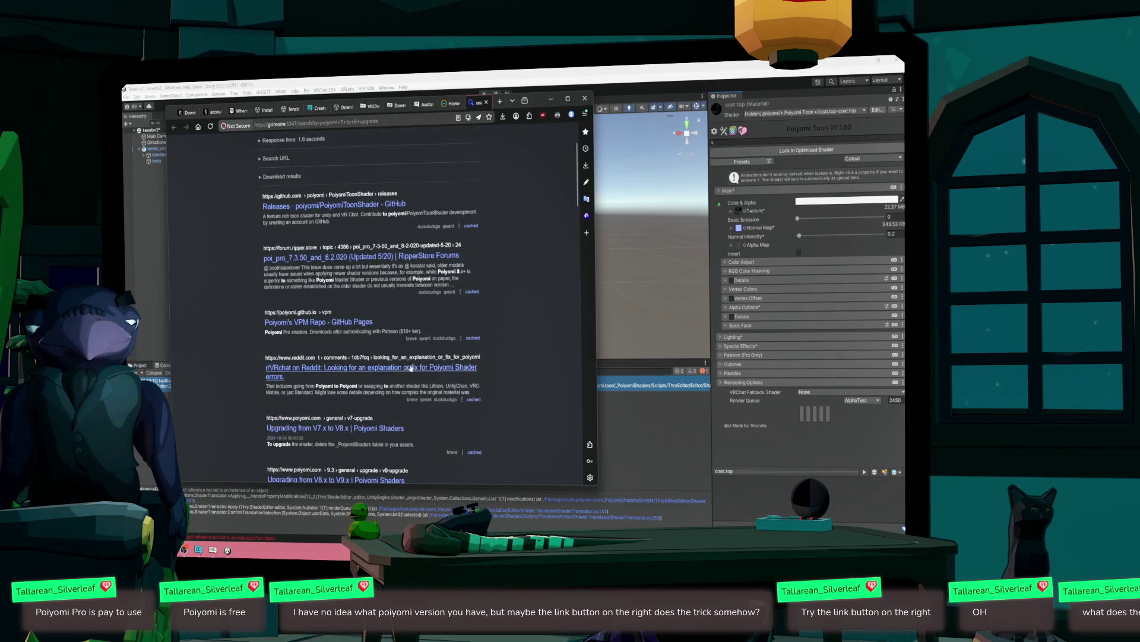
# - Open the Poiyomi 'Upgrading from V7.x to V8.x' guide and read through its changes
pyautogui.click(317, 430)
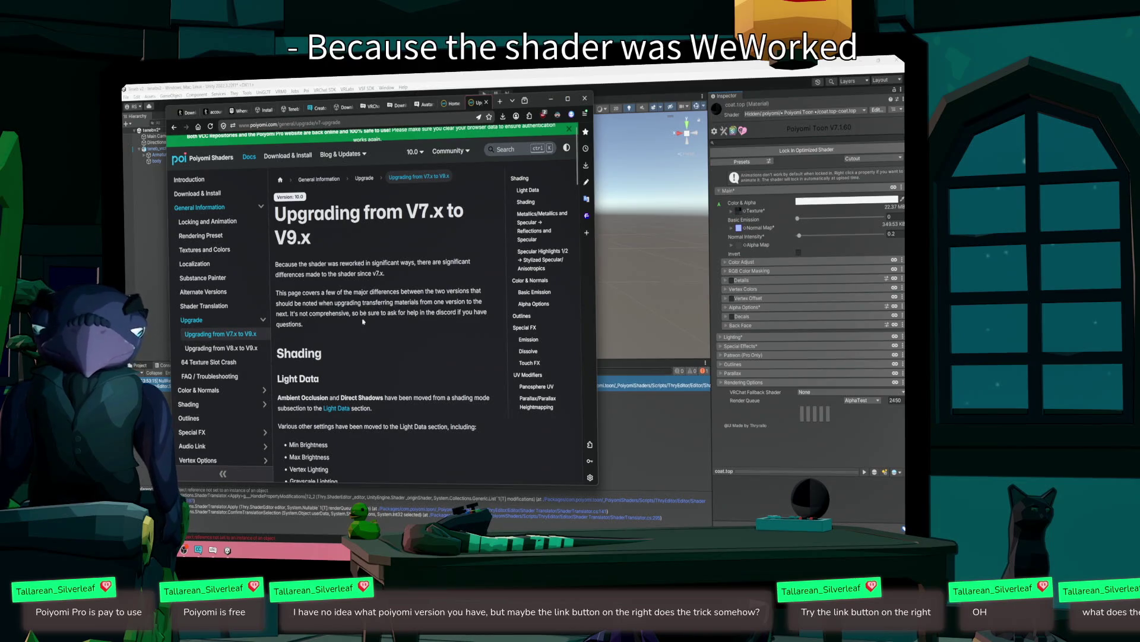
pyautogui.scroll(-1, 367, 318)
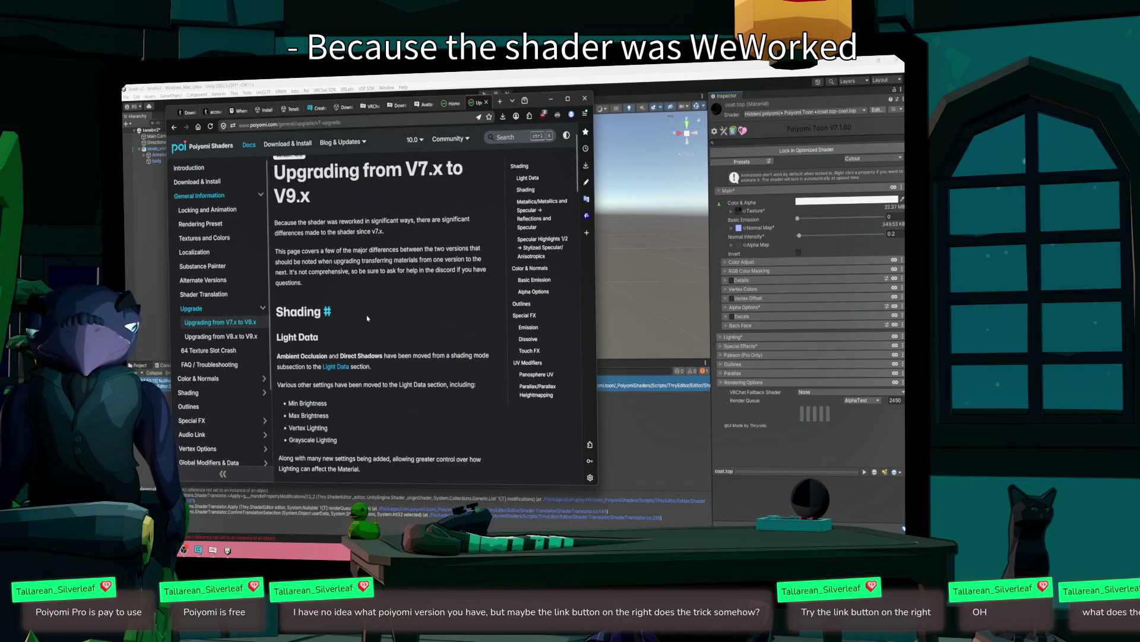
pyautogui.scroll(-2, 367, 319)
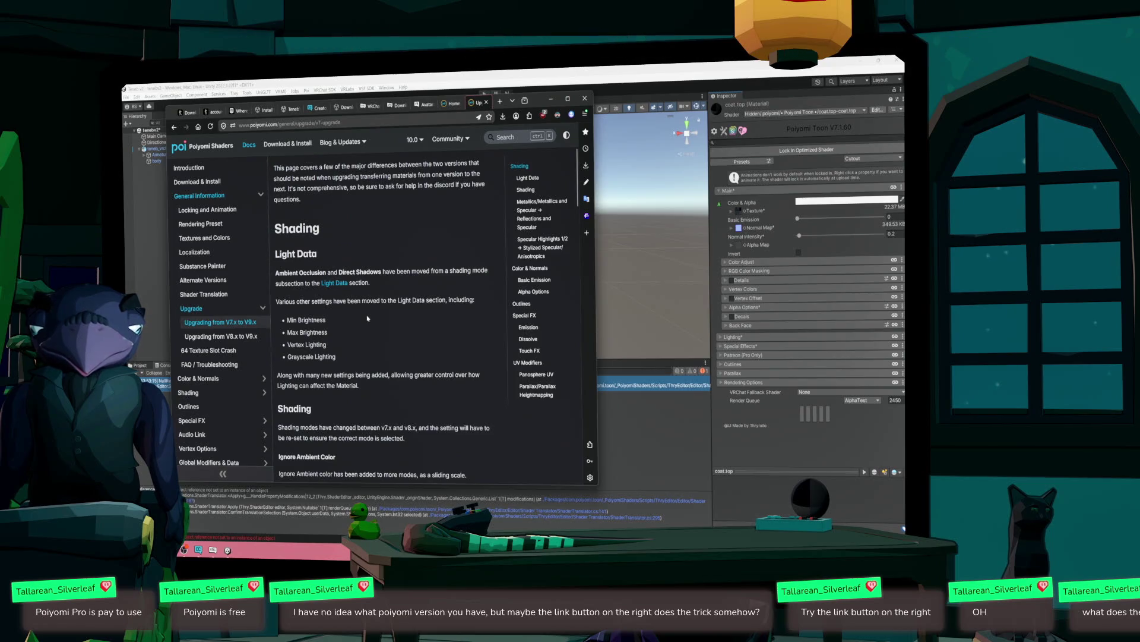
pyautogui.scroll(-3, 368, 318)
pyautogui.scroll(-6, 367, 316)
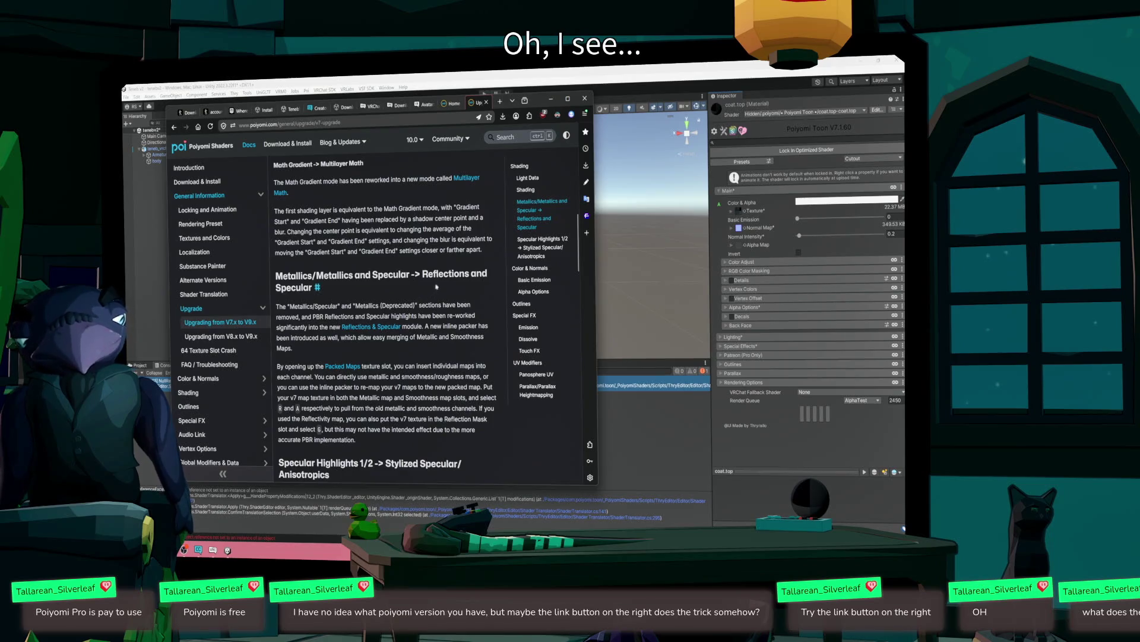
pyautogui.scroll(-15, 436, 285)
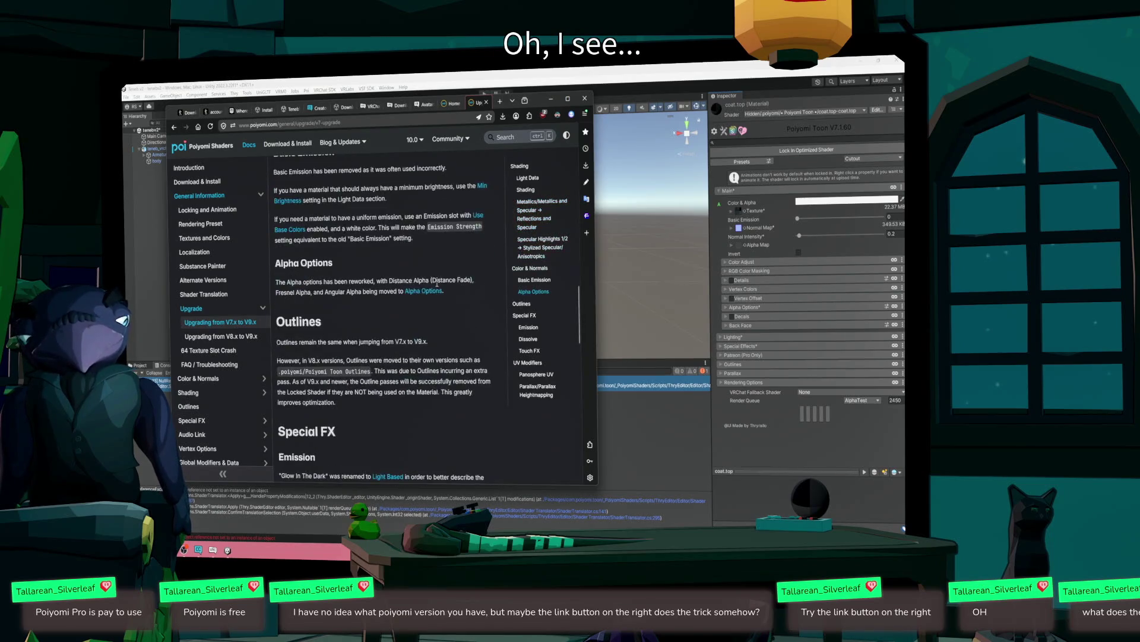
pyautogui.scroll(3, 437, 286)
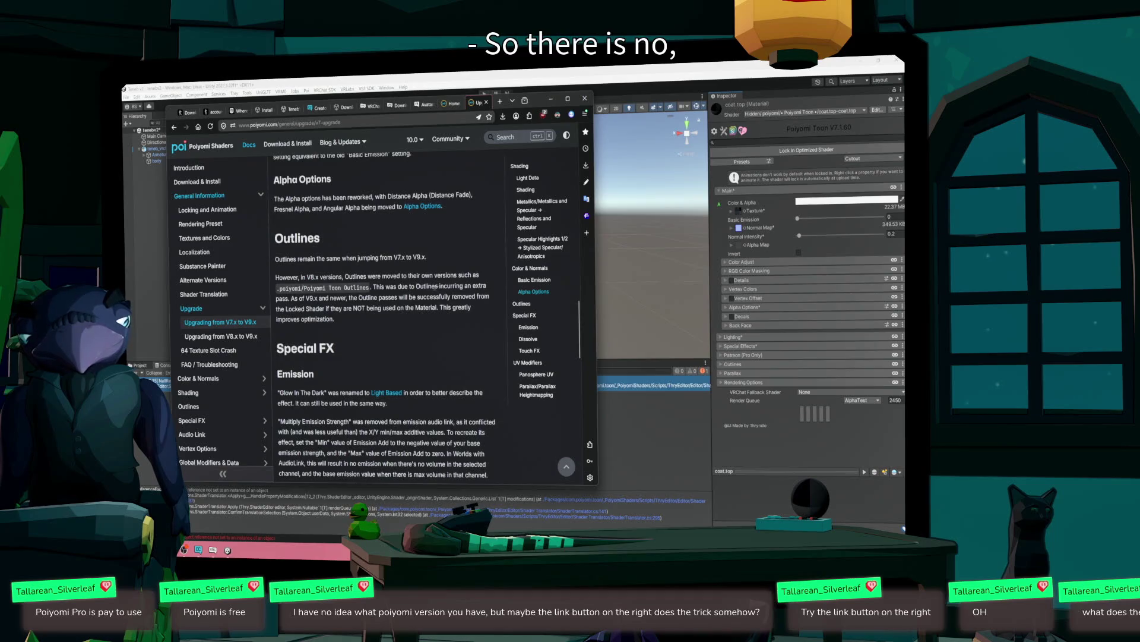
pyautogui.scroll(-12, 437, 286)
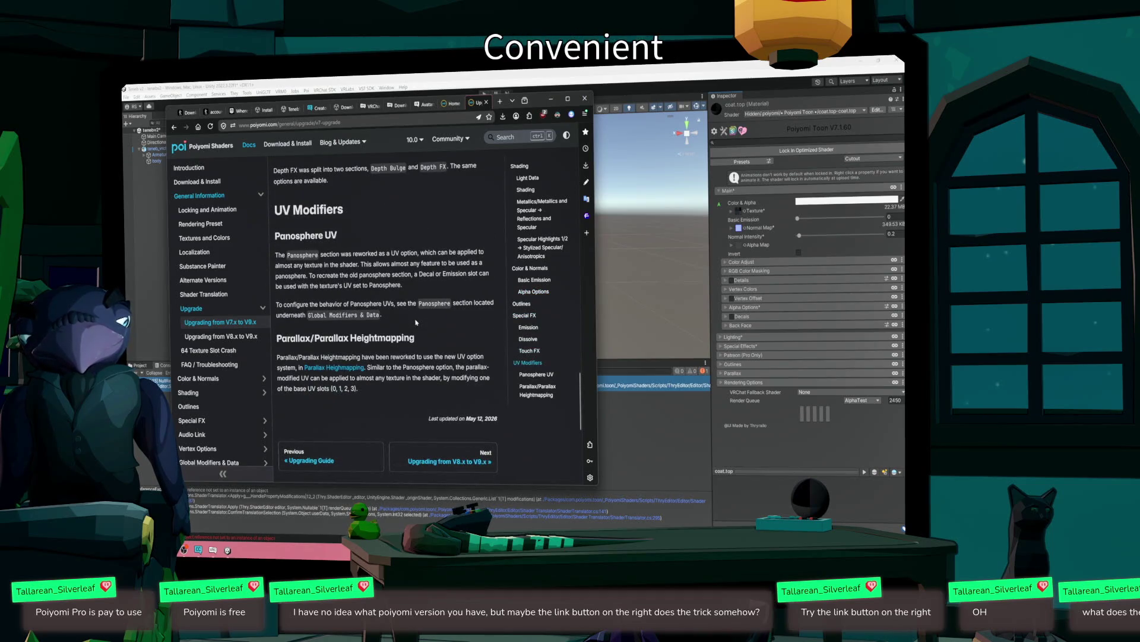
pyautogui.scroll(-3, 443, 324)
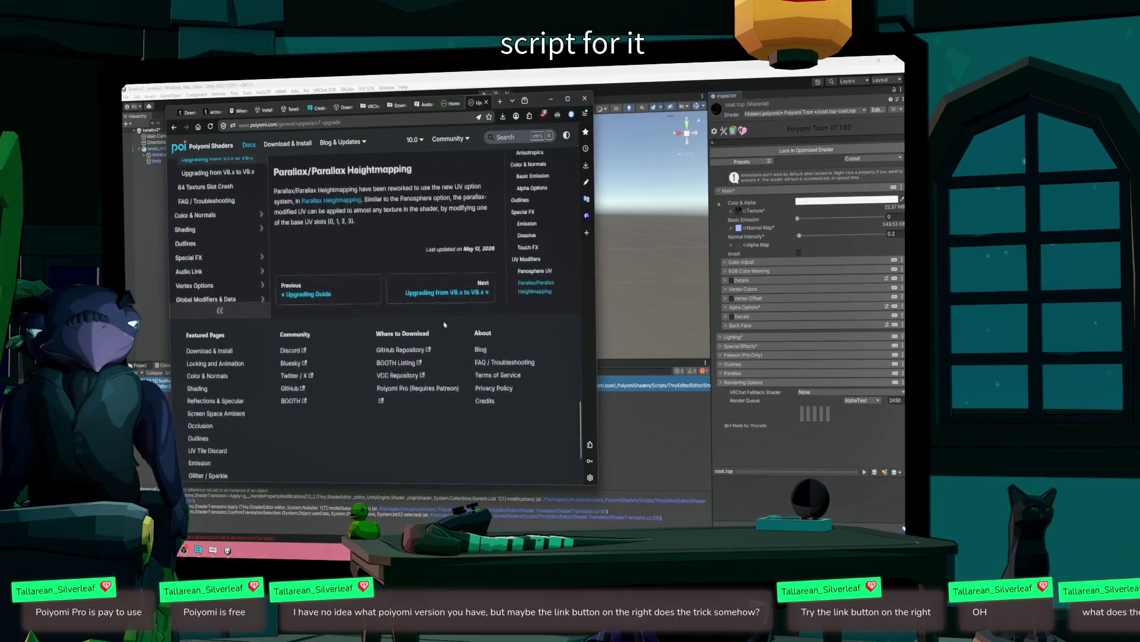
pyautogui.scroll(5, 444, 324)
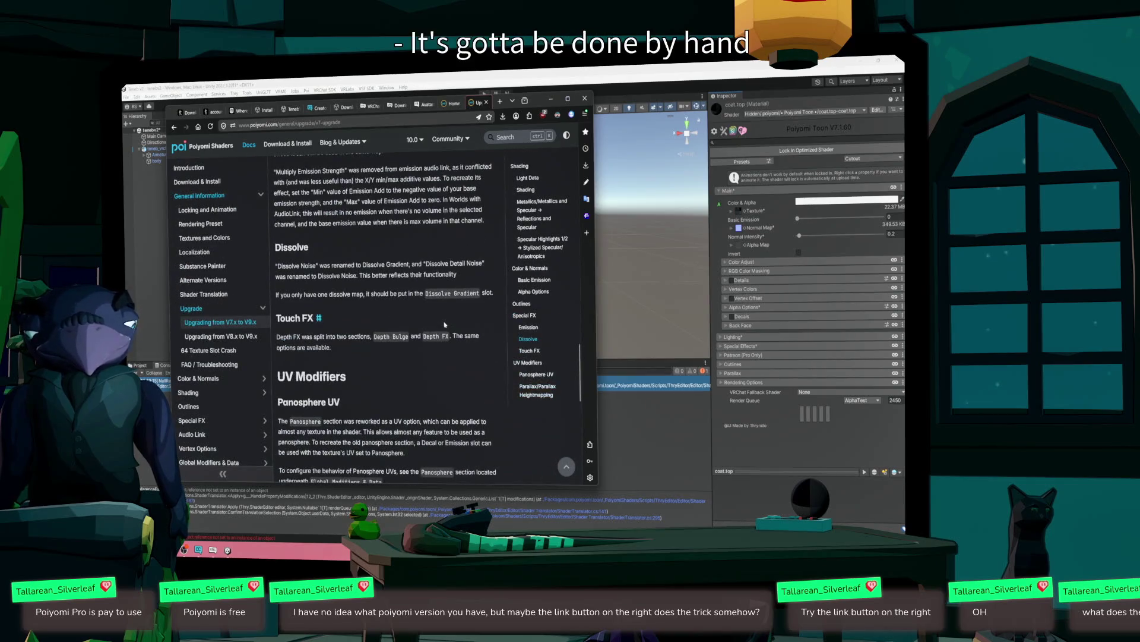
pyautogui.scroll(15, 444, 325)
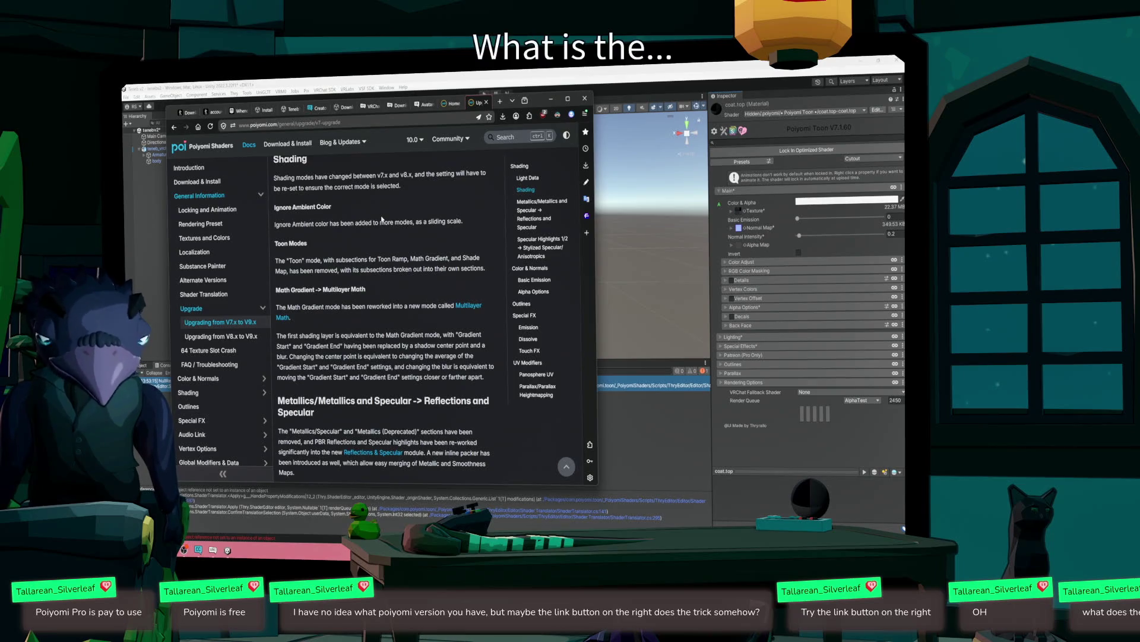
pyautogui.rightClick(766, 202)
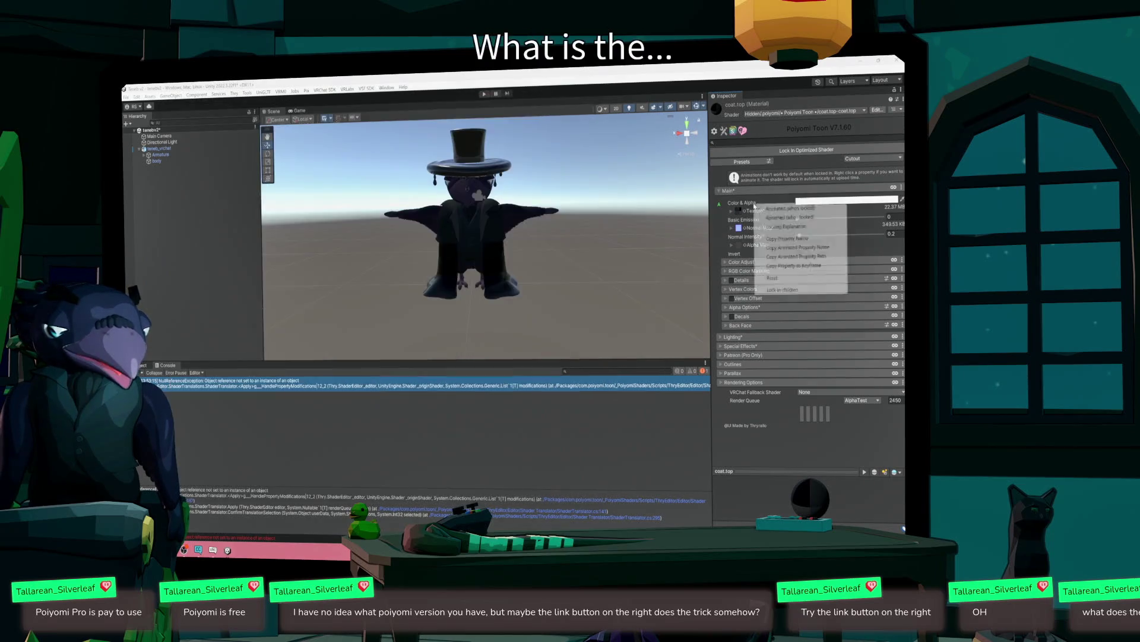
# - Filter the coat material's Inspector properties for _Color
pyautogui.click(627, 177)
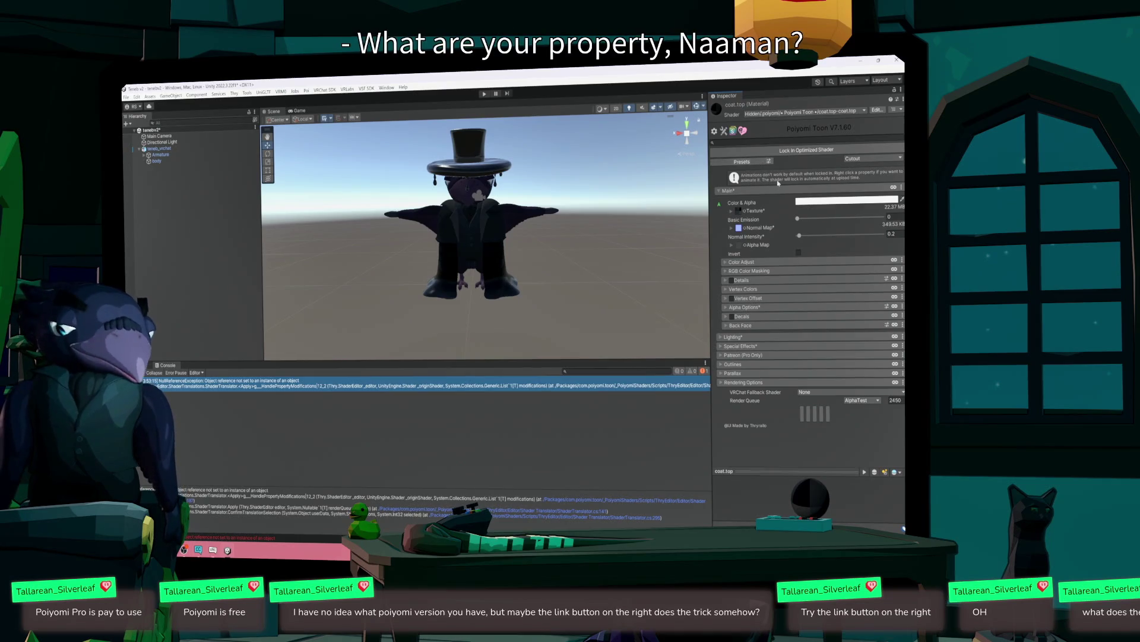
pyautogui.click(768, 142)
pyautogui.write('_Color')
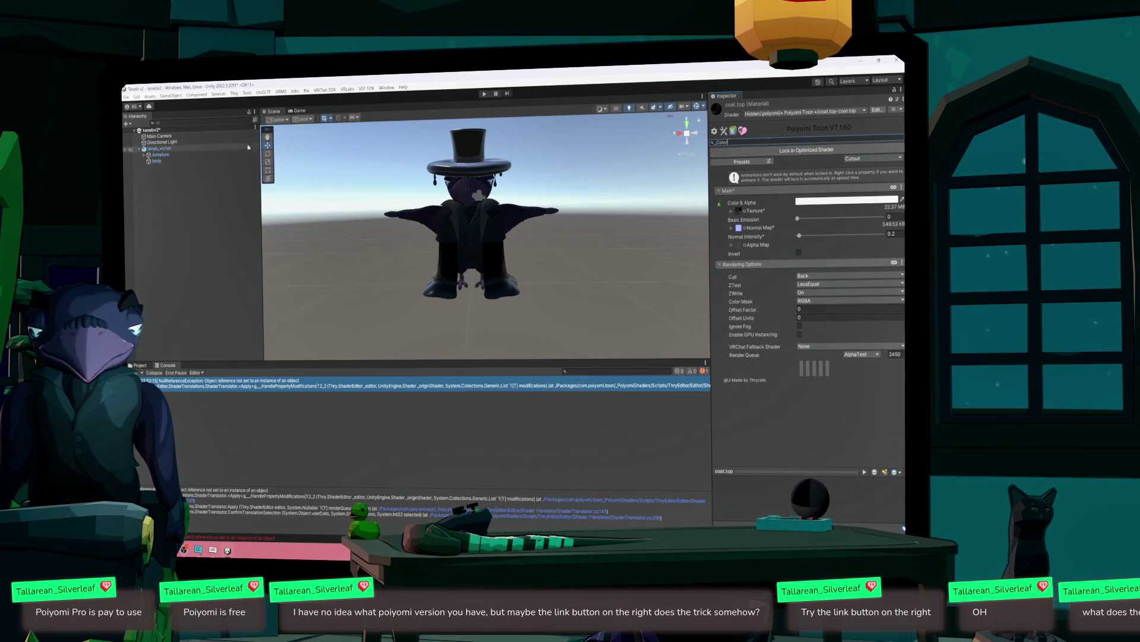
# - Select the teneb_vrchat avatar root and scroll to its VRCFury Toggle component
pyautogui.click(179, 149)
pyautogui.click(173, 161)
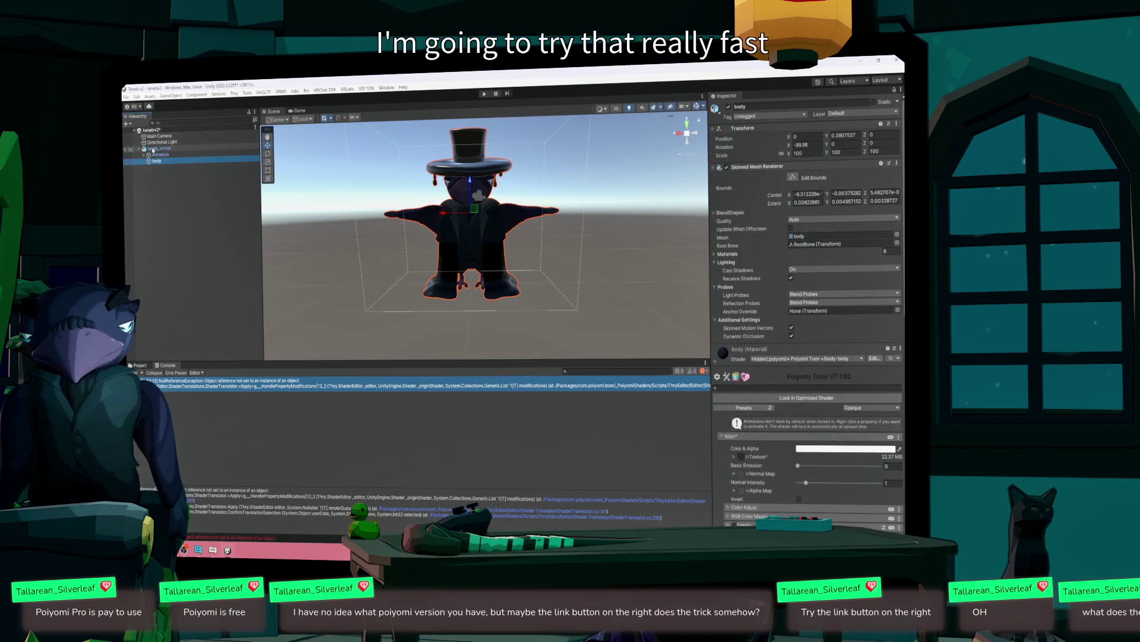
pyautogui.click(172, 148)
pyautogui.scroll(-10, 835, 371)
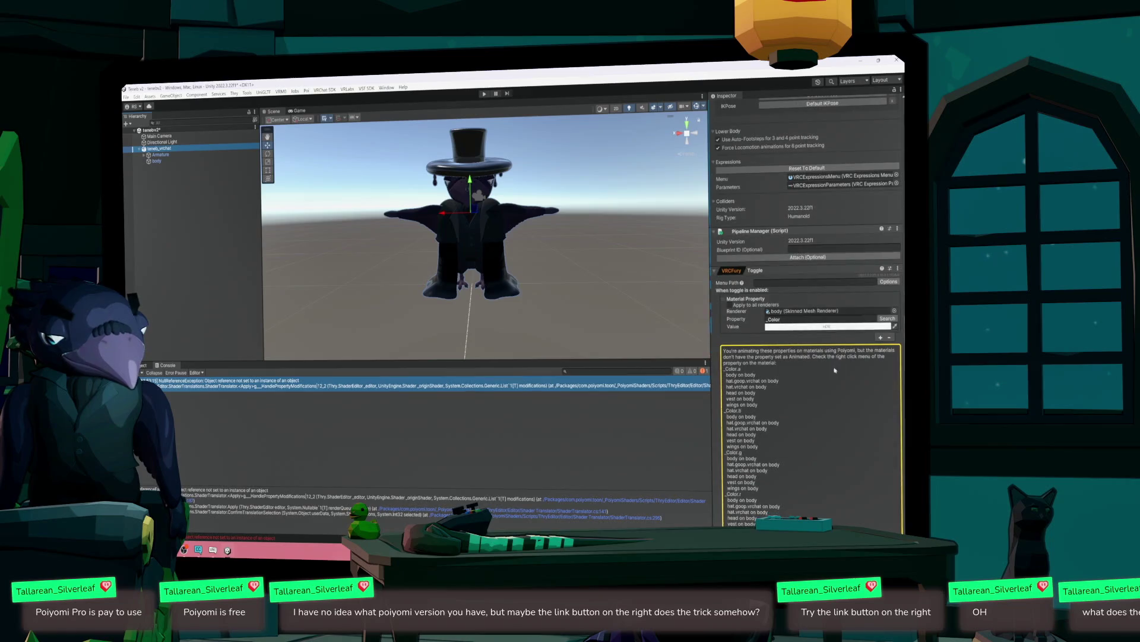
pyautogui.click(780, 321)
pyautogui.click(780, 321)
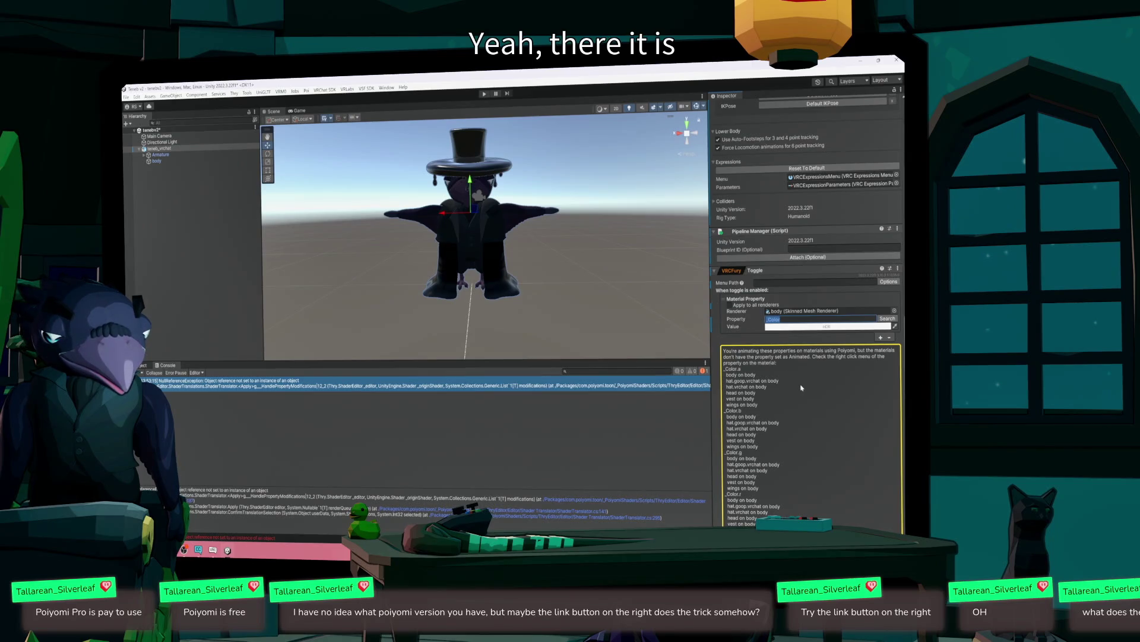
pyautogui.scroll(-1, 823, 387)
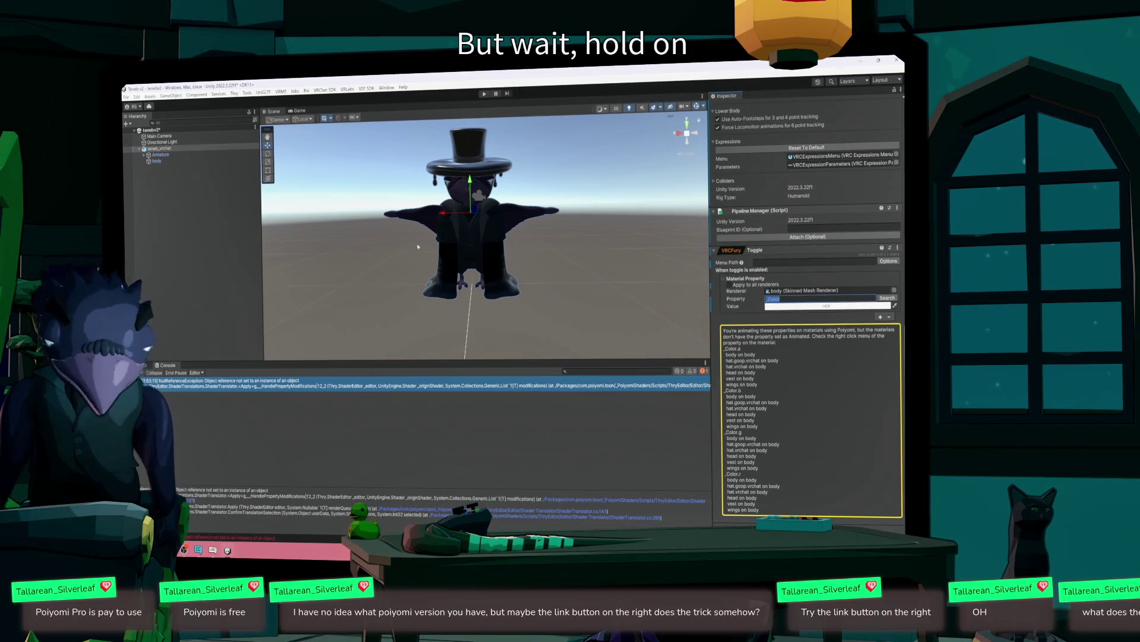
# - Inspect New Material in the Materials folder, then return to the teneb_vrchat avatar root
pyautogui.click(158, 161)
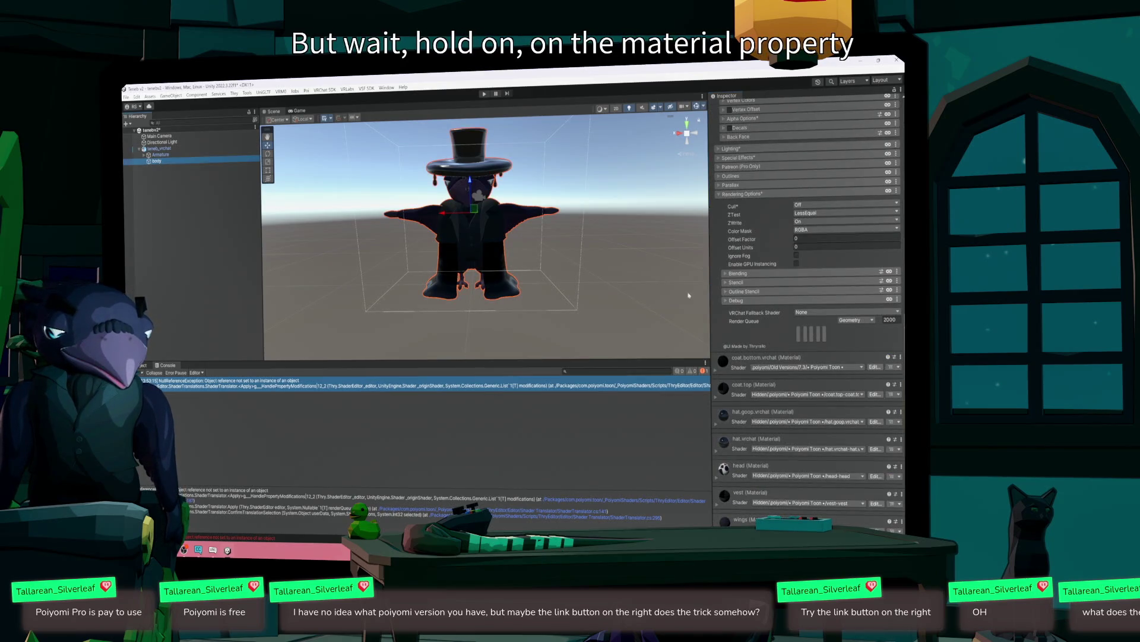
pyautogui.click(141, 365)
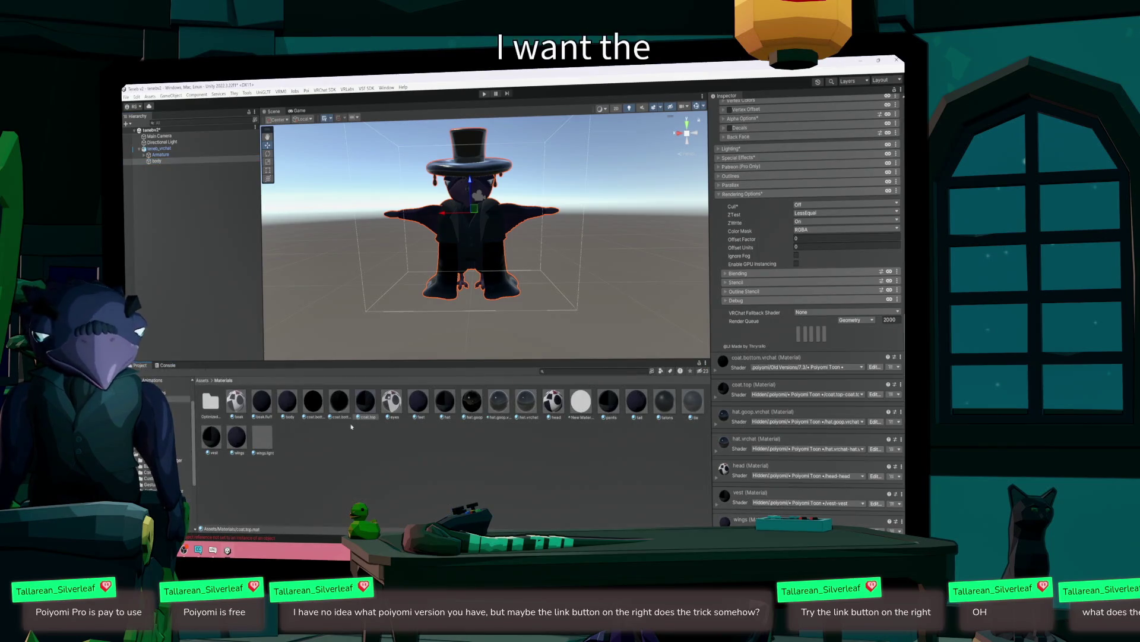
pyautogui.click(580, 401)
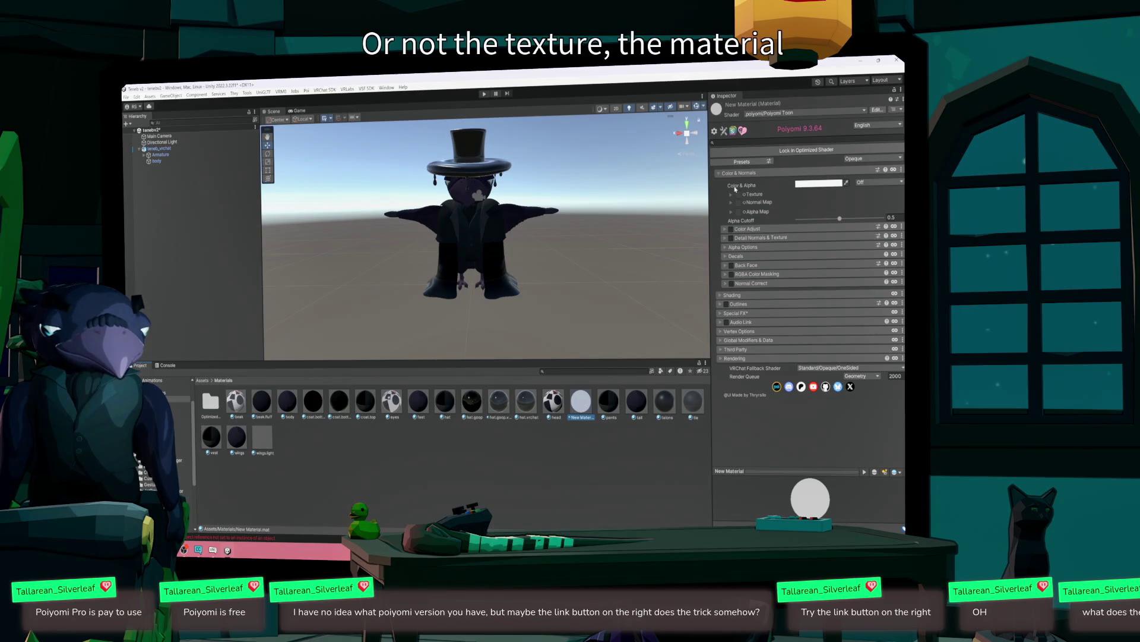
pyautogui.rightClick(716, 110)
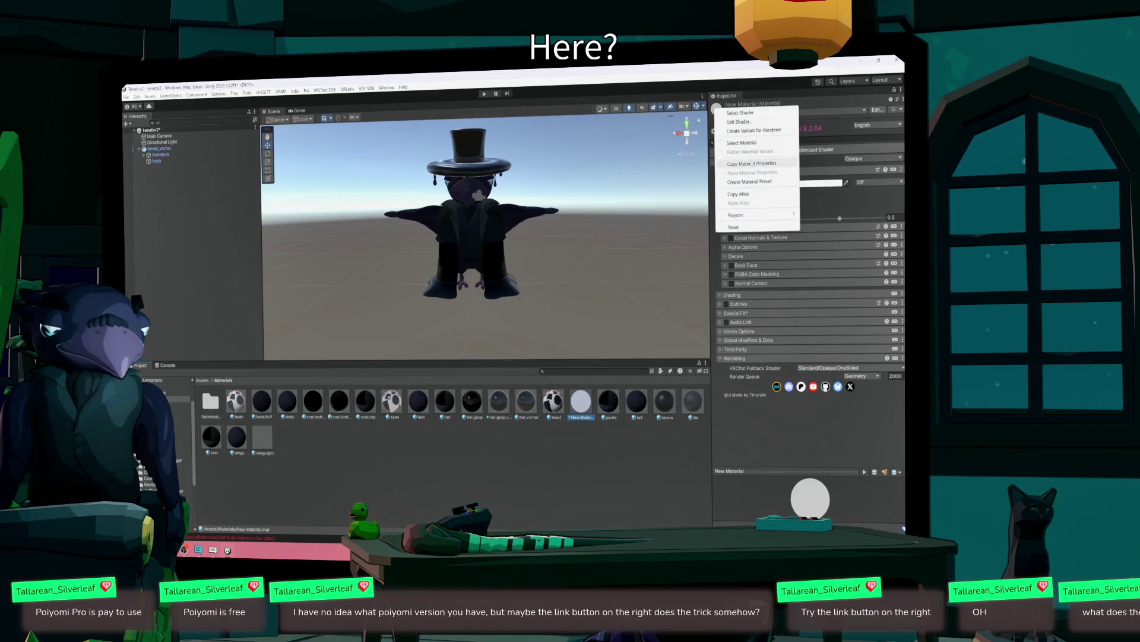
pyautogui.click(169, 187)
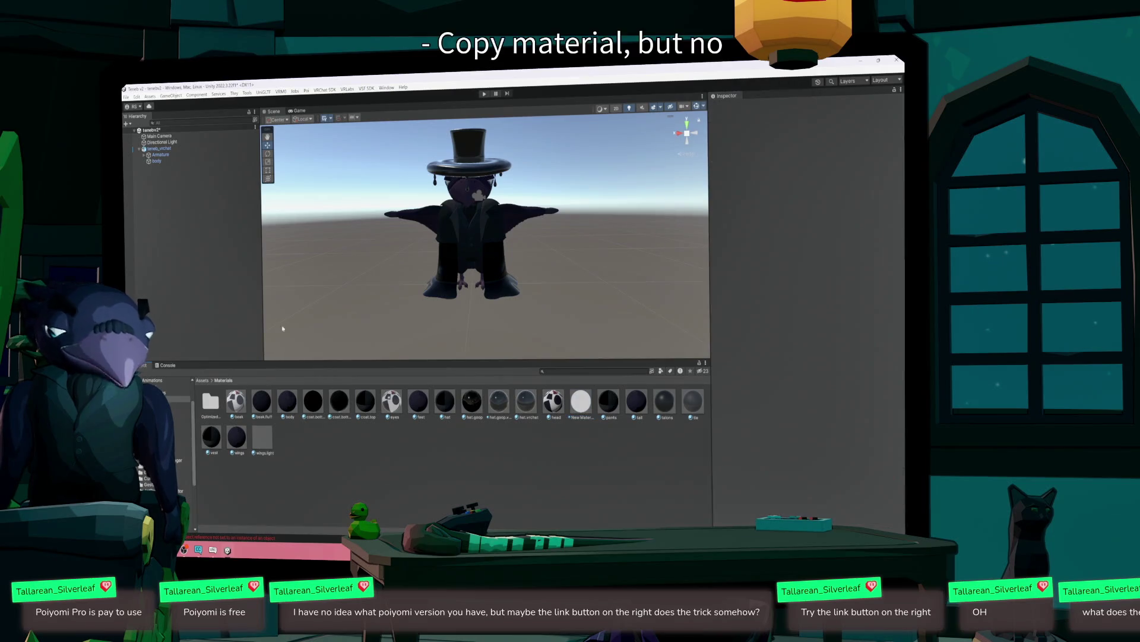
pyautogui.click(157, 161)
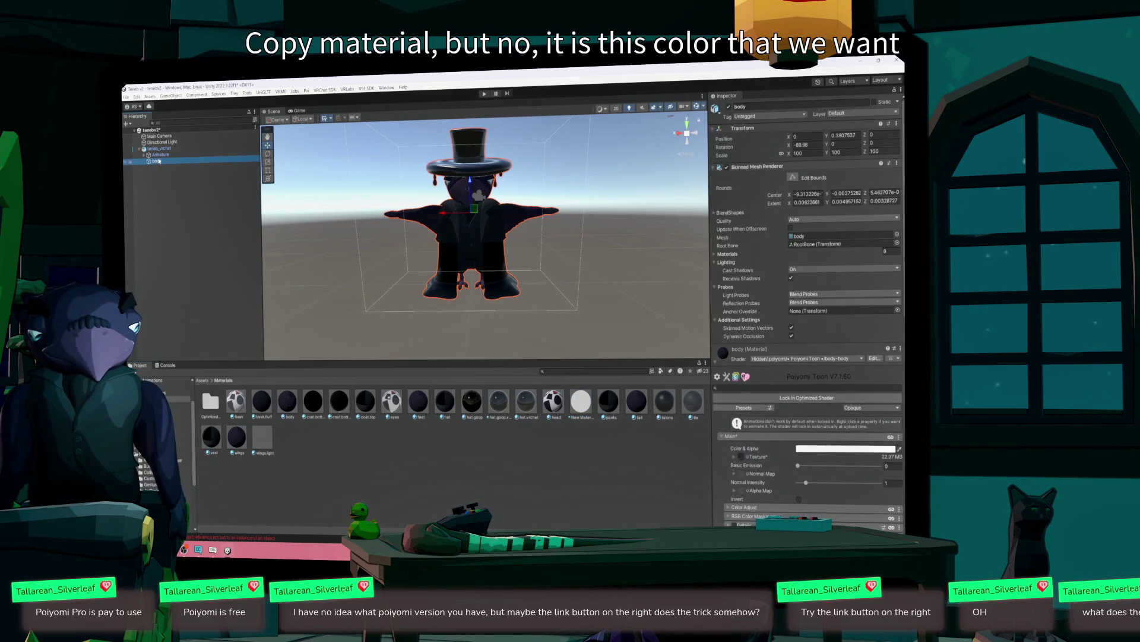
pyautogui.click(159, 148)
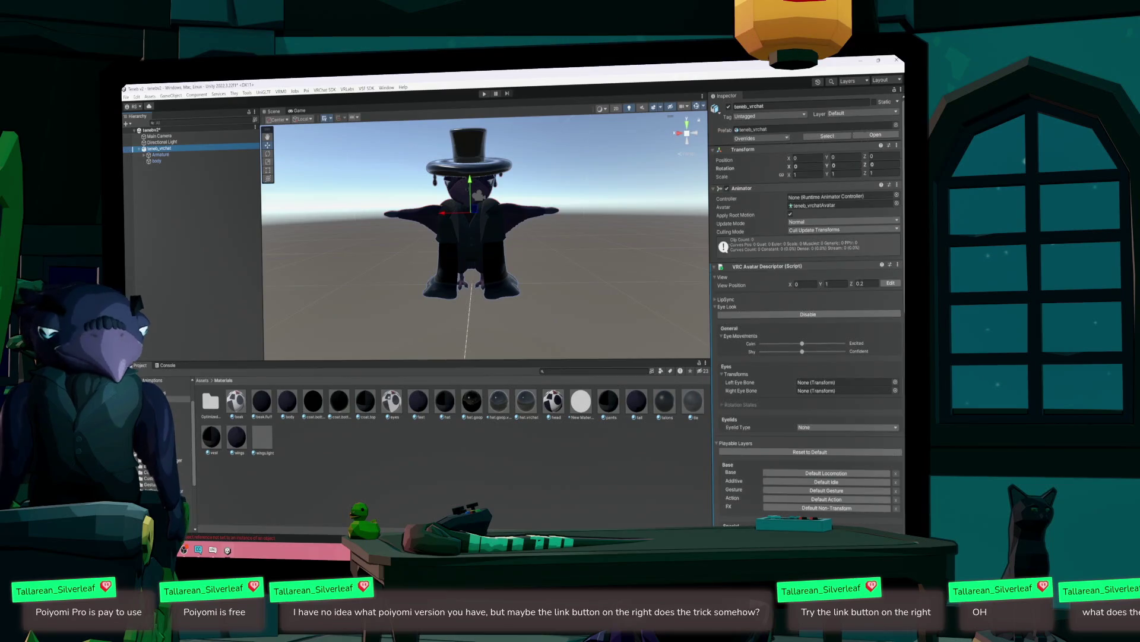
# - Set the VRCFury toggle's material property to coat.top's Main Color & Alpha (_Color)
pyautogui.scroll(-10, 850, 351)
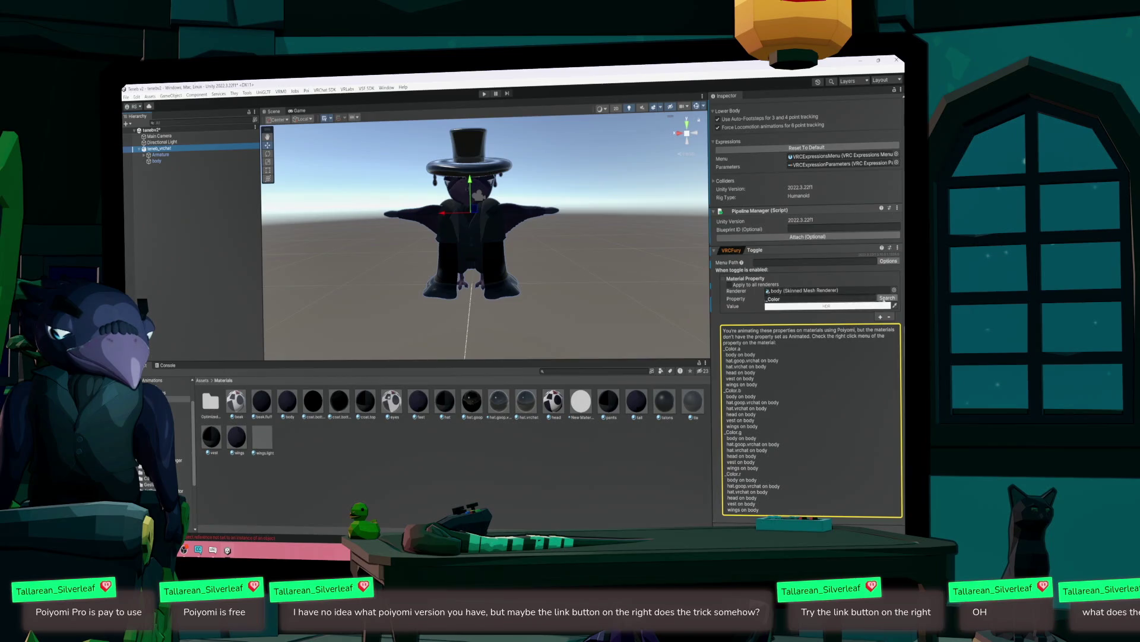
pyautogui.click(886, 297)
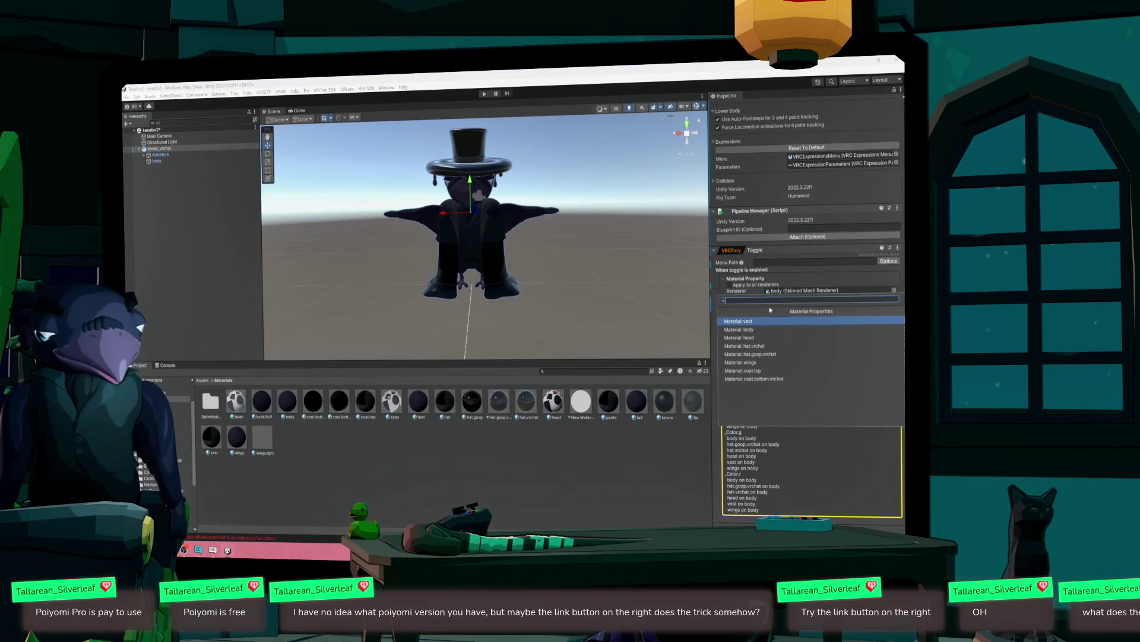
pyautogui.click(744, 370)
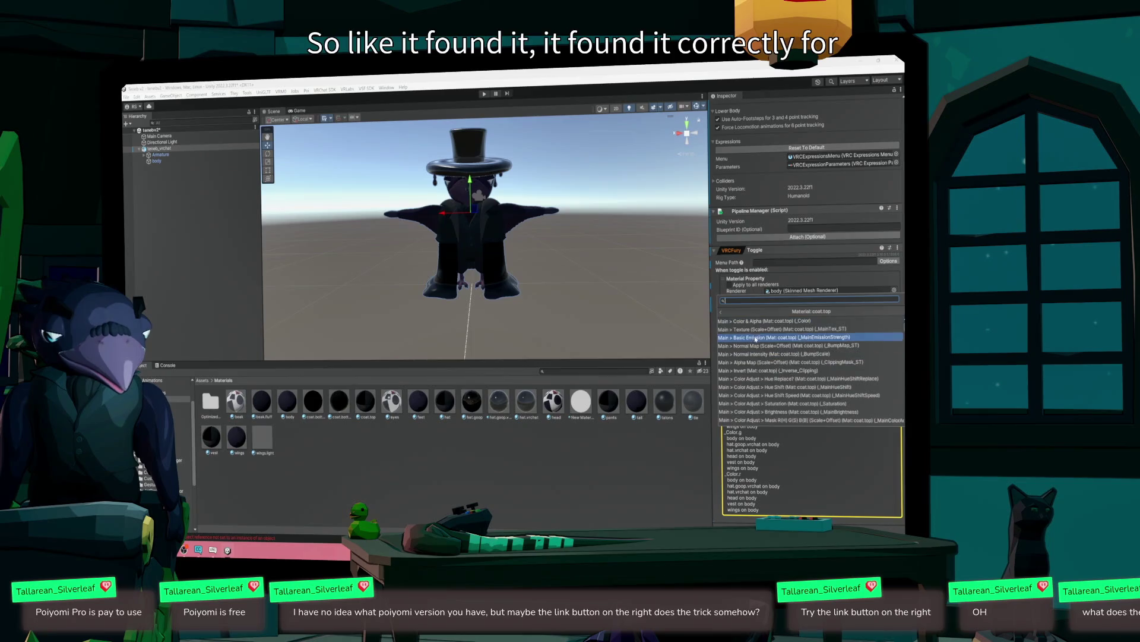
pyautogui.click(763, 322)
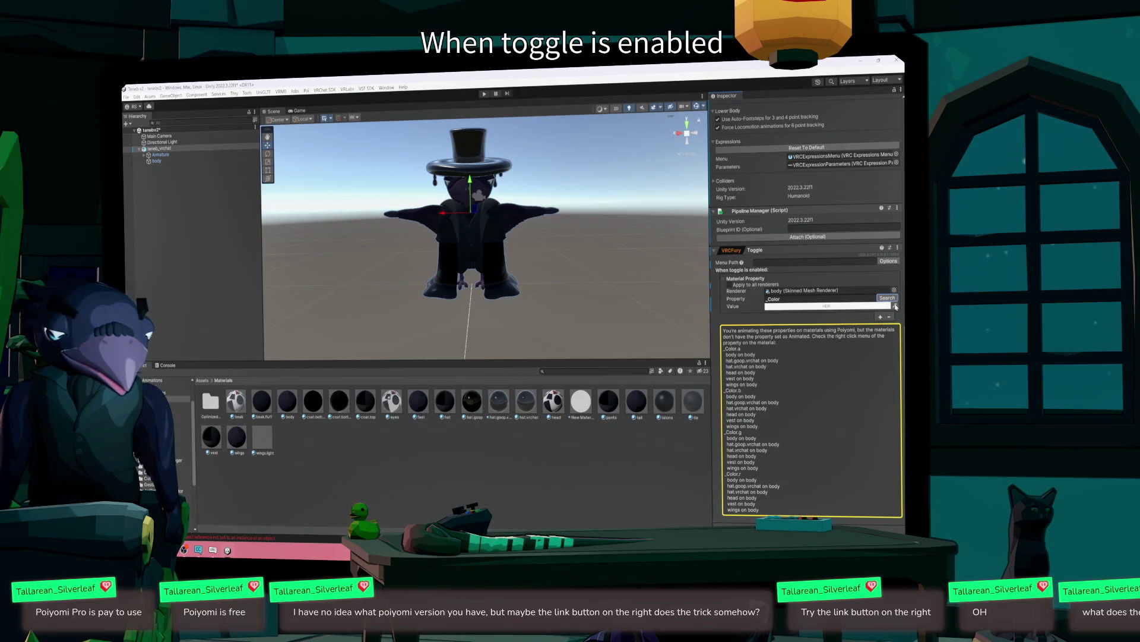
# - Set the toggle's colour value to alpha 0 in the HDR Color picker
pyautogui.click(895, 307)
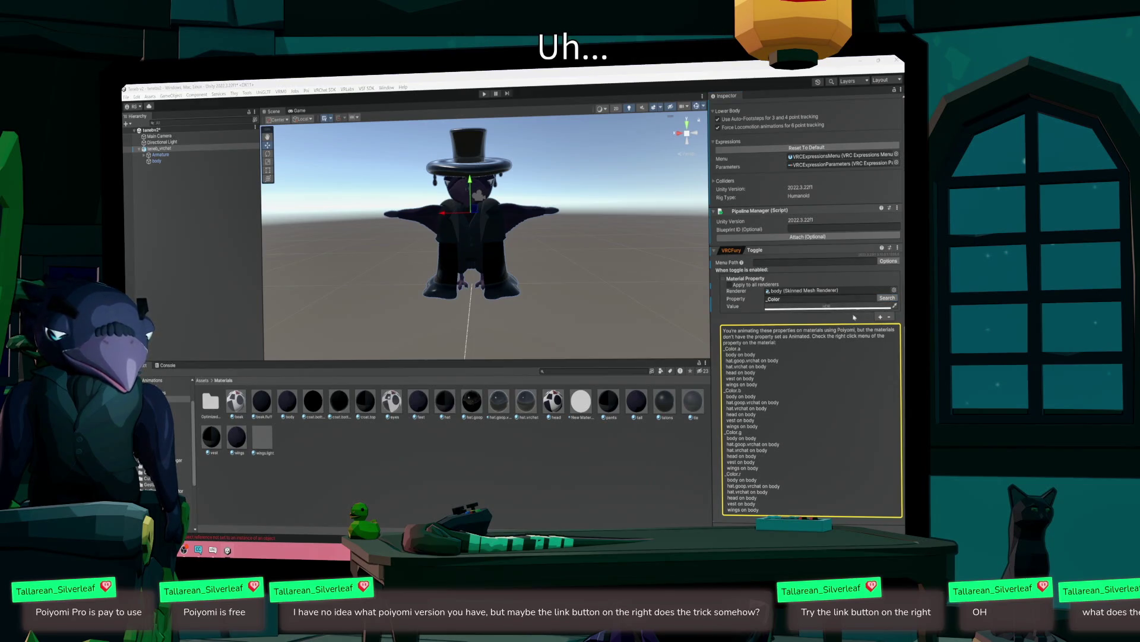
pyautogui.click(829, 306)
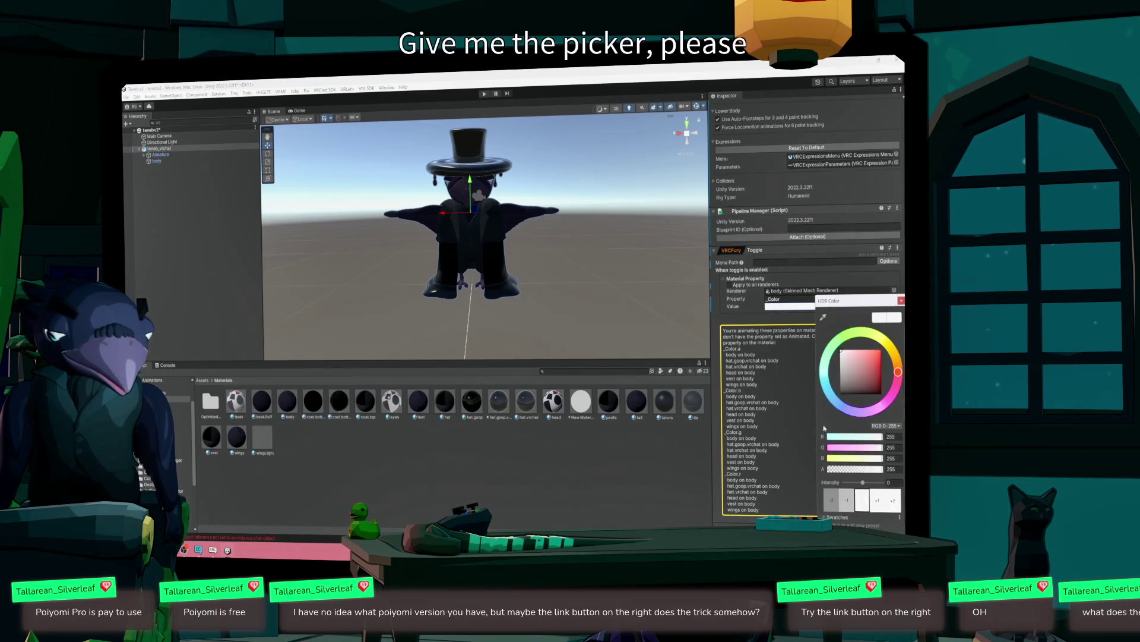
pyautogui.click(891, 469)
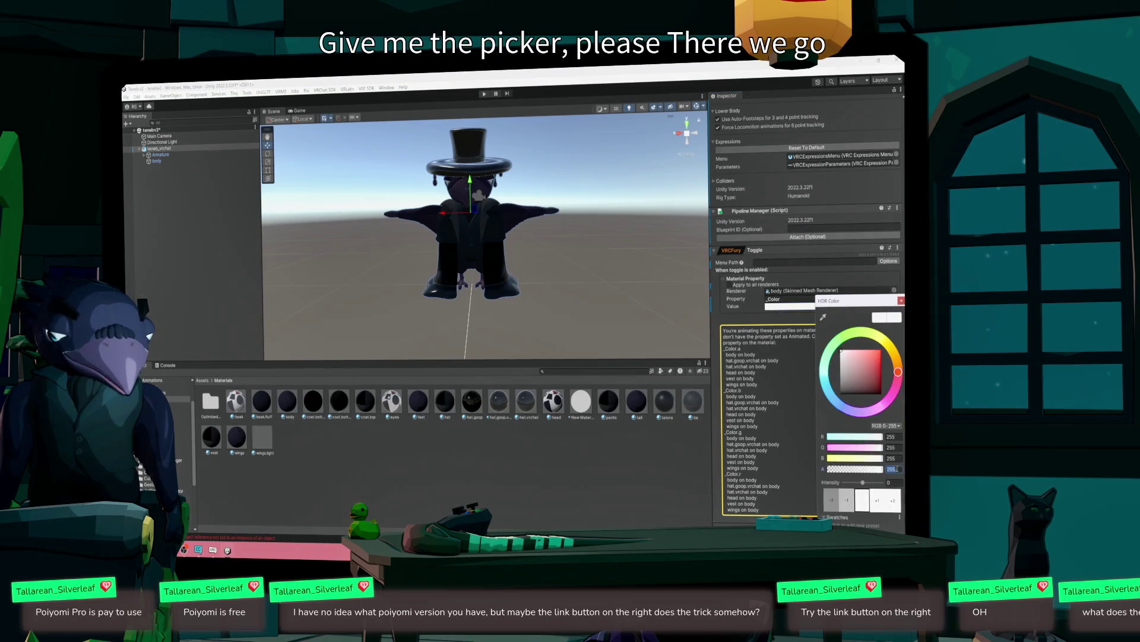
pyautogui.write('0')
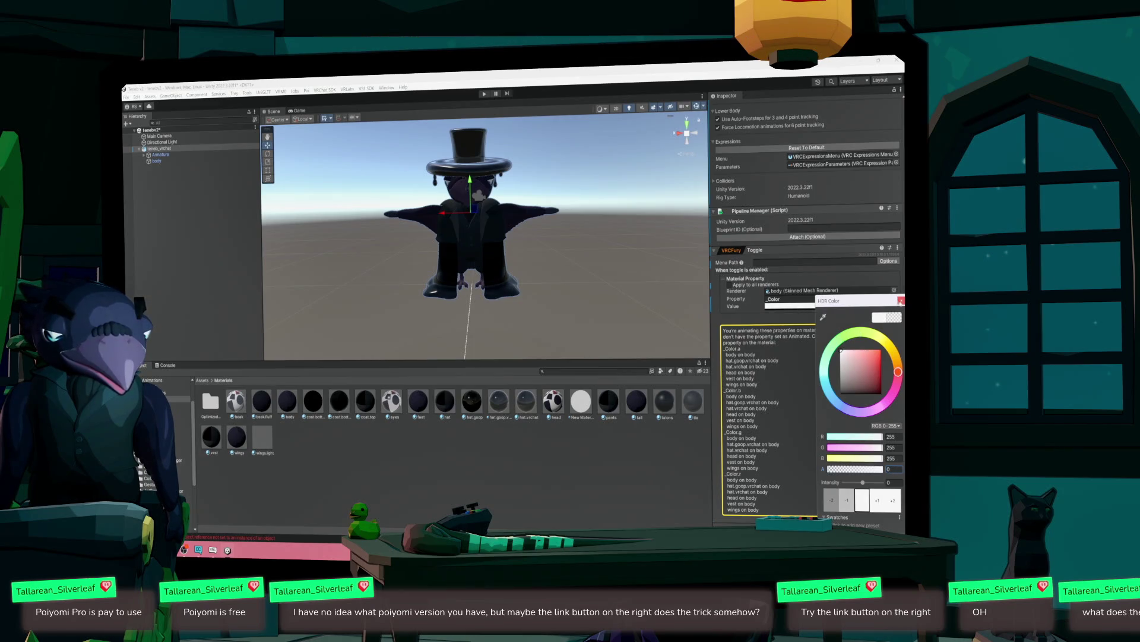
pyautogui.click(754, 284)
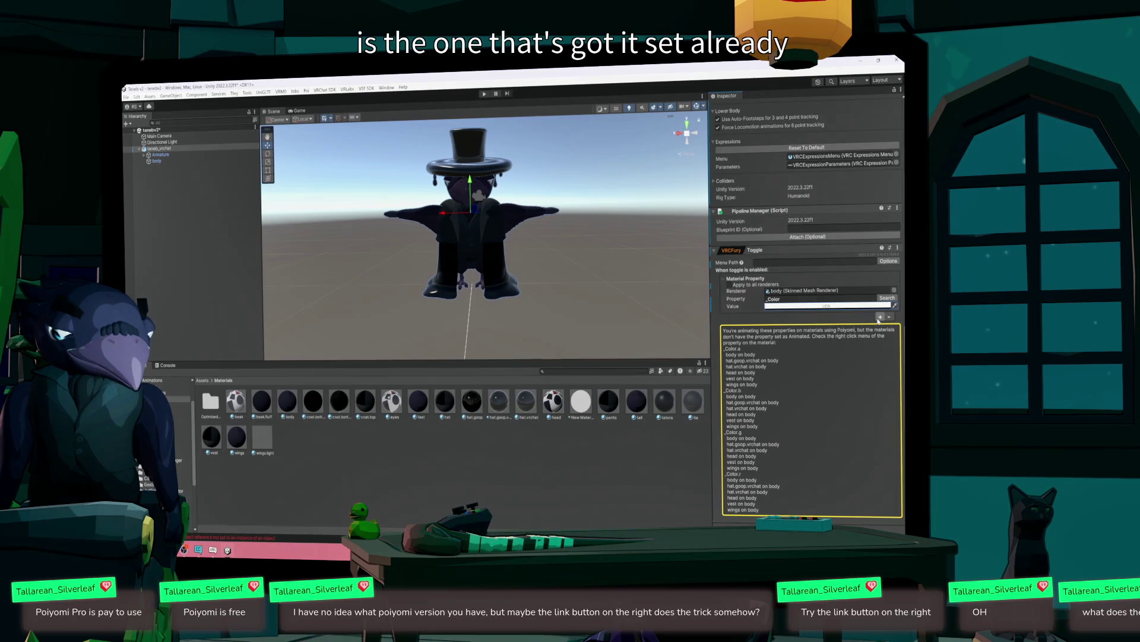
pyautogui.click(770, 263)
# - Place the VRCFury toggle in the avatar menu's root folder
pyautogui.click(887, 262)
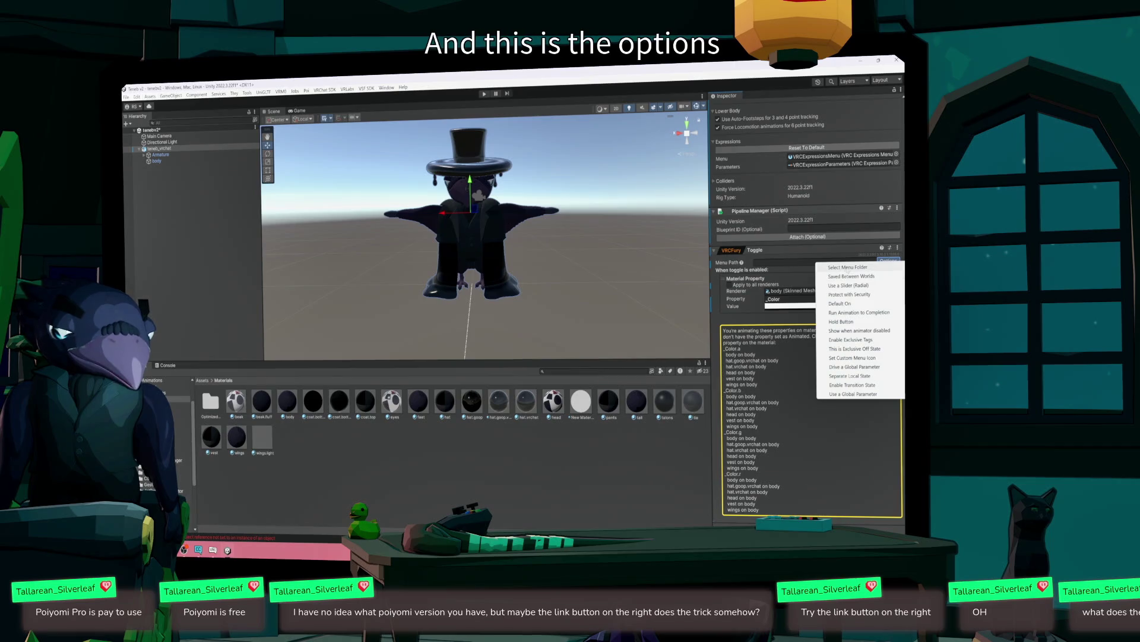
pyautogui.click(848, 268)
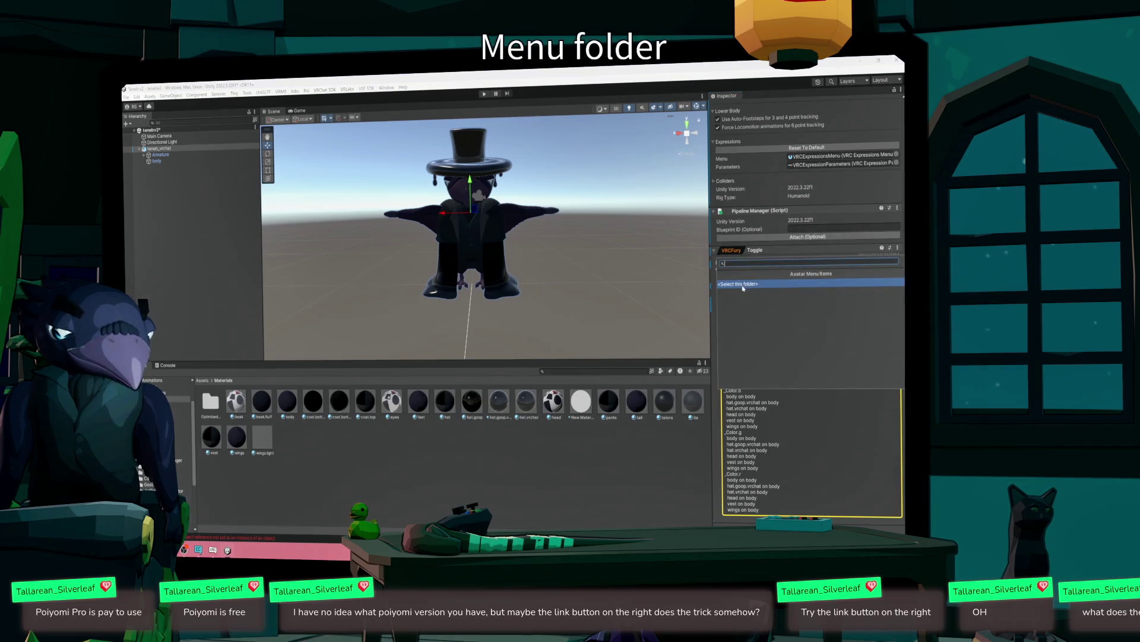
pyautogui.click(742, 285)
pyautogui.click(786, 262)
pyautogui.click(884, 262)
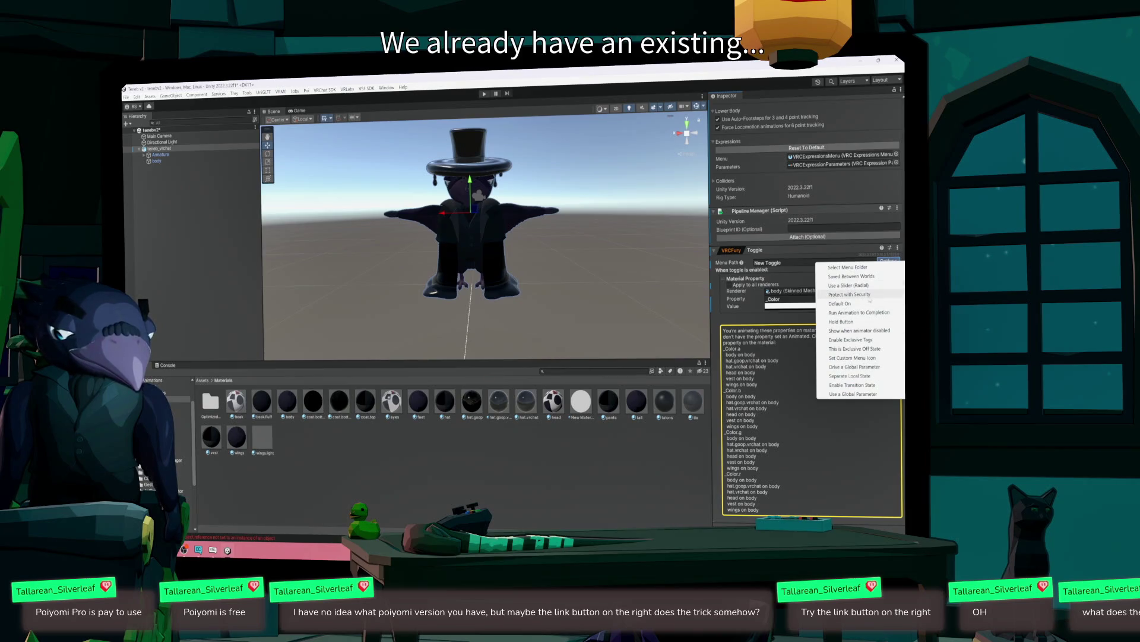
pyautogui.click(871, 268)
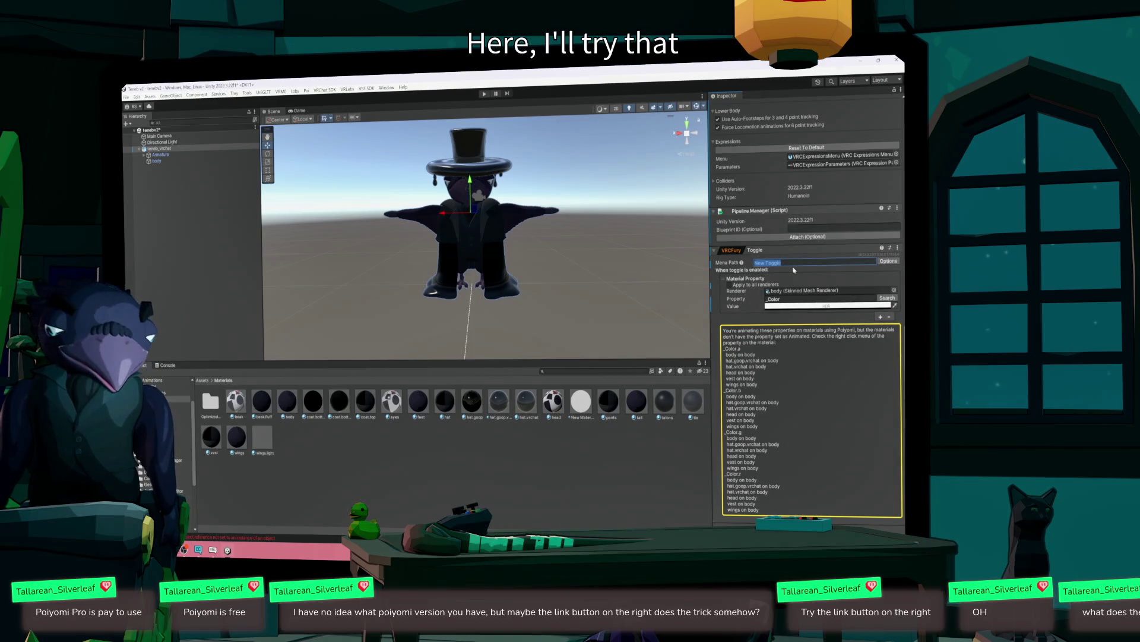
# - Name the toggle's menu path 'Hide Cloak'
pyautogui.write('C')
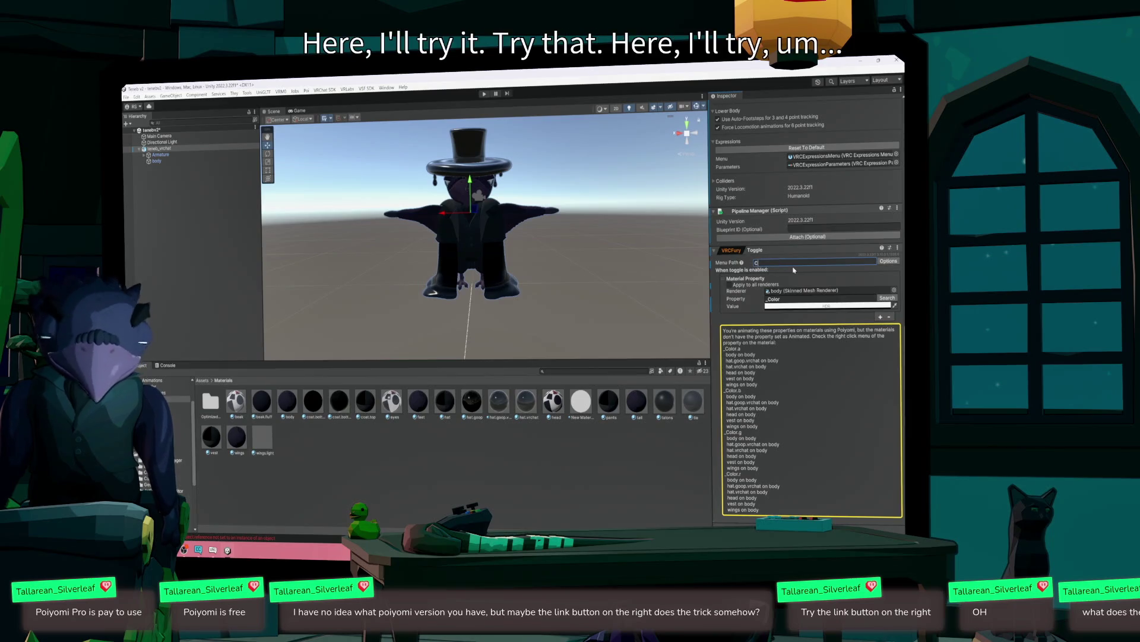
pyautogui.write('loak')
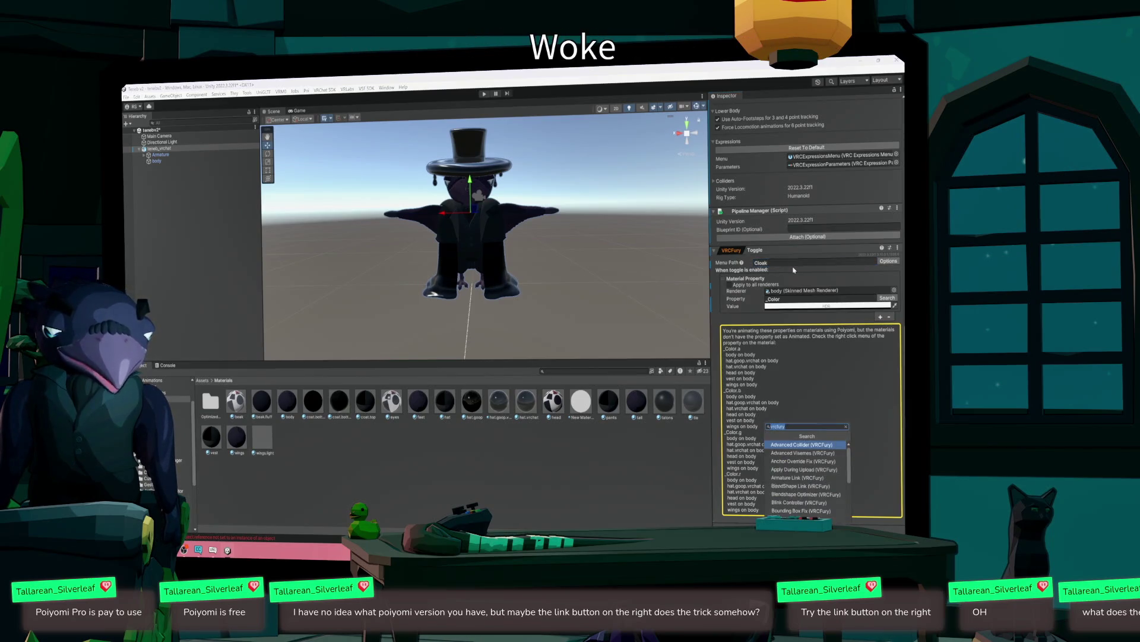
pyautogui.press('Return')
pyautogui.click(796, 265)
pyautogui.write('Hid')
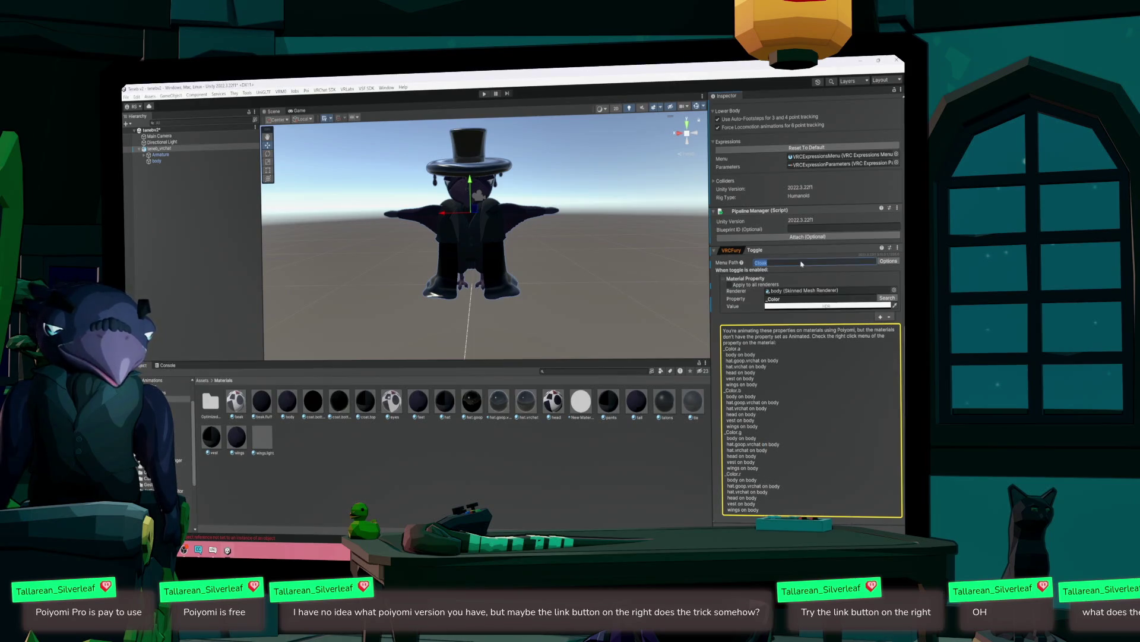
pyautogui.write('e')
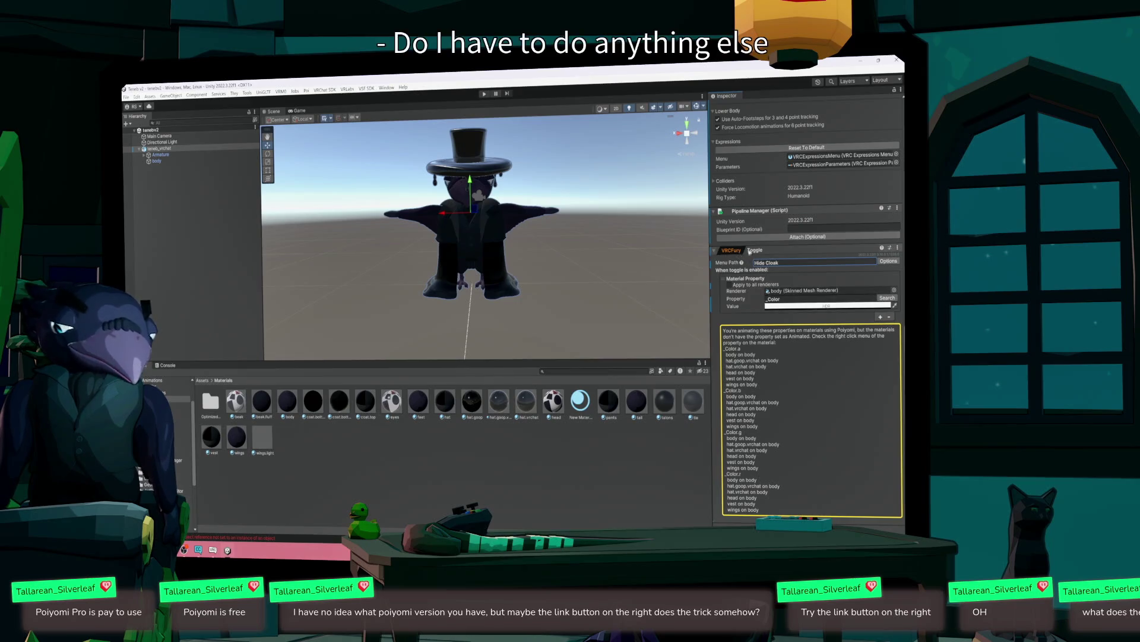
pyautogui.scroll(1, 749, 252)
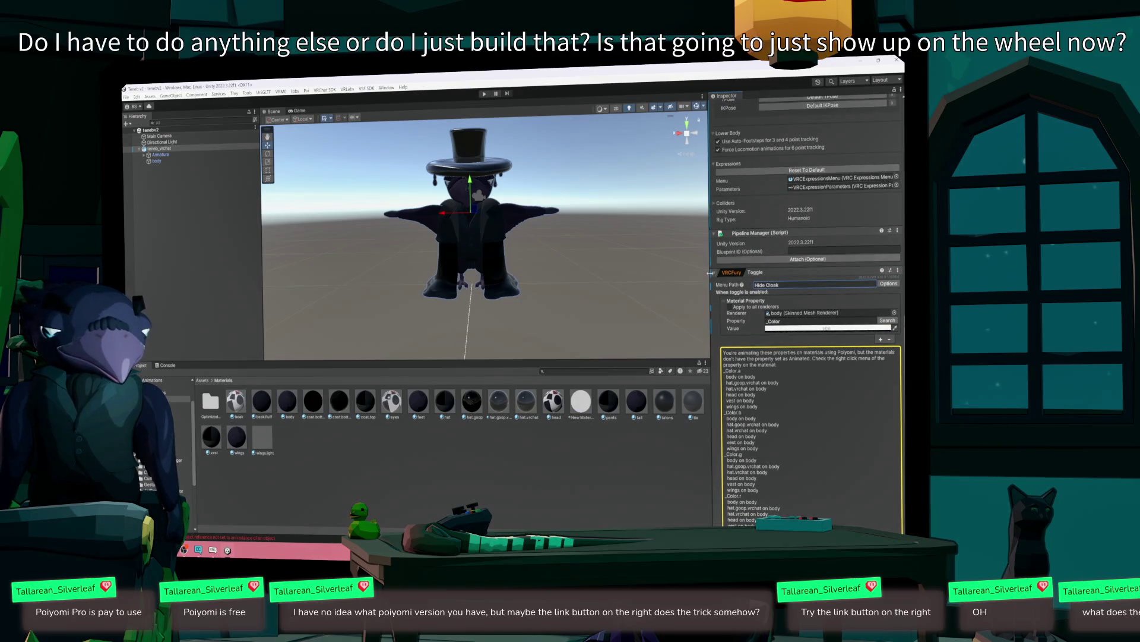
# - Expand the VRCFury Toggle and scroll down to read its Menu Path help text
pyautogui.scroll(10, 711, 306)
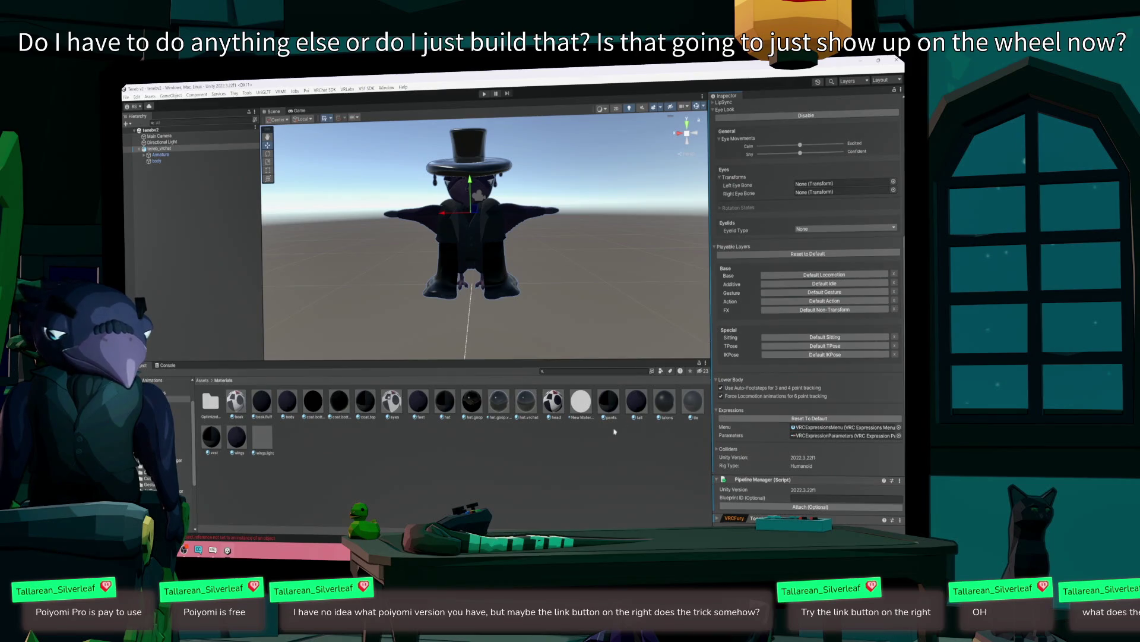
pyautogui.click(719, 520)
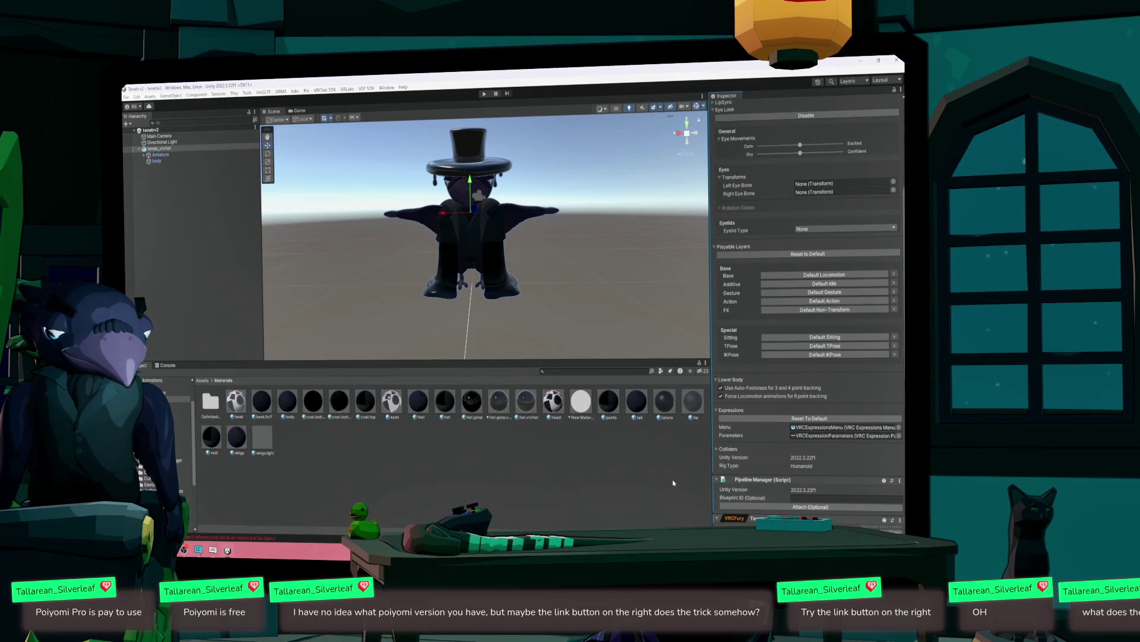
pyautogui.scroll(-5, 810, 510)
pyautogui.scroll(-1, 810, 510)
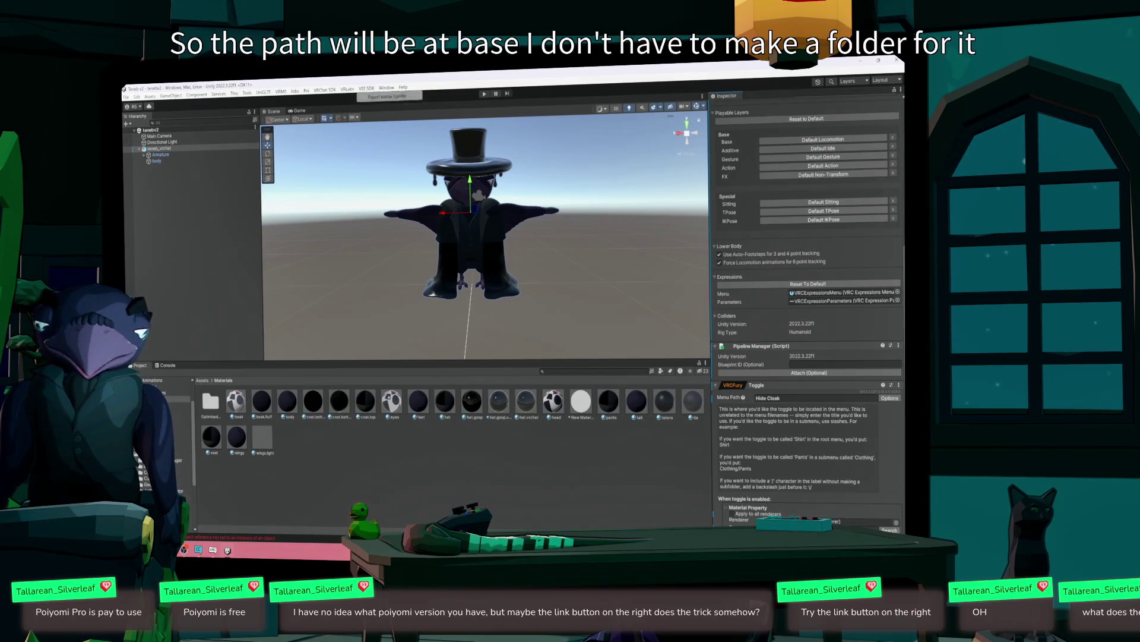
# - In the VRChat SDK Control Panel, name the avatar 'tenebtest3', describe it 'wqwe', and Build & Test
pyautogui.click(325, 89)
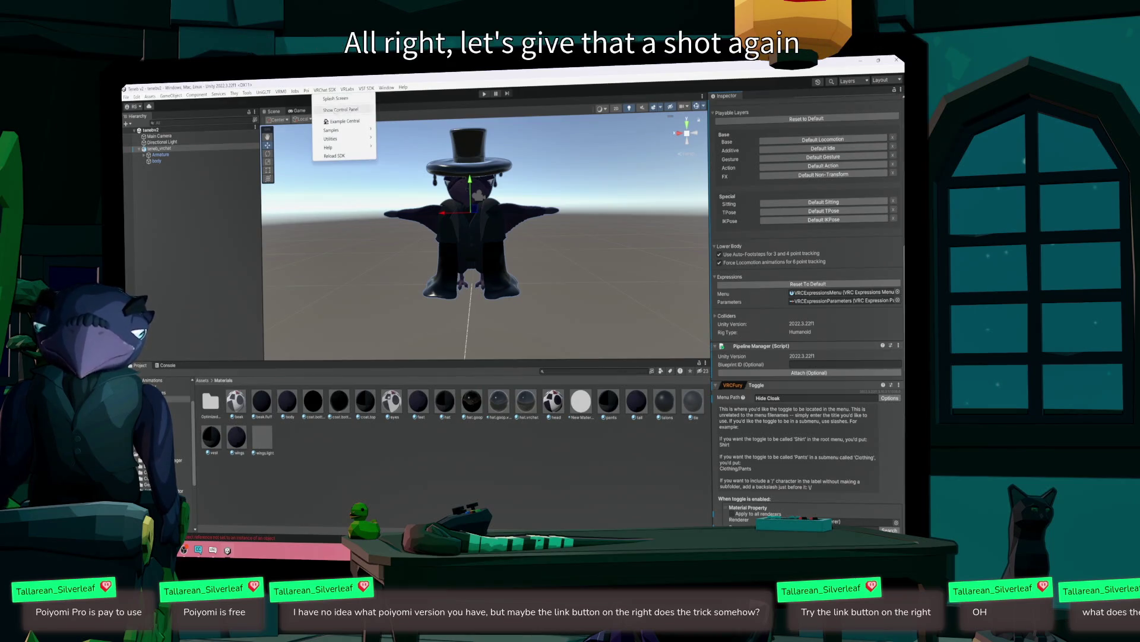
pyautogui.click(341, 110)
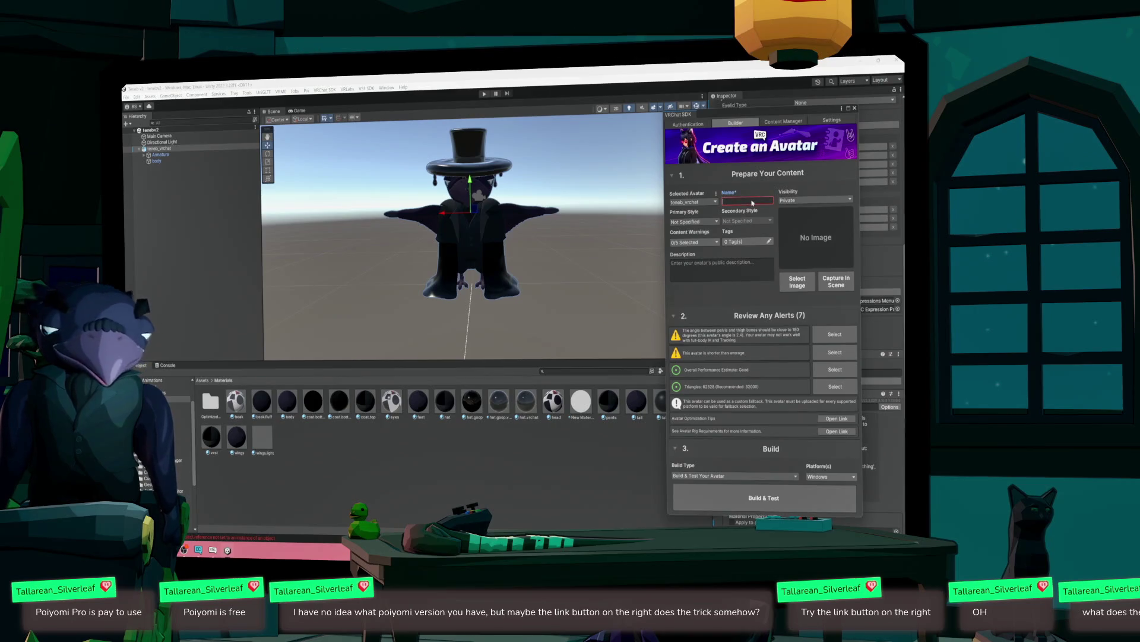
pyautogui.click(752, 202)
pyautogui.write('teneb')
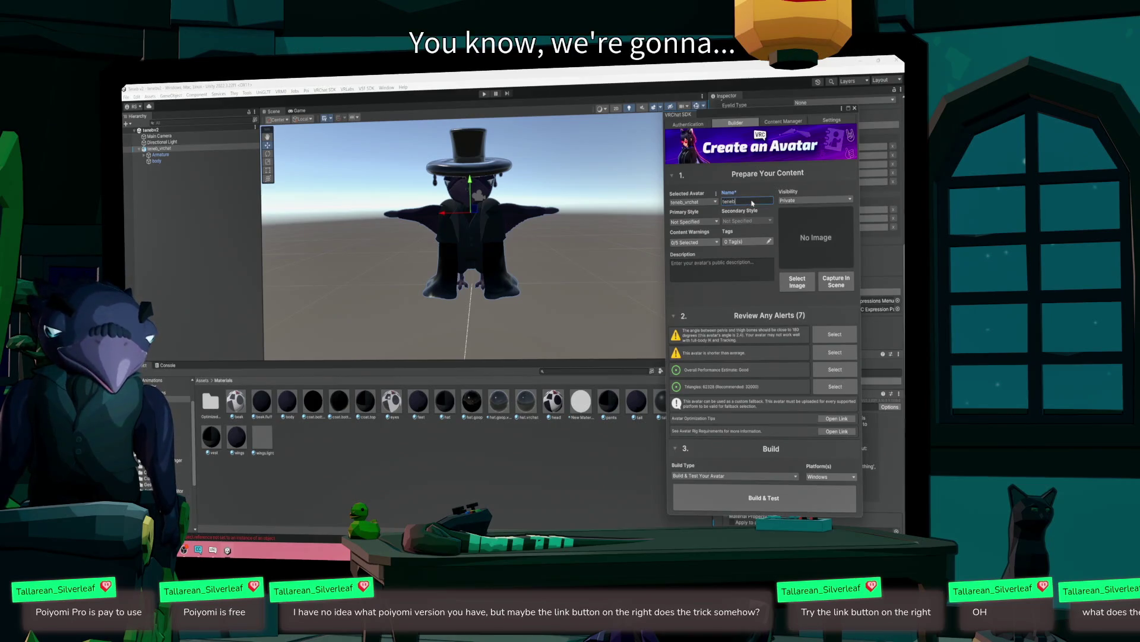
pyautogui.write('test3')
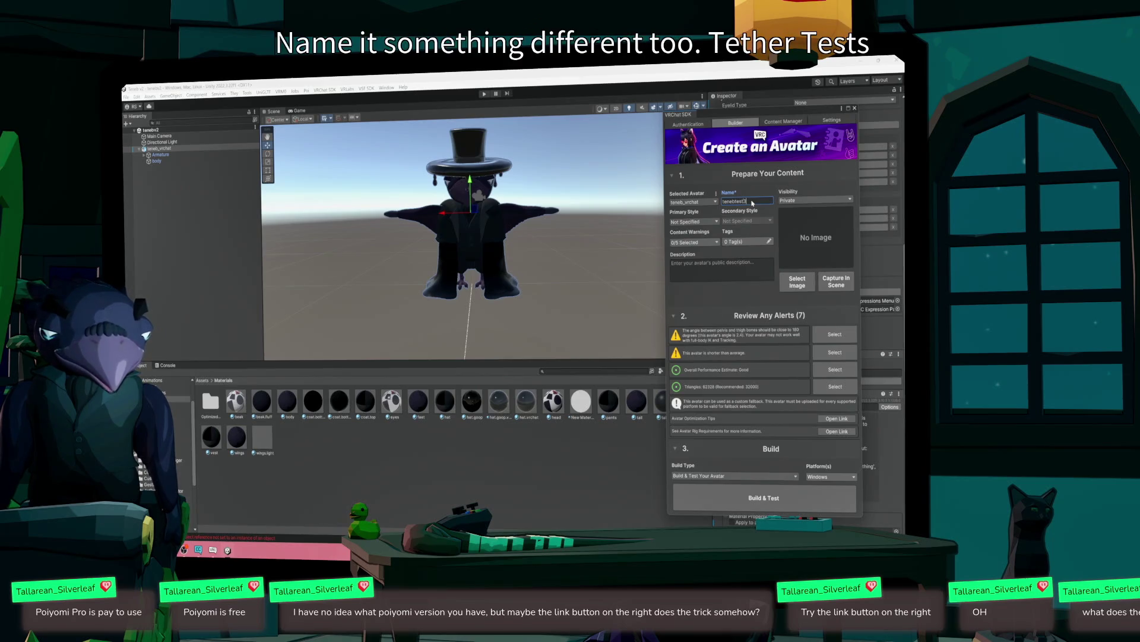
pyautogui.click(736, 275)
pyautogui.write('wqwe')
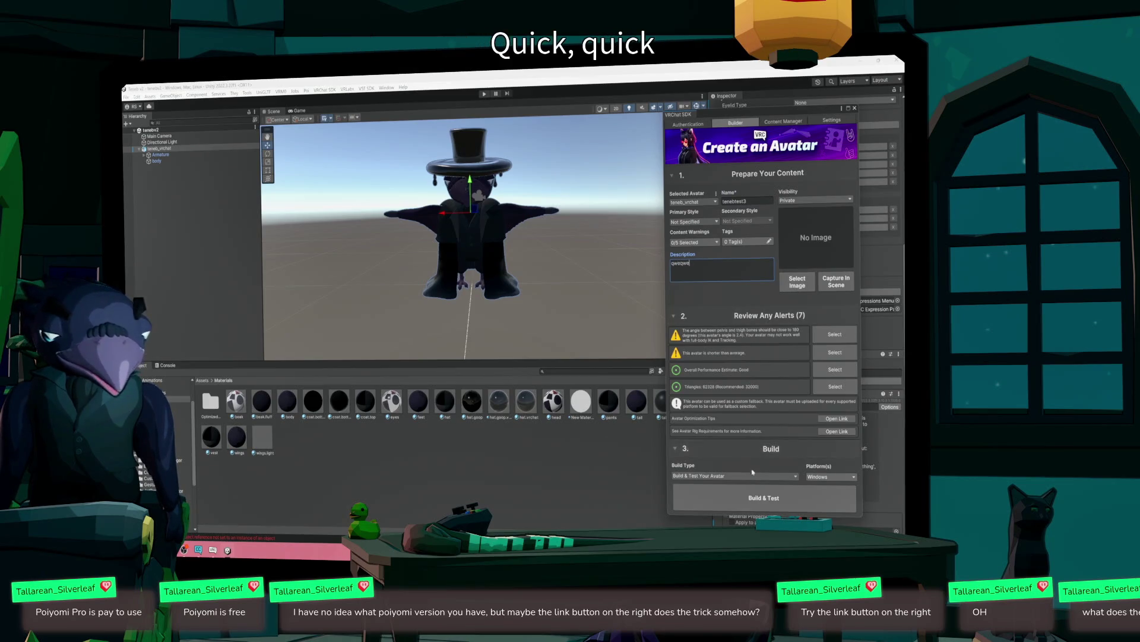
pyautogui.click(772, 502)
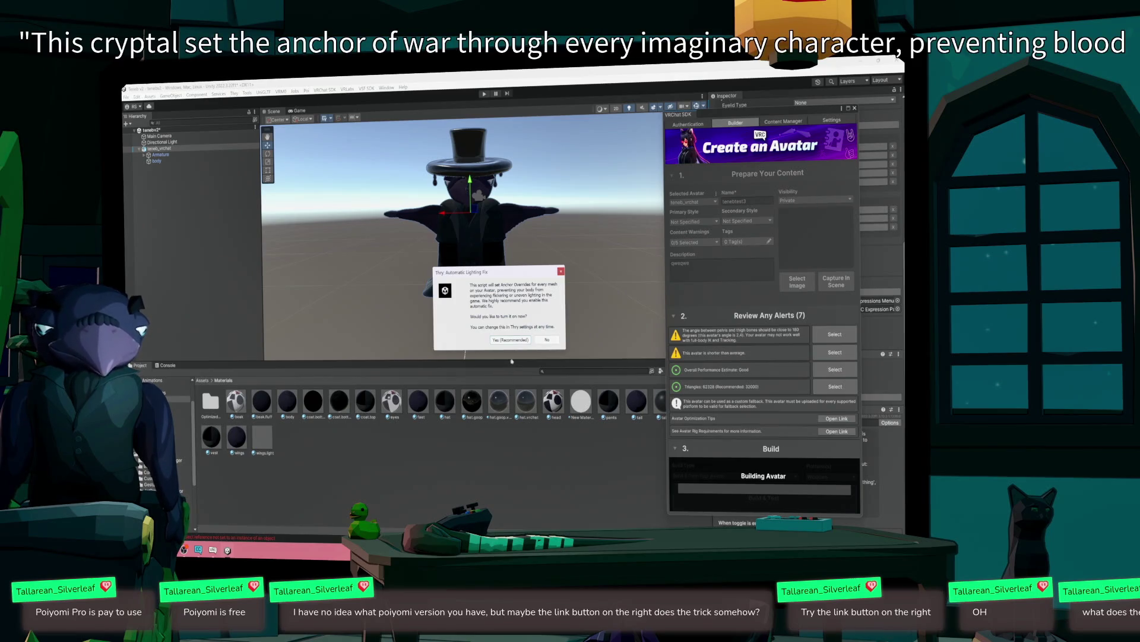
# - Accept the Thry lighting fix and the material locking notice so the build completes
pyautogui.click(511, 339)
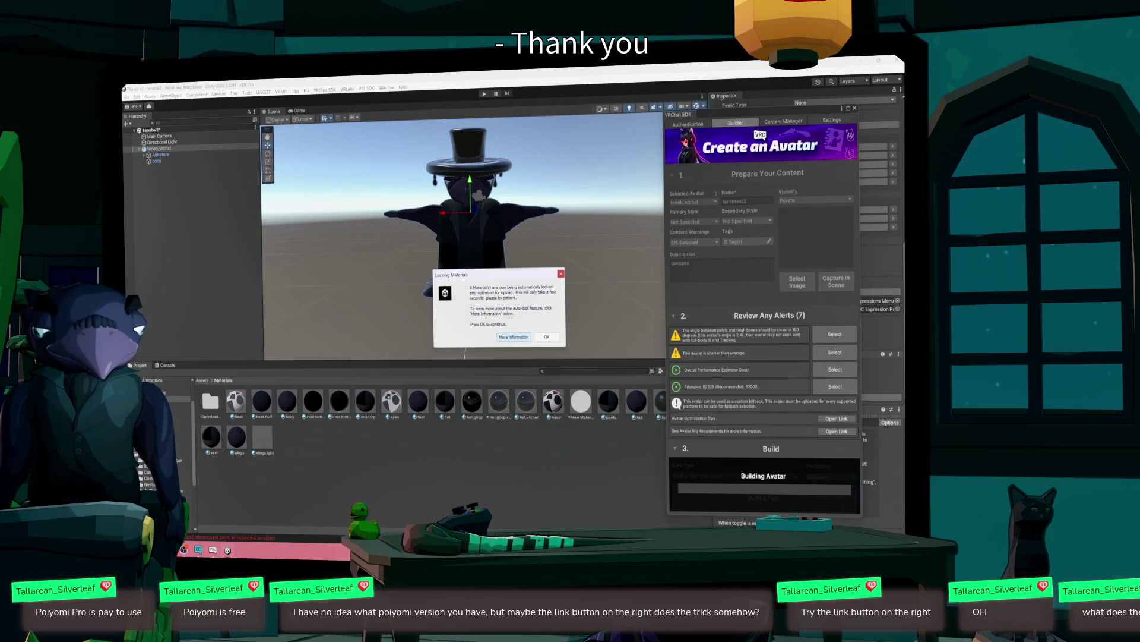
pyautogui.click(546, 337)
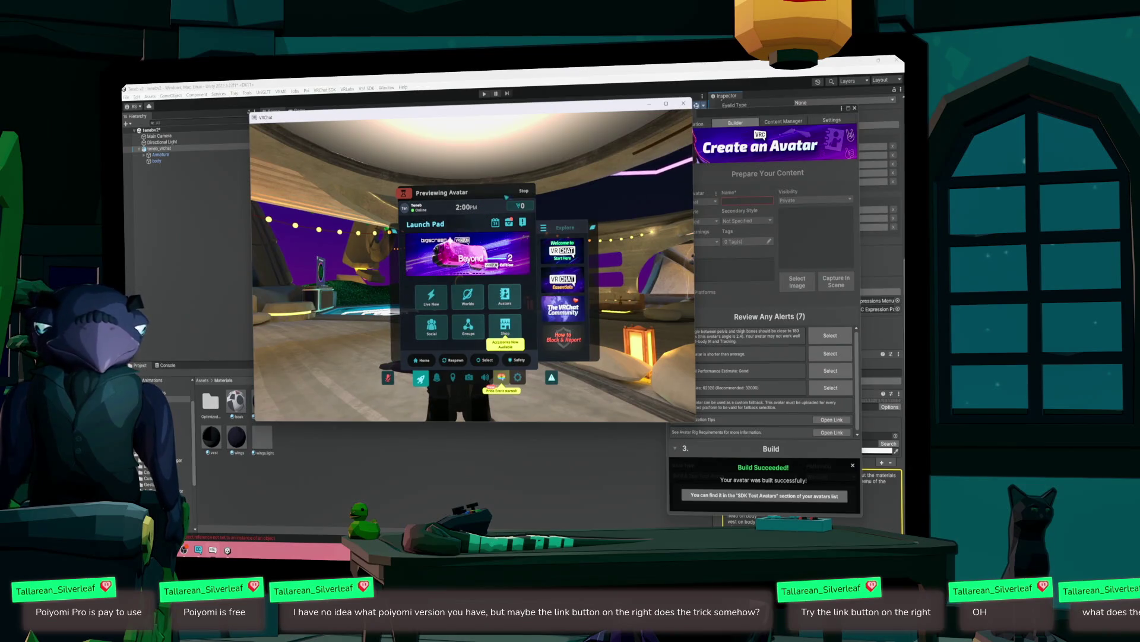
# - Select and apply the SDK: teneb_vrchat test avatar from the Avatars menu
pyautogui.click(525, 193)
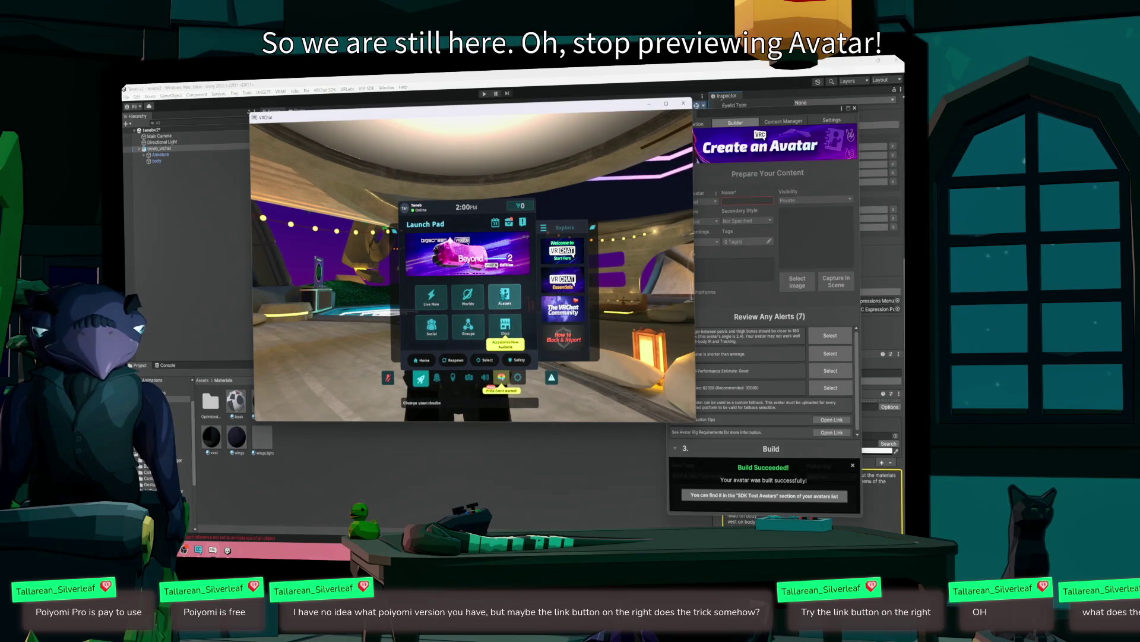
pyautogui.click(505, 295)
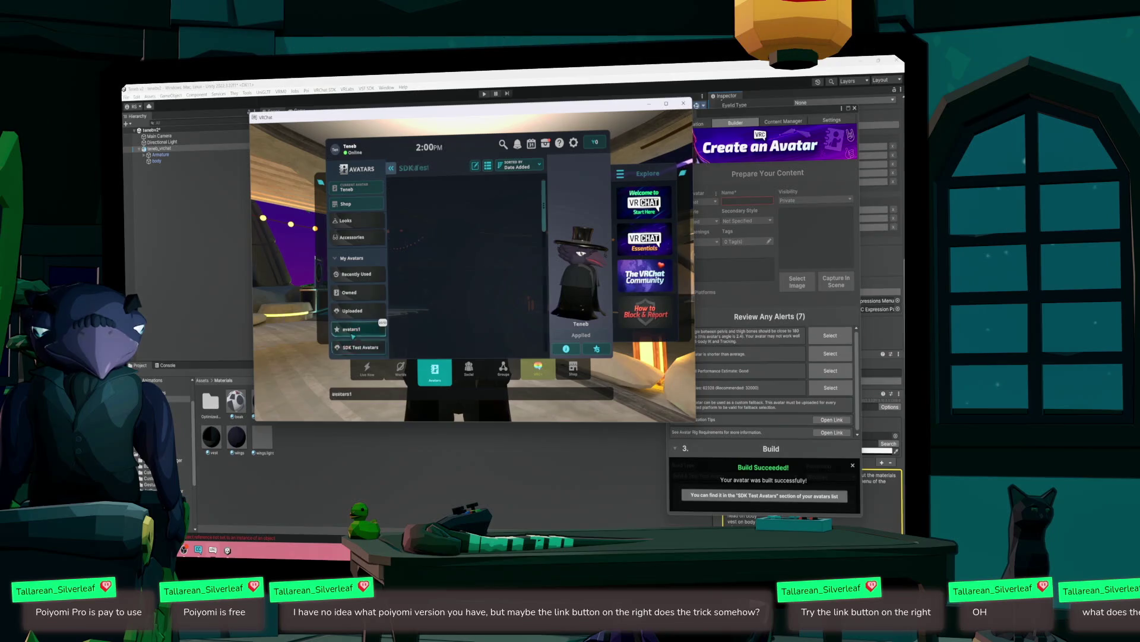
pyautogui.click(411, 205)
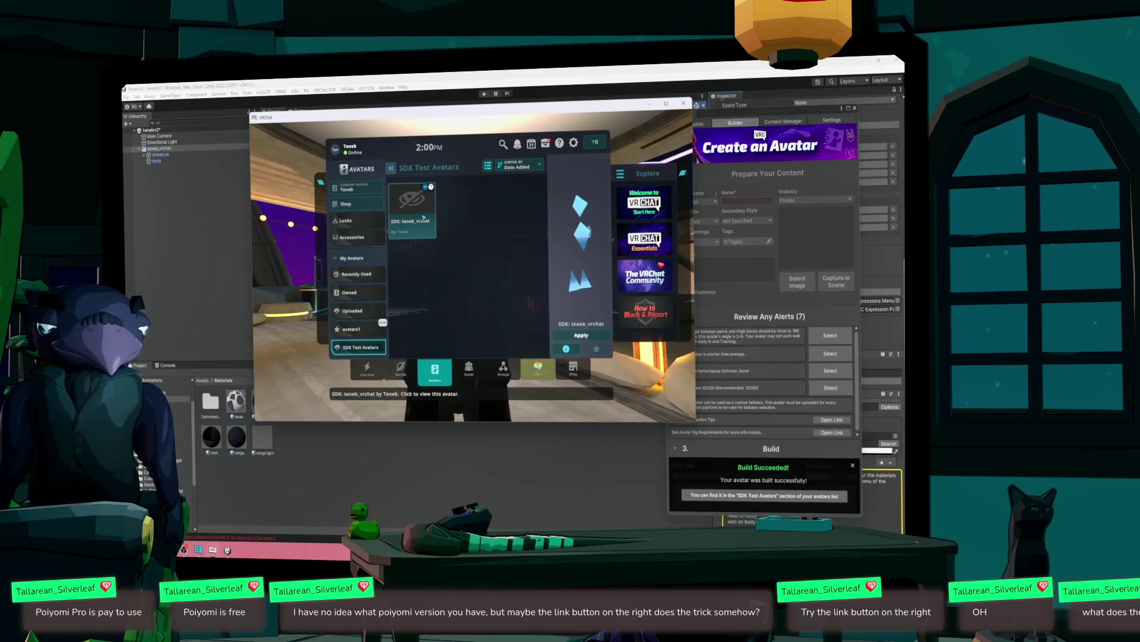
pyautogui.click(581, 335)
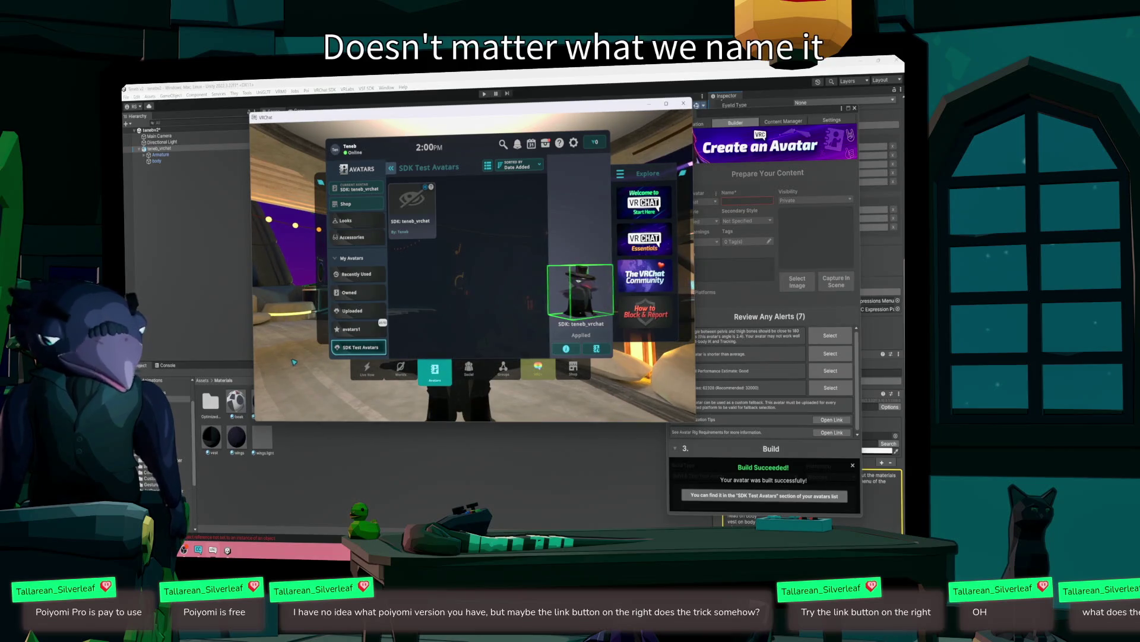
# - Open the Action Menu to check the Hide Cloak, Show Wings and No Hat toggles
pyautogui.press('Escape')
pyautogui.press('r')
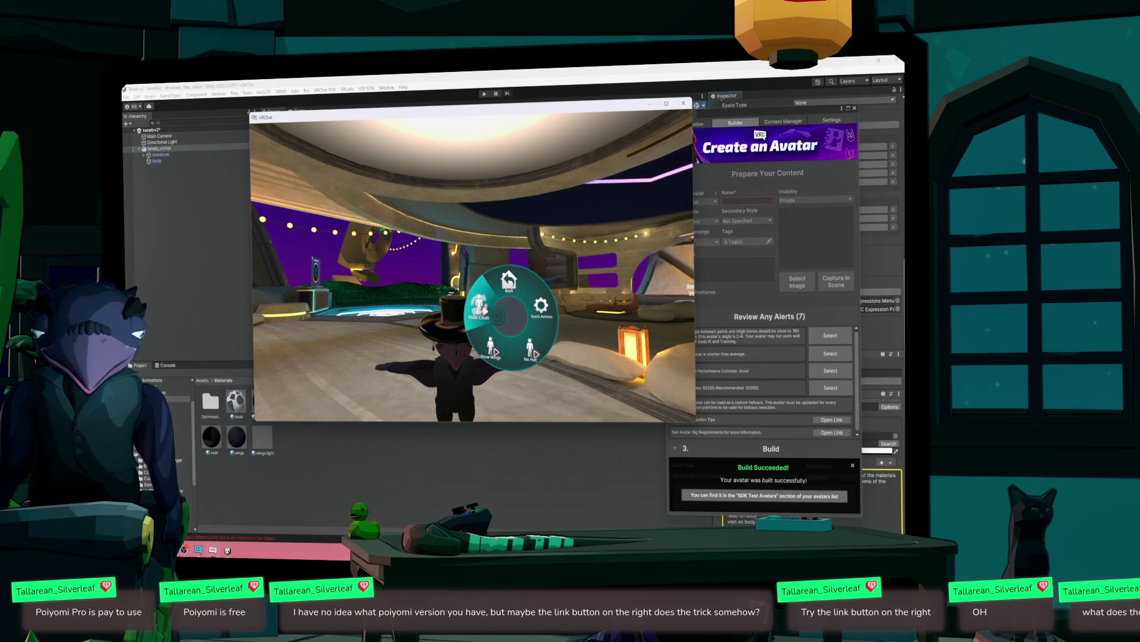
pyautogui.click(512, 304)
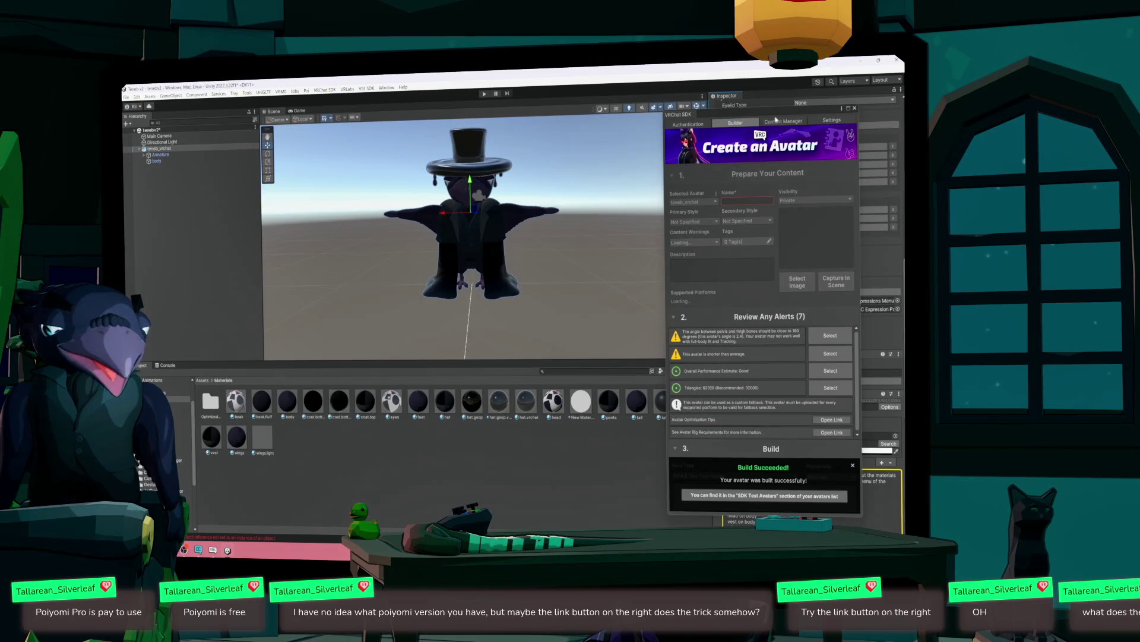
# - Visit the SDK's Settings and Builder pages, then close the VRChat SDK window
pyautogui.click(826, 120)
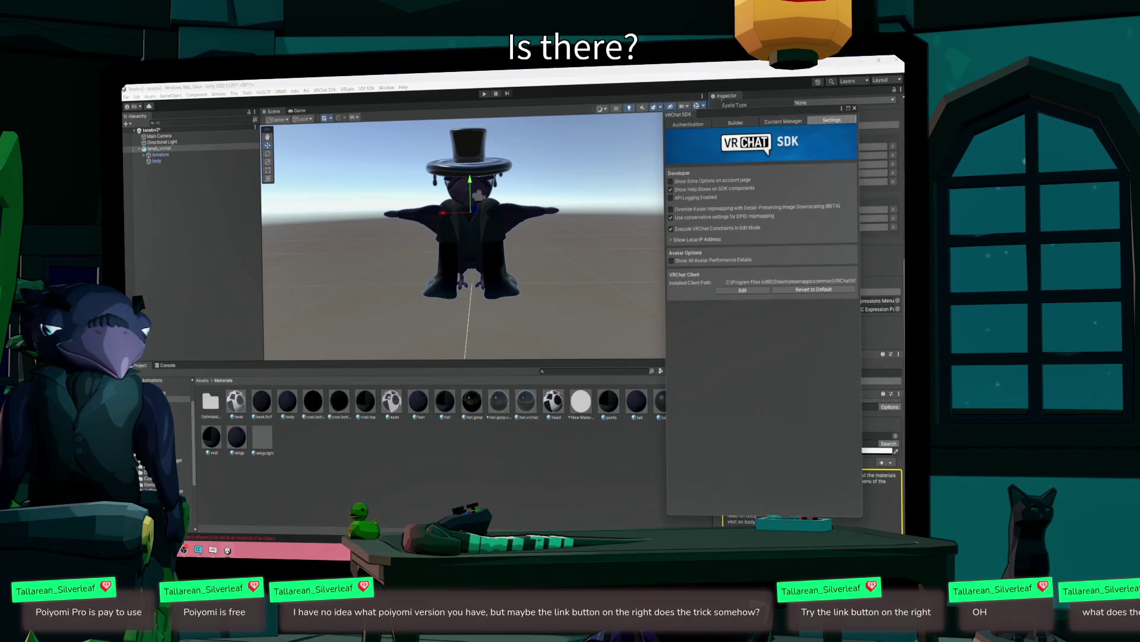
pyautogui.click(719, 125)
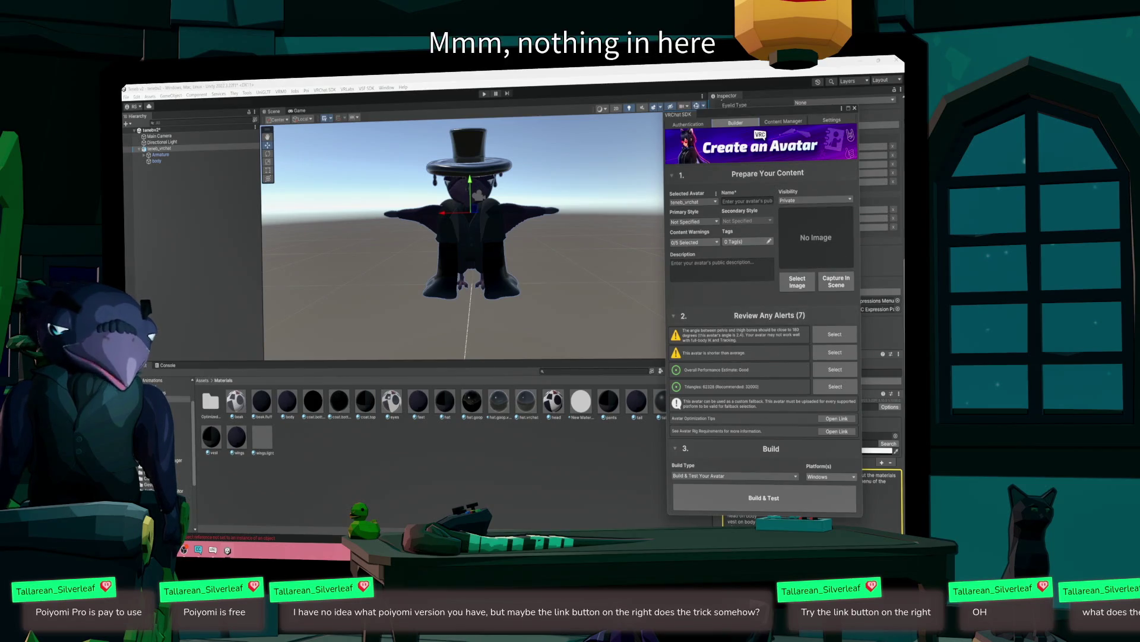
pyautogui.click(856, 109)
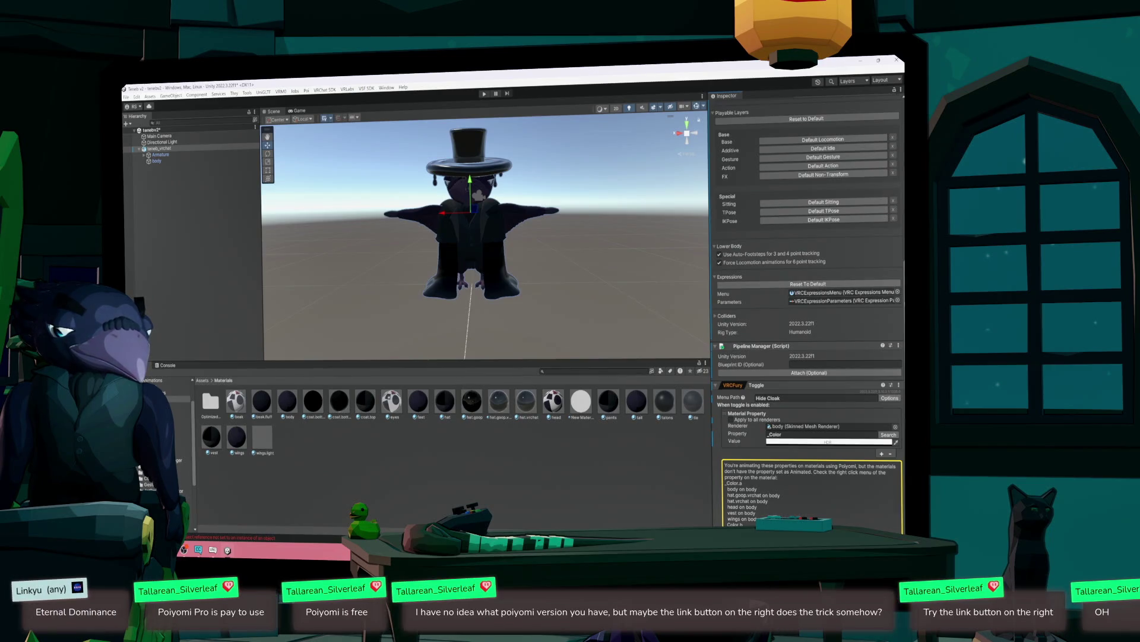
# - Reset the descriptor's Expressions menu and parameters to default, then list the toggle's action types
pyautogui.scroll(10, 881, 151)
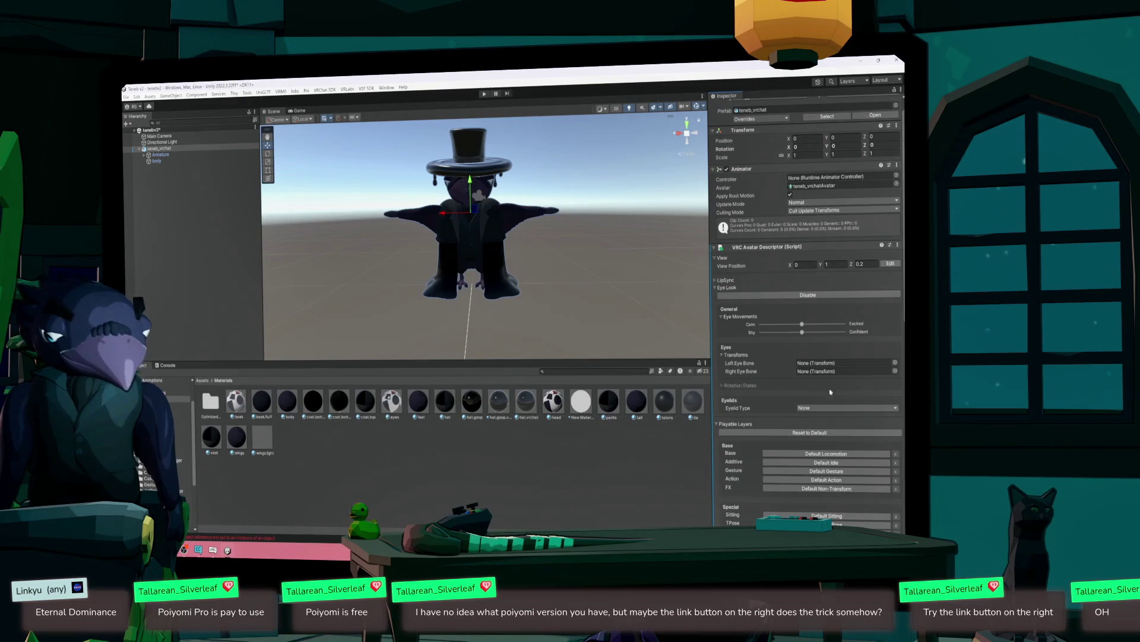
pyautogui.scroll(-15, 901, 501)
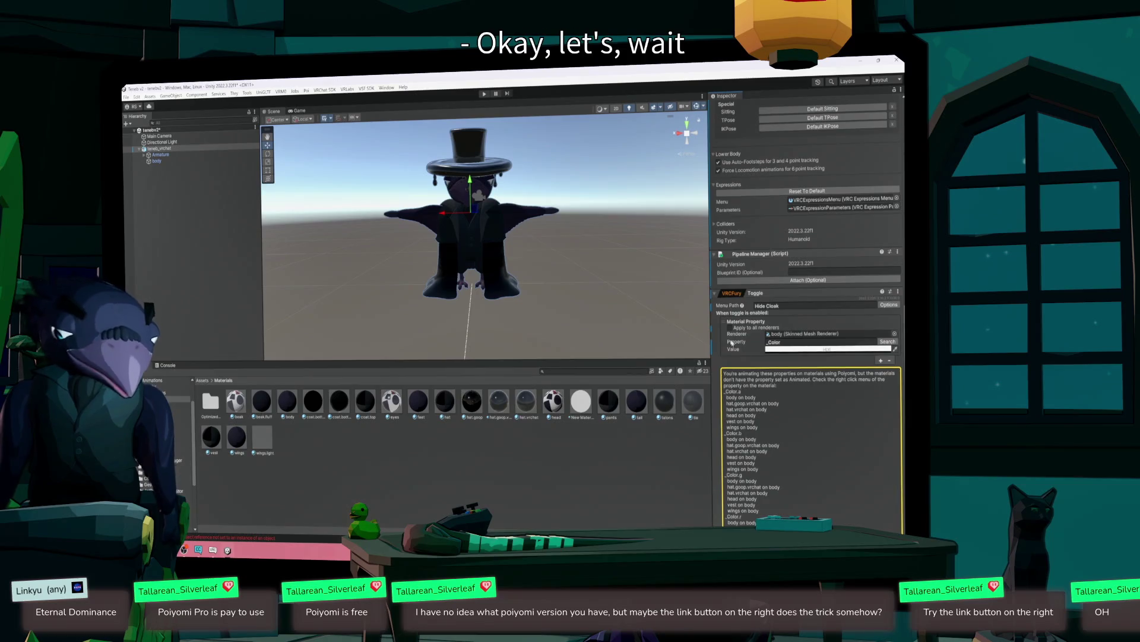
pyautogui.click(831, 191)
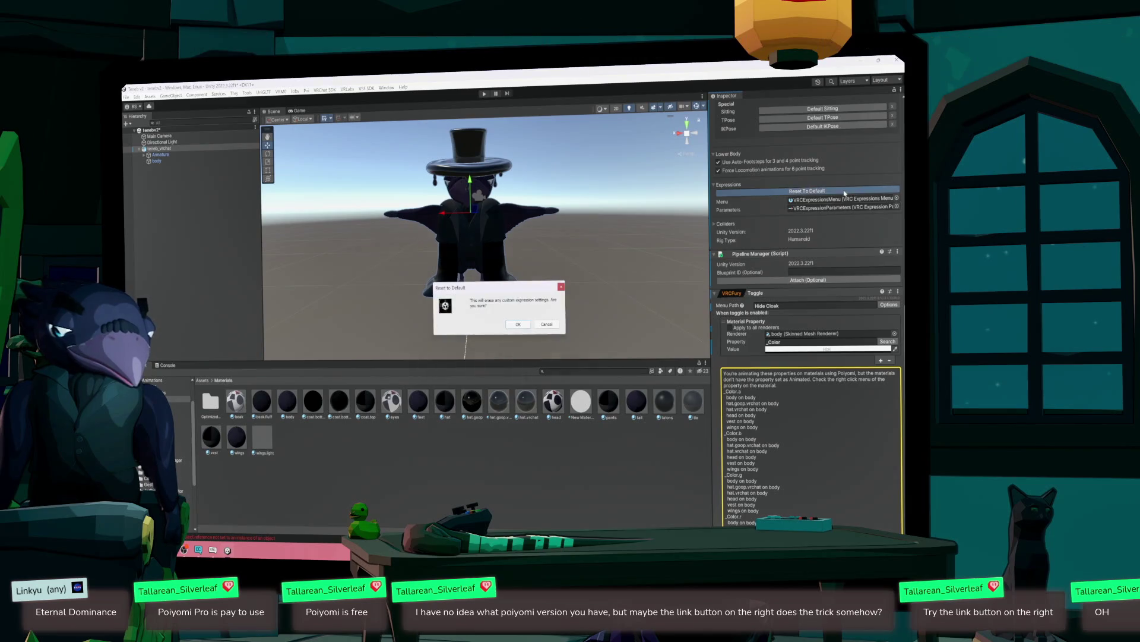
pyautogui.click(517, 324)
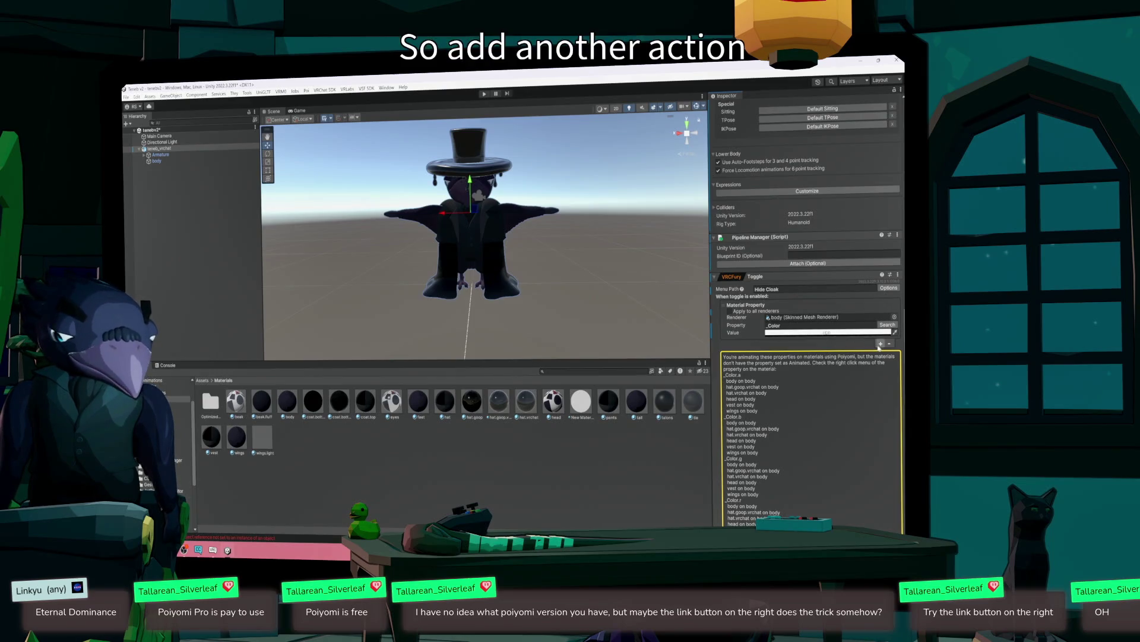
pyautogui.click(880, 344)
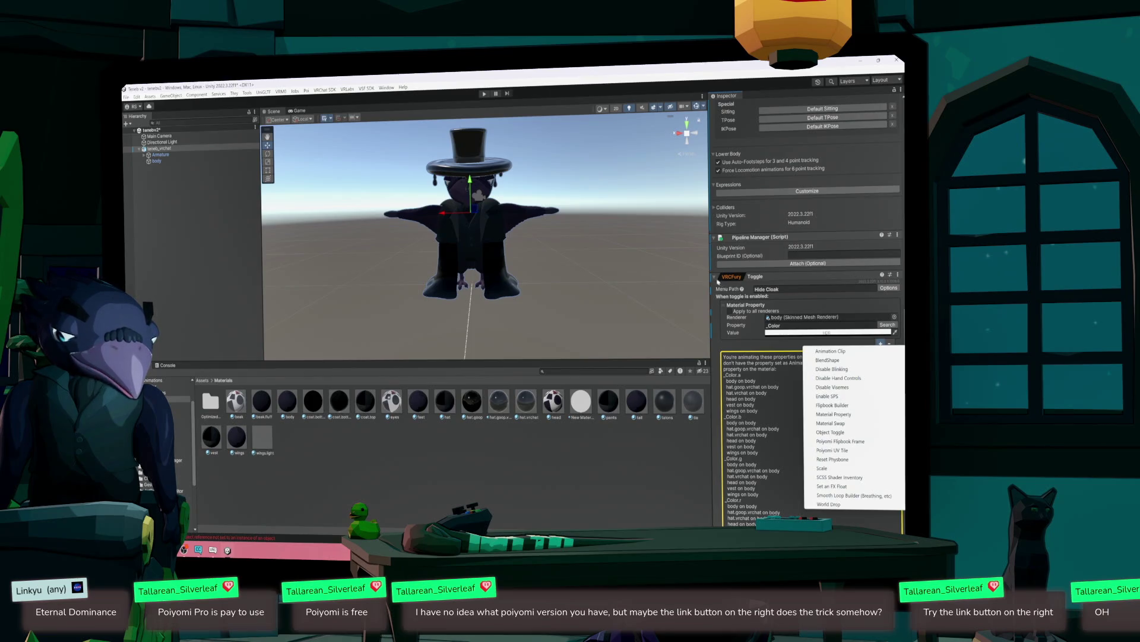
# - Collapse the Hide Cloak toggle and add a new Toggle (VRCFury) component via 'toggle' search
pyautogui.click(716, 280)
pyautogui.click(808, 530)
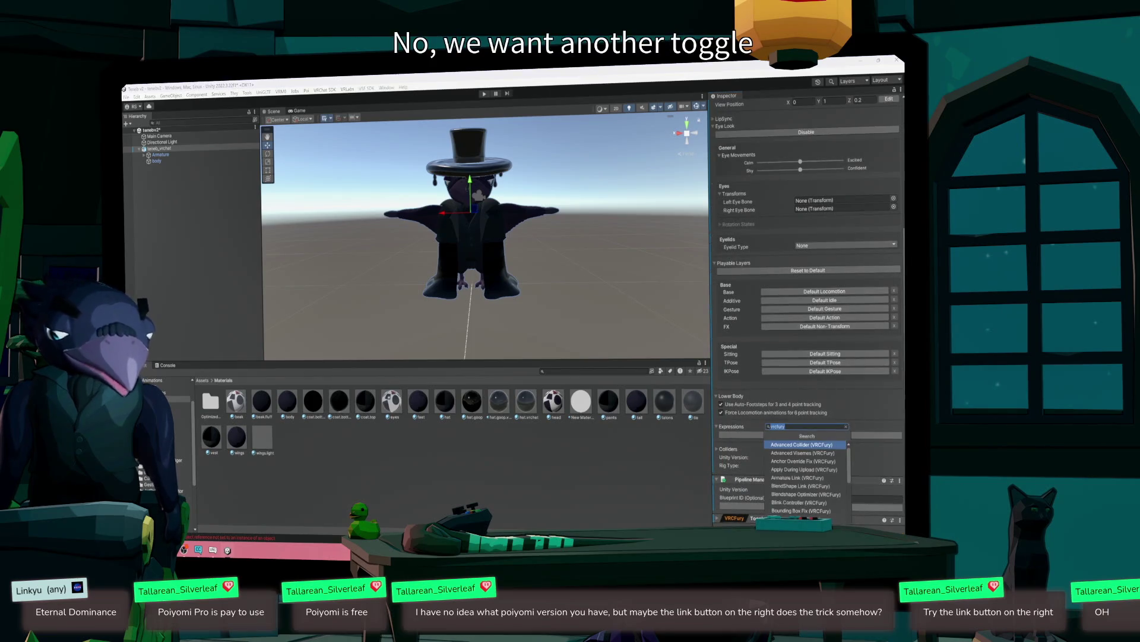
pyautogui.write('toggle')
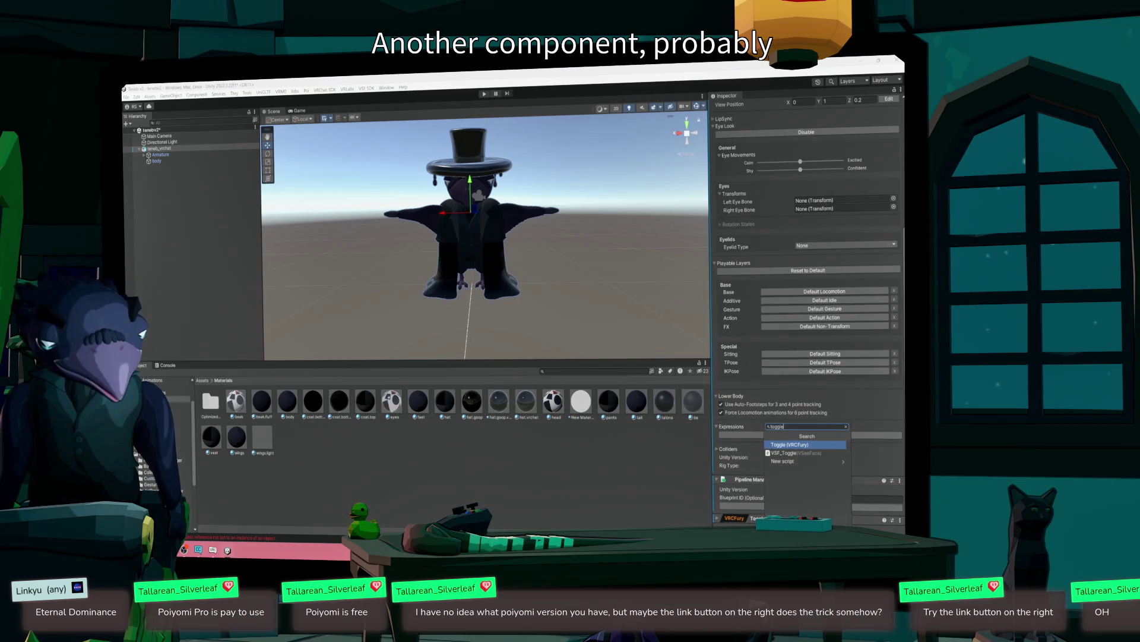
pyautogui.click(790, 444)
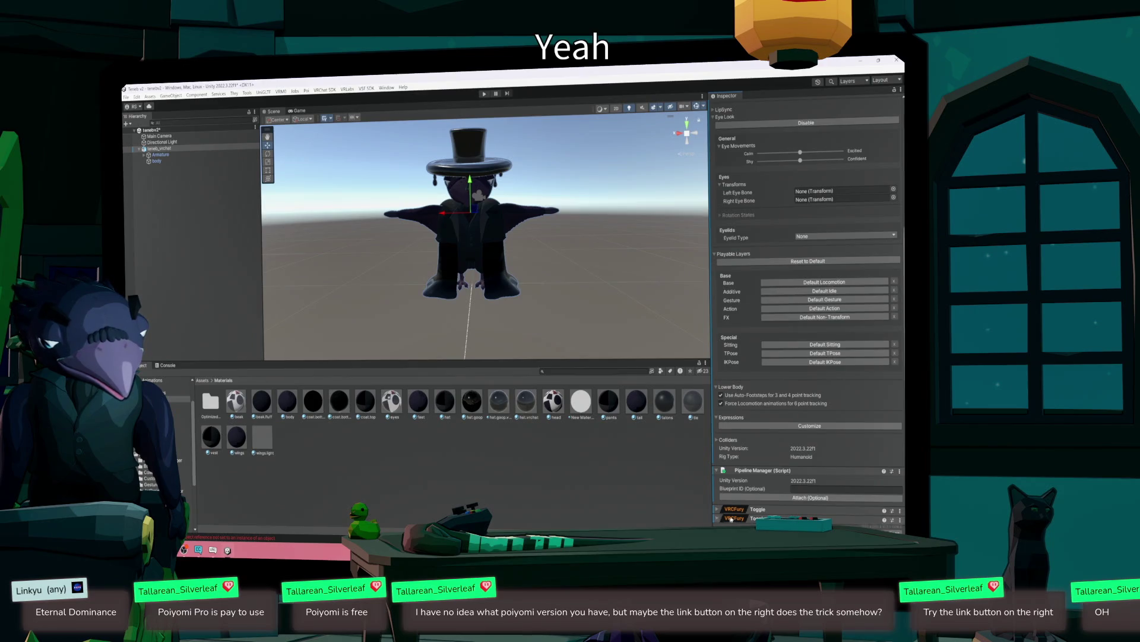
# - Set the new toggle's Menu Path to 'Hide Hat' and add a Material Property action
pyautogui.scroll(-2, 731, 519)
pyautogui.click(766, 503)
pyautogui.write('Hide H')
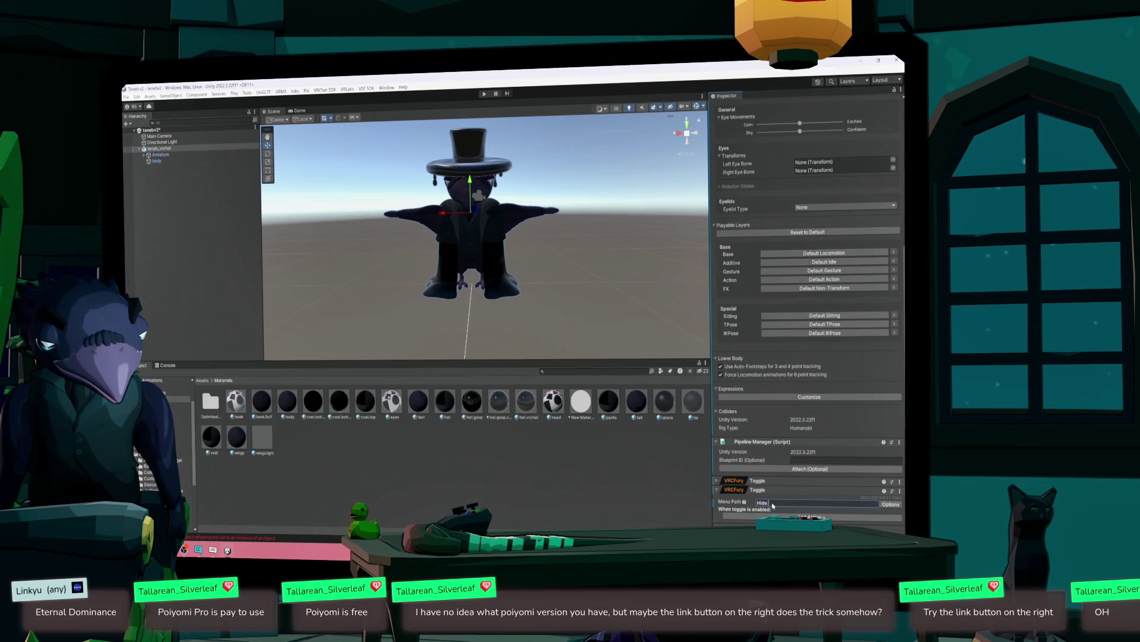
pyautogui.write('at')
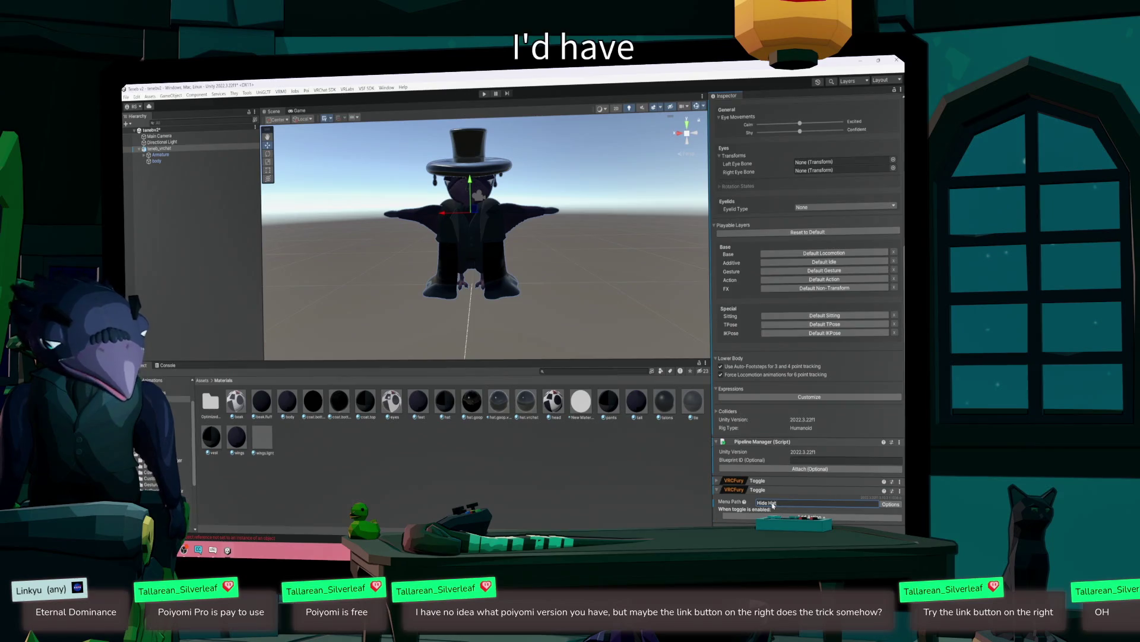
pyautogui.click(787, 516)
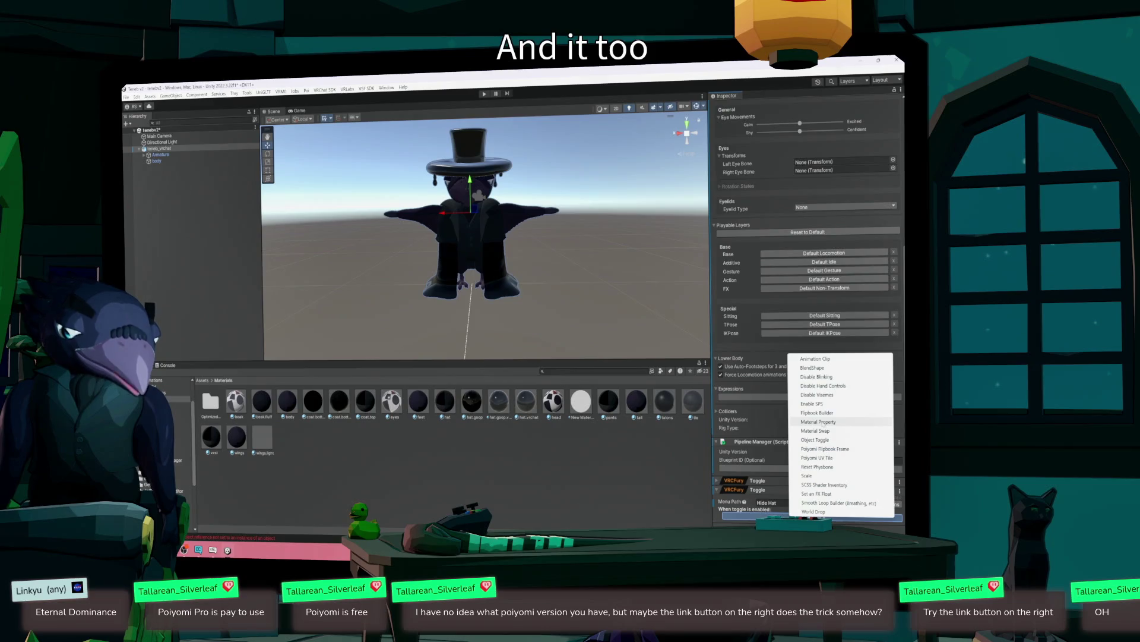
pyautogui.click(818, 422)
pyautogui.scroll(-2, 844, 487)
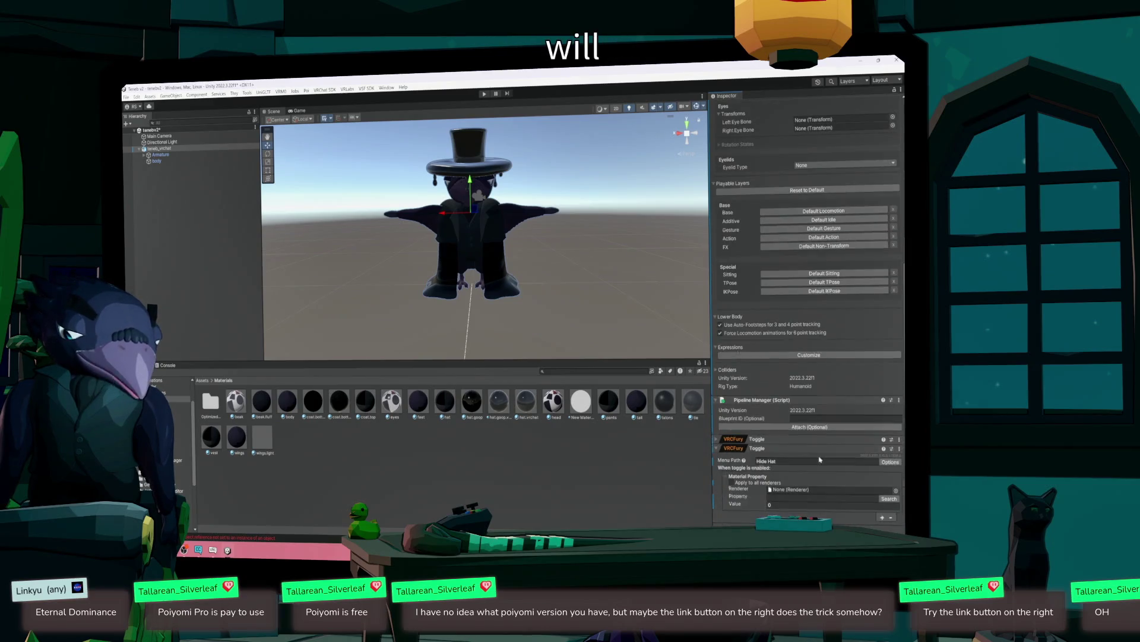
# - Target the body mesh renderer and the hat.vrchat material's _Color property
pyautogui.click(896, 492)
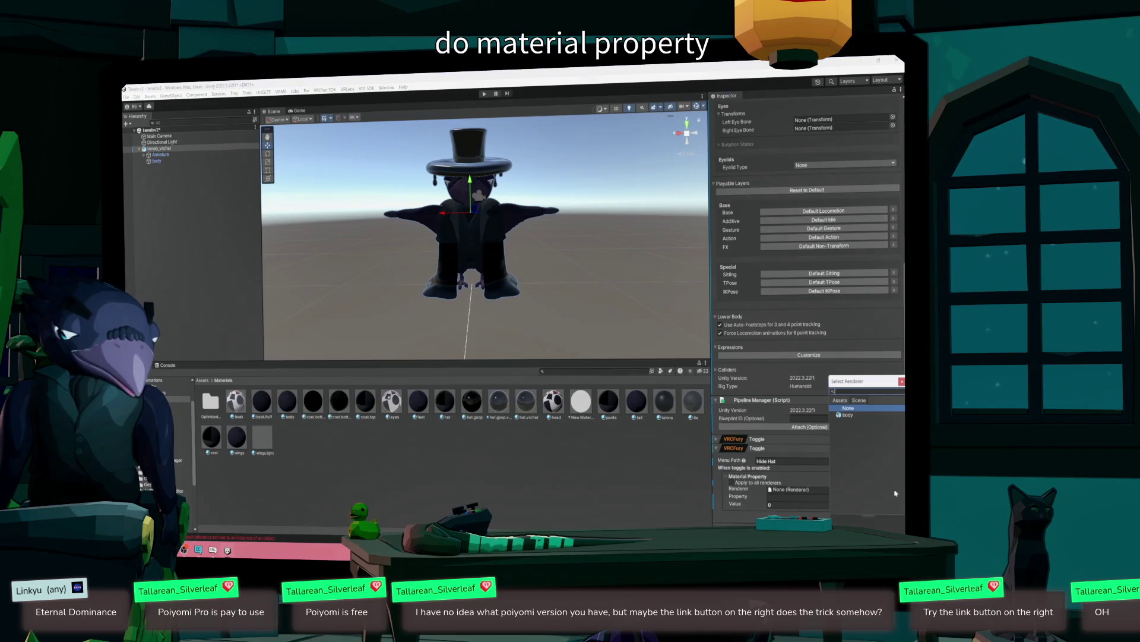
pyautogui.doubleClick(848, 415)
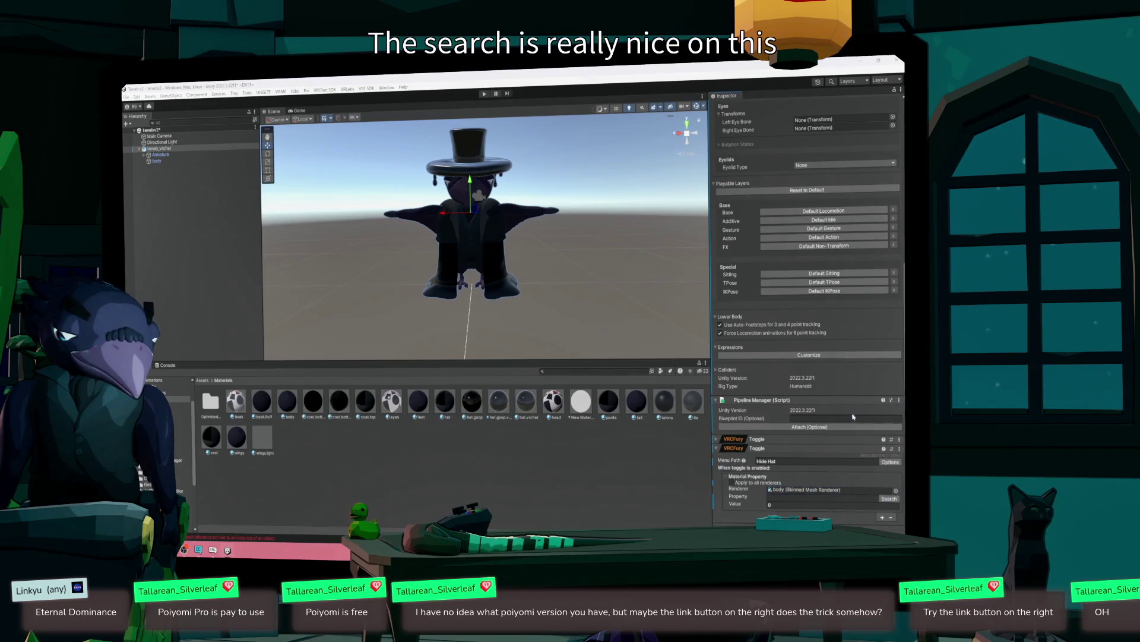
pyautogui.click(888, 498)
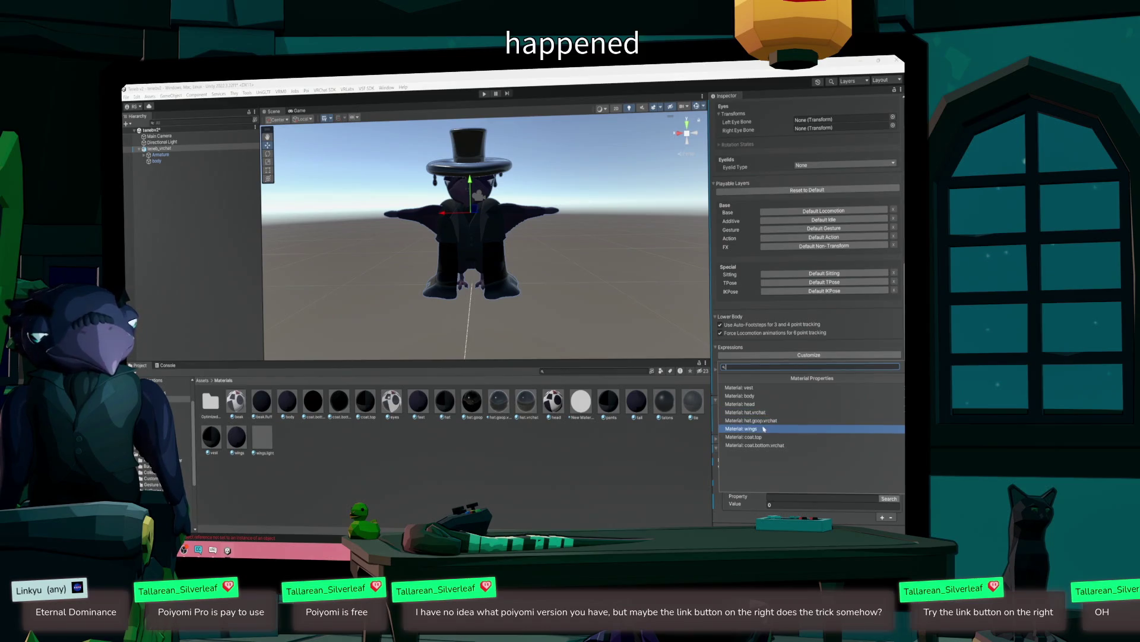
pyautogui.click(760, 413)
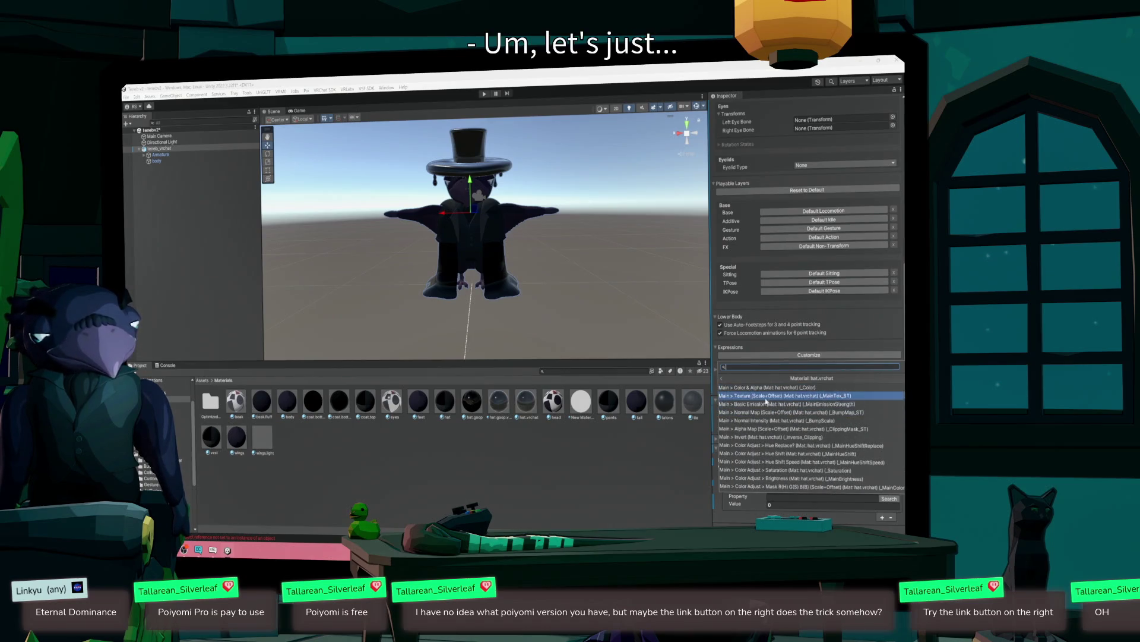
pyautogui.click(766, 387)
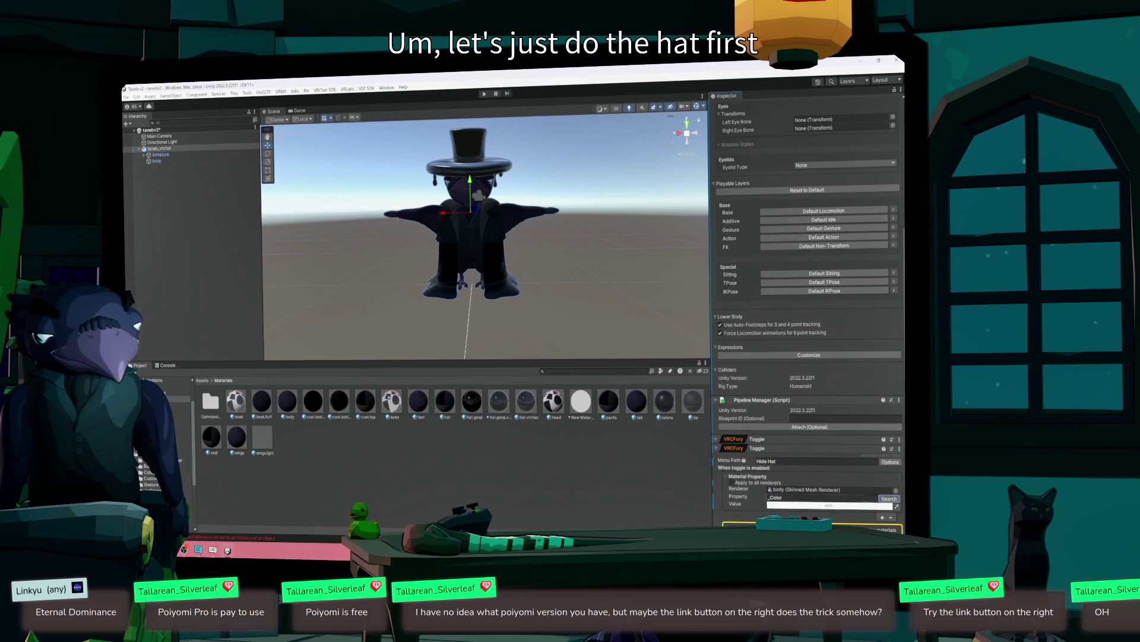
# - Set the _Color value in the HDR Color picker and close the picker
pyautogui.click(897, 509)
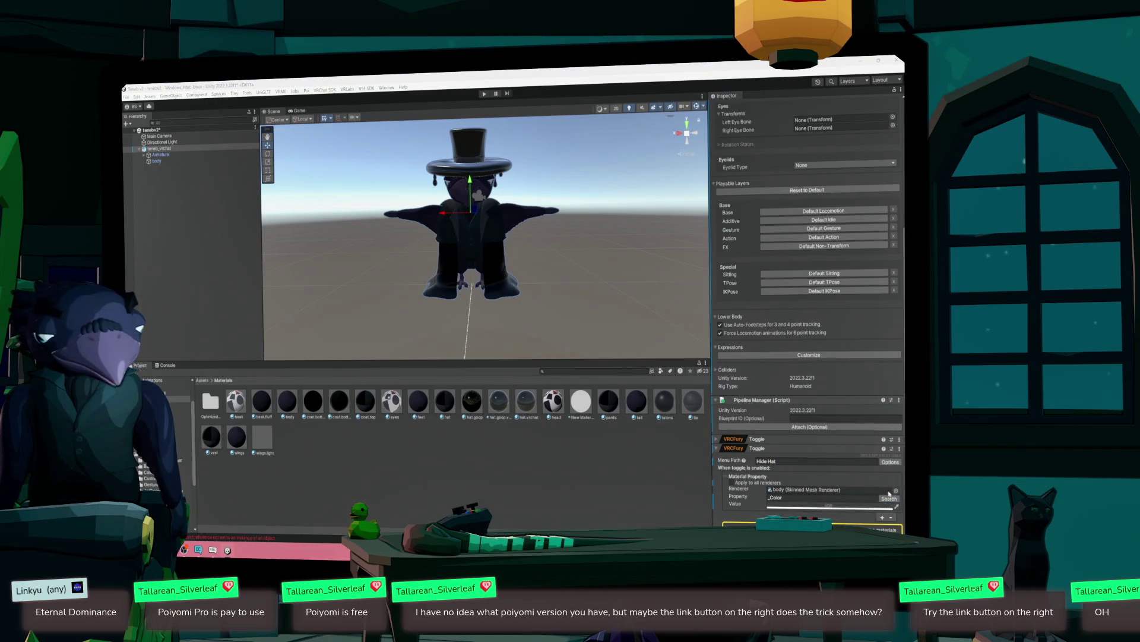
pyautogui.click(829, 505)
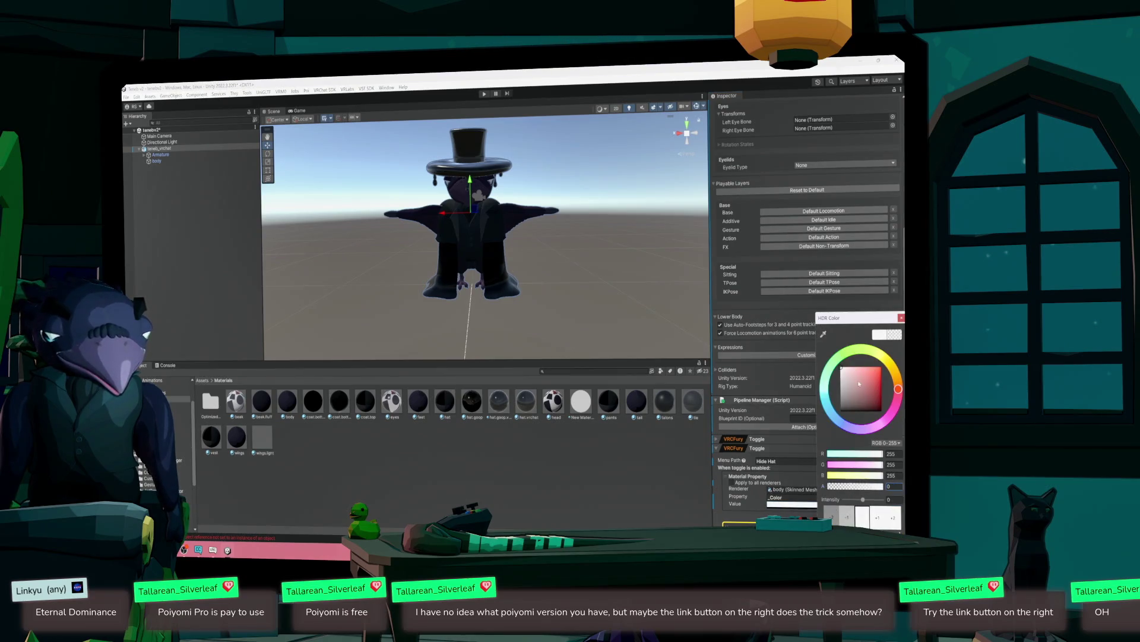
pyautogui.click(901, 317)
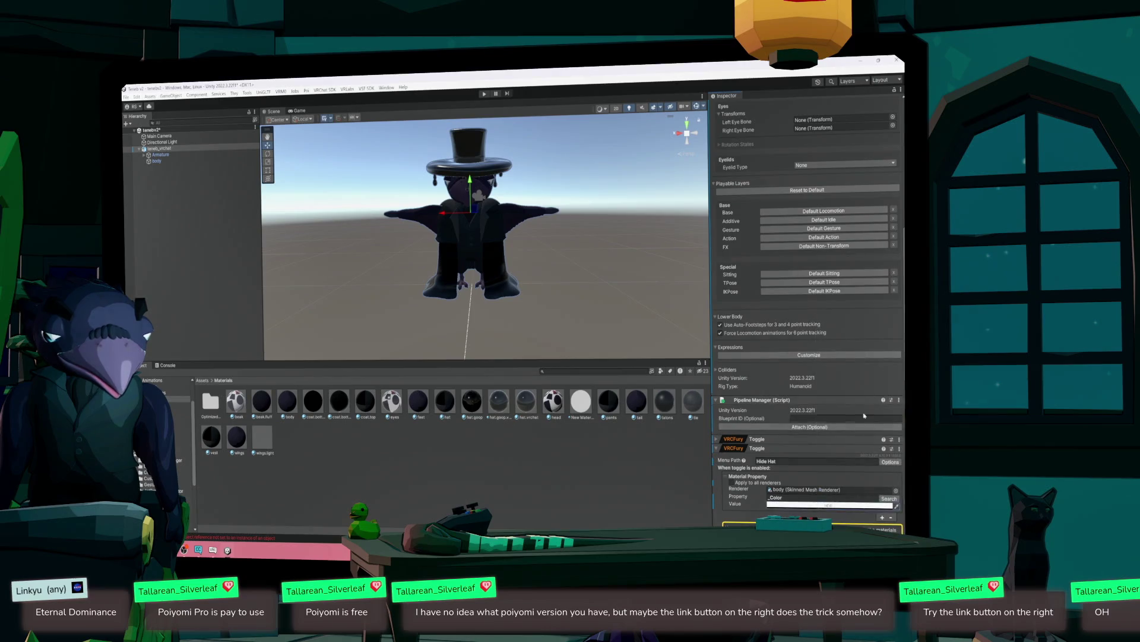
pyautogui.click(851, 504)
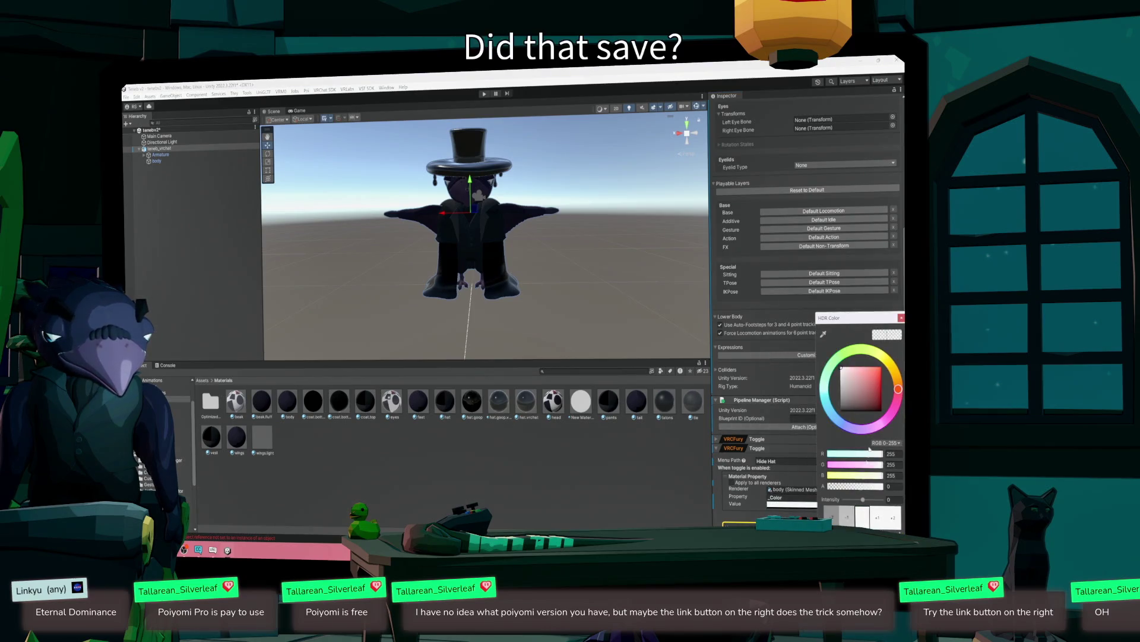
pyautogui.click(901, 318)
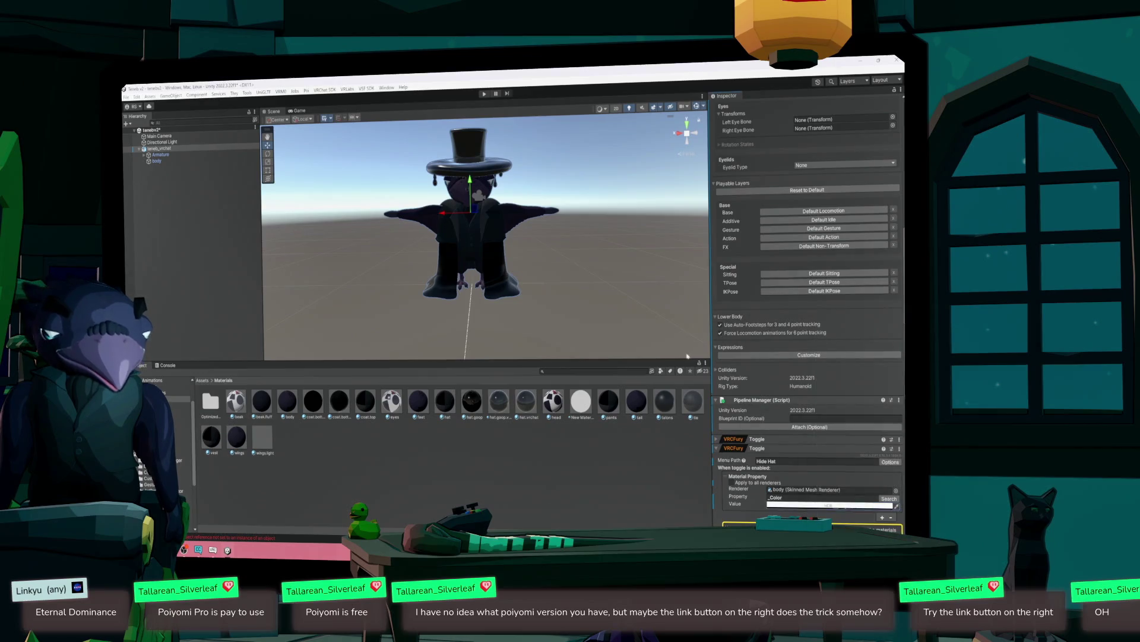
# - Save the scene with Ctrl+S and switch to the running VRChat game
pyautogui.hotkey('ctrl', 's')
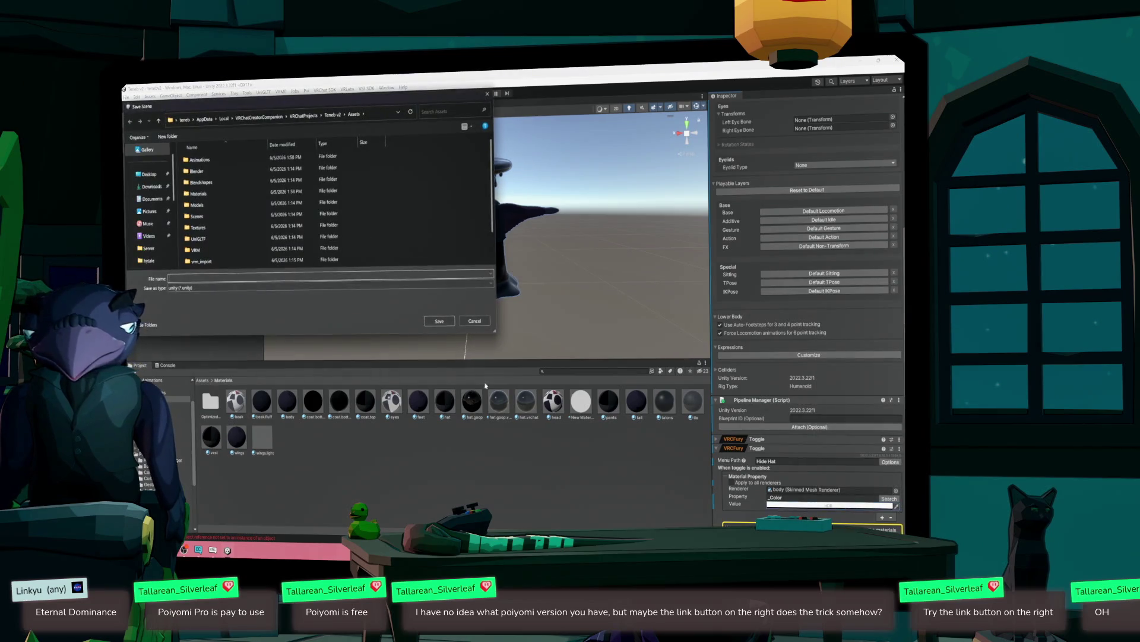
pyautogui.press('Escape')
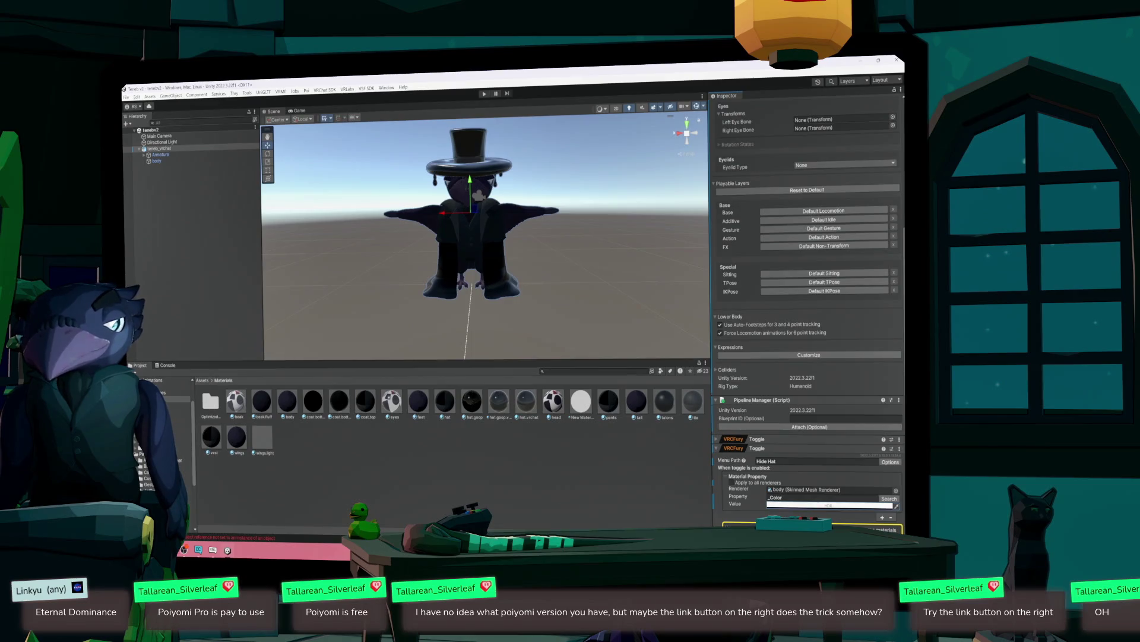
pyautogui.hotkey('alt', 'Tab')
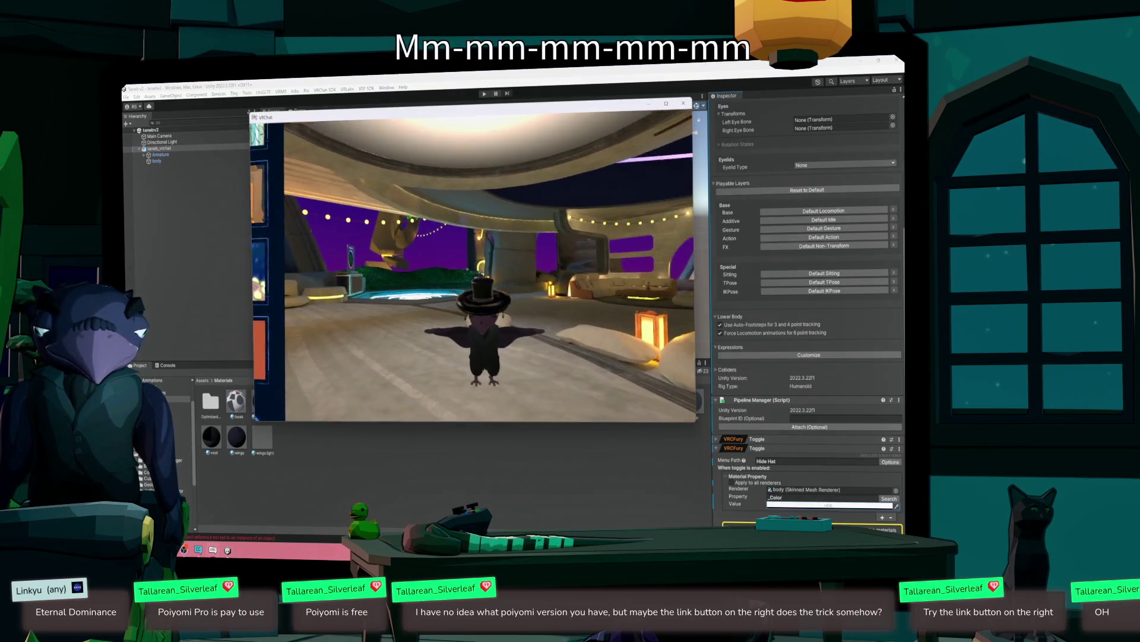
# - Look over VRChat's Avatars page and avatars1 collection, then close VRChat
pyautogui.press('Escape')
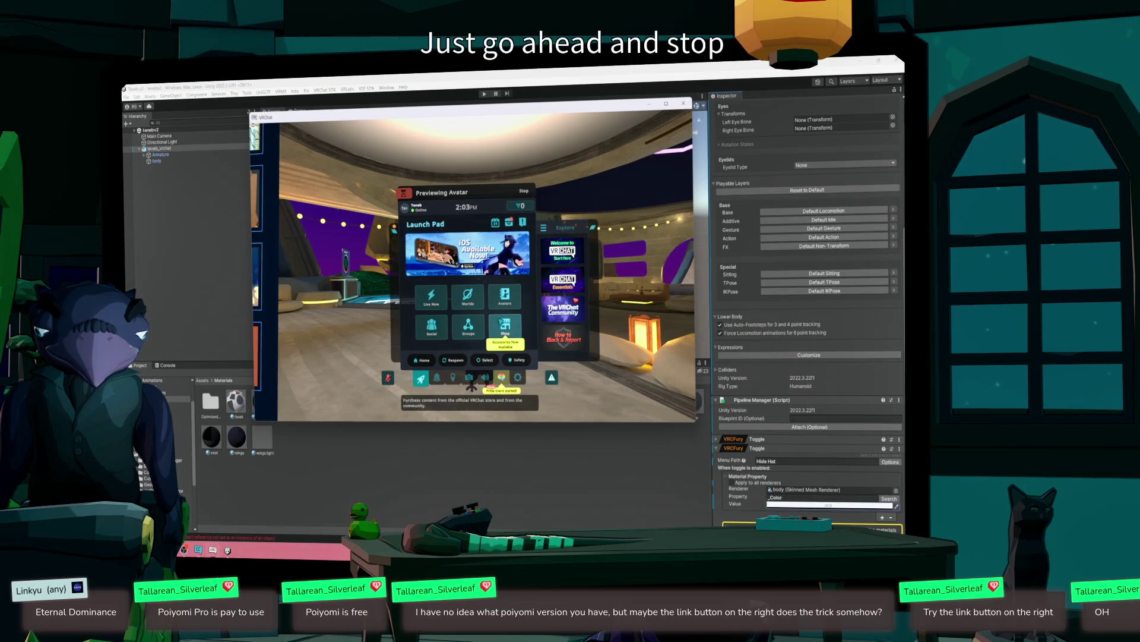
pyautogui.click(505, 295)
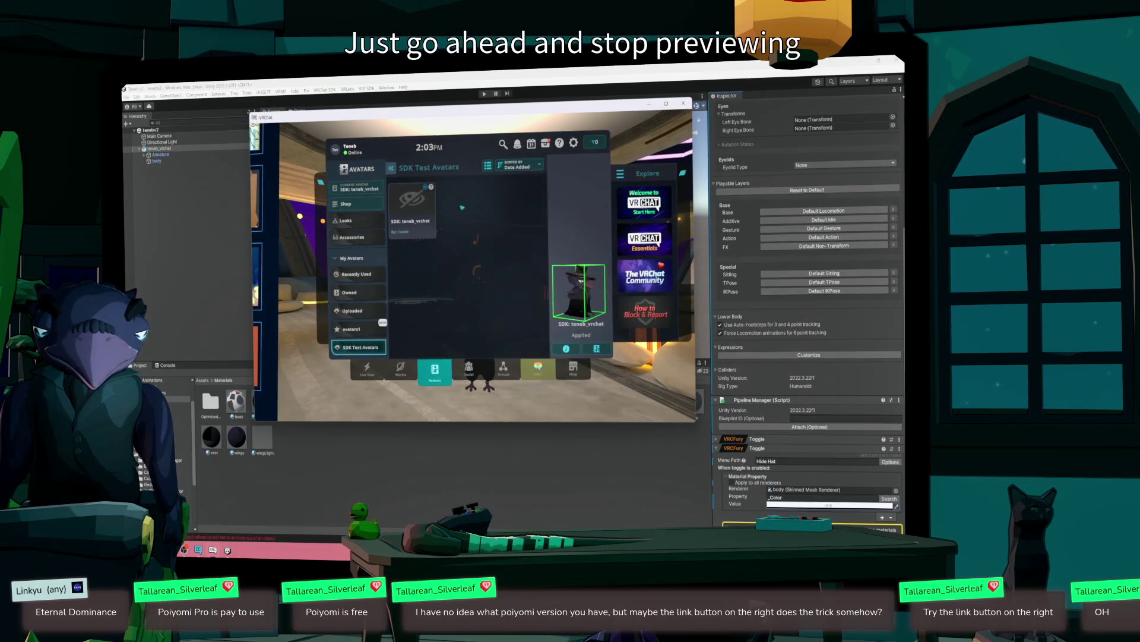
pyautogui.click(357, 329)
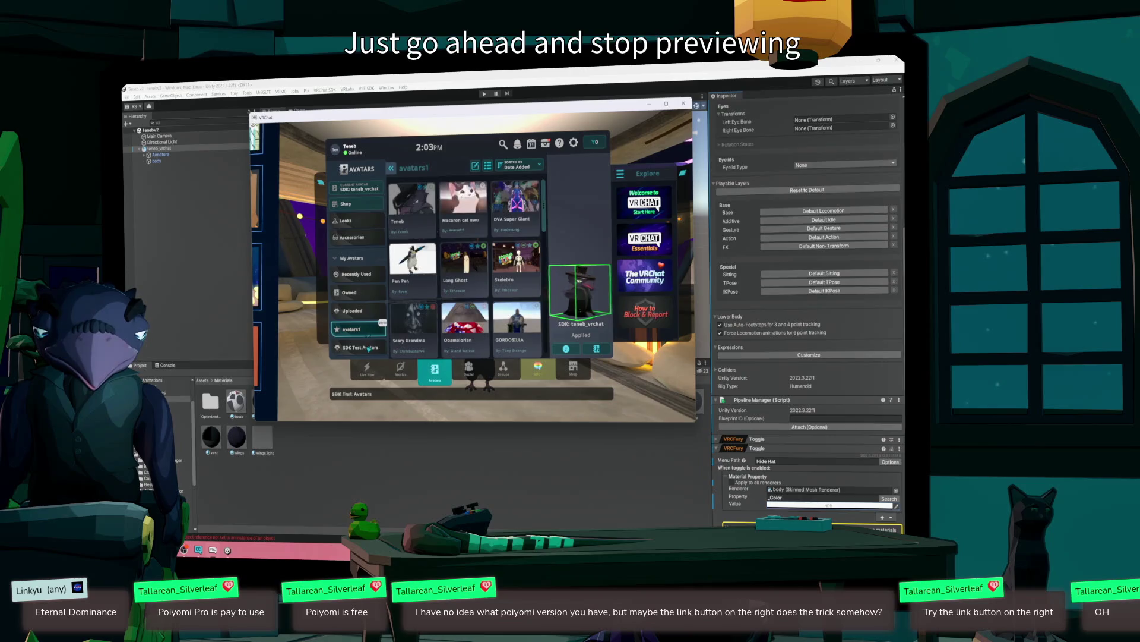
pyautogui.click(705, 468)
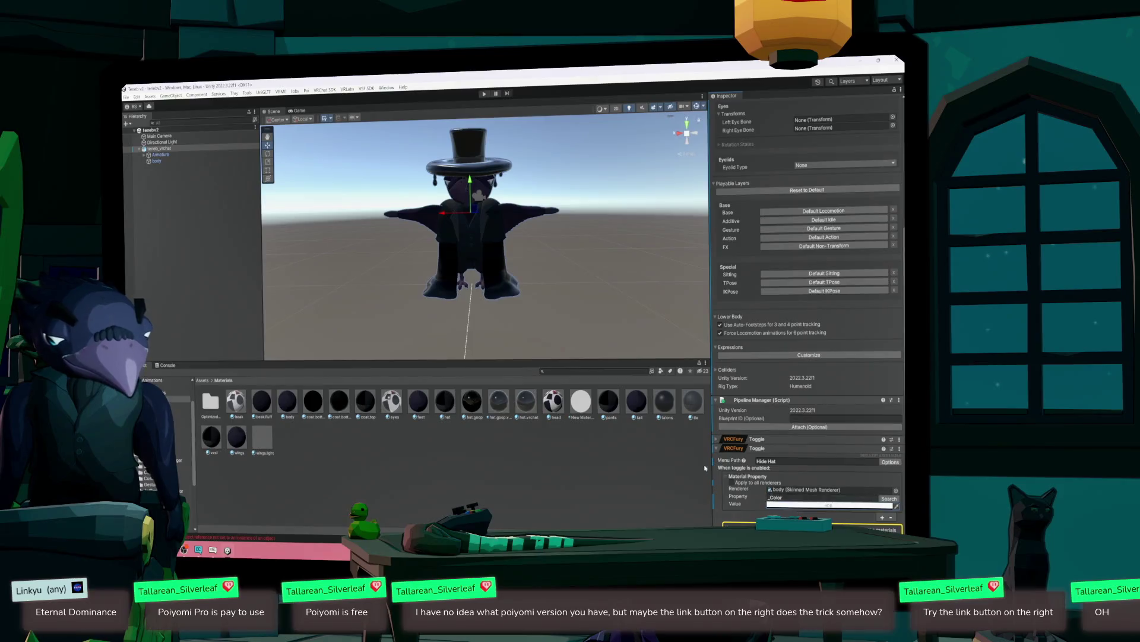
# - Name the avatar 'ten4' in the VRChat SDK Control Panel and run Build & Test
pyautogui.click(325, 89)
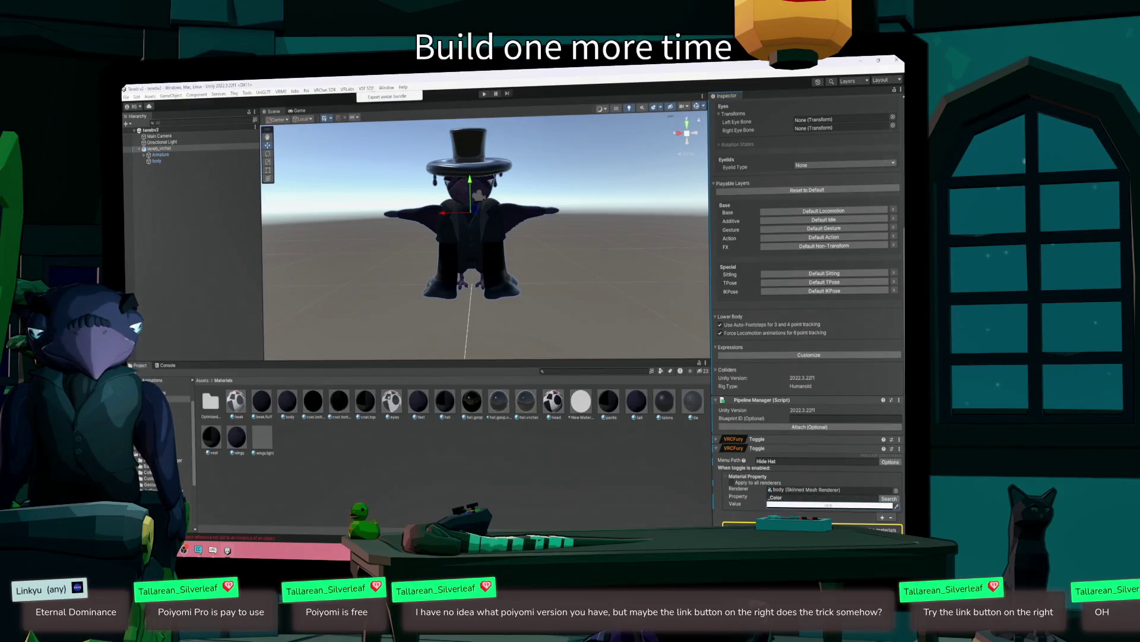
pyautogui.moveTo(347, 89)
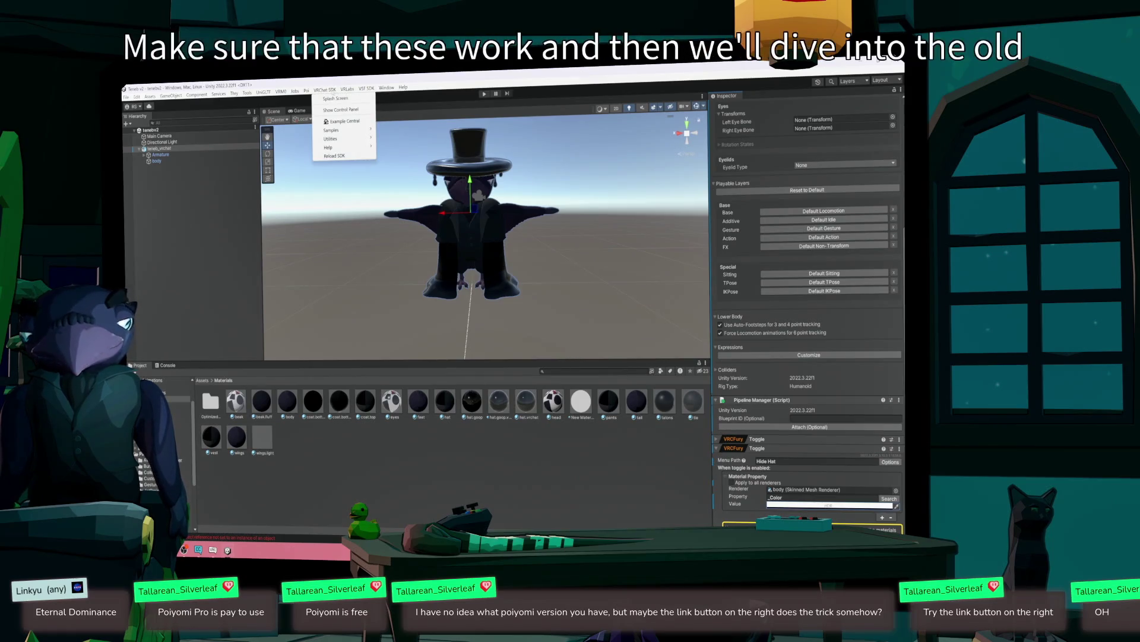
pyautogui.click(347, 110)
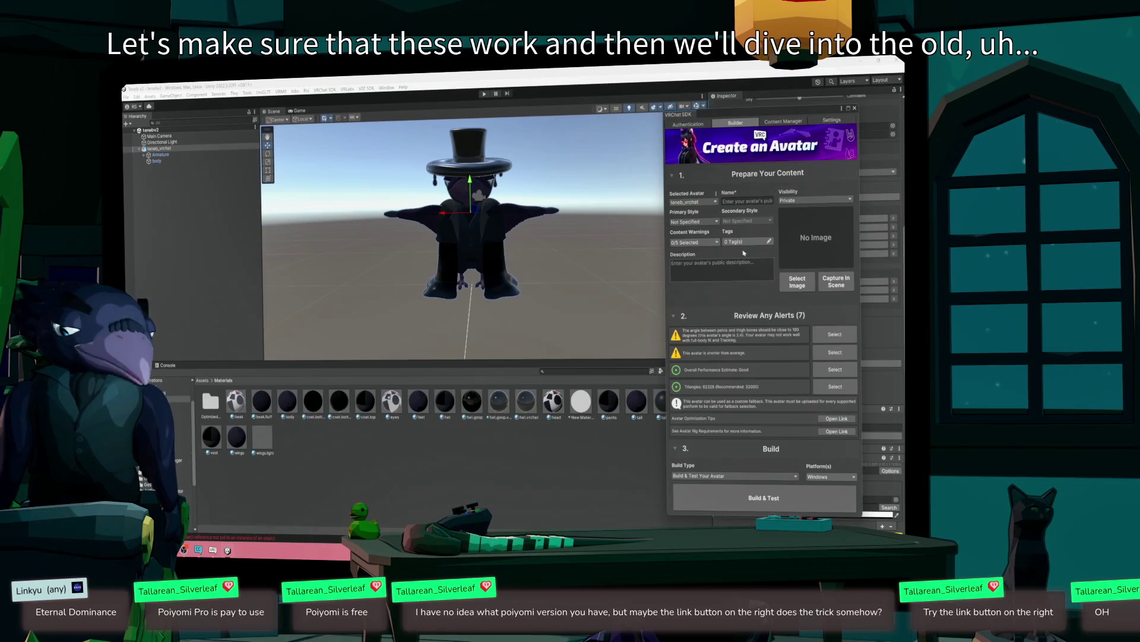
pyautogui.click(753, 202)
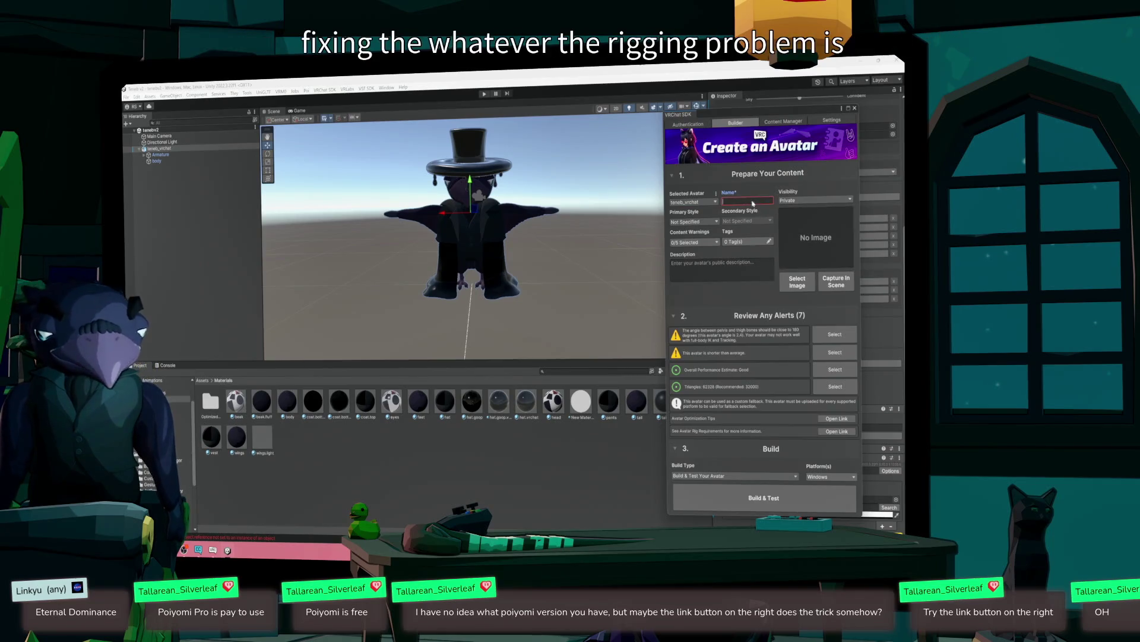
pyautogui.write('ten')
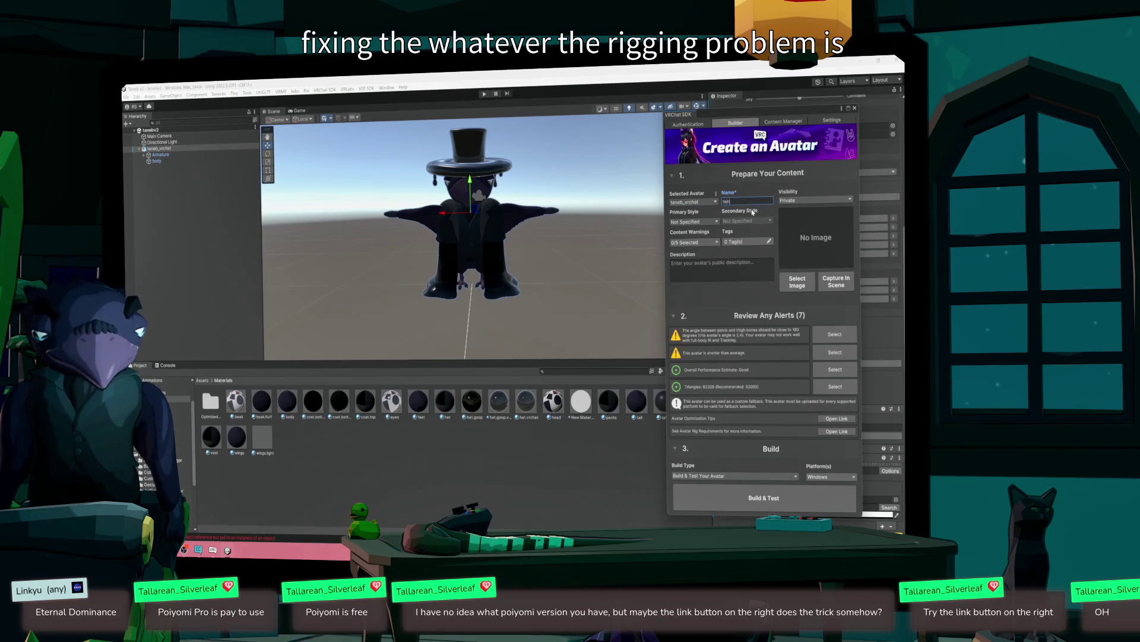
pyautogui.write('4')
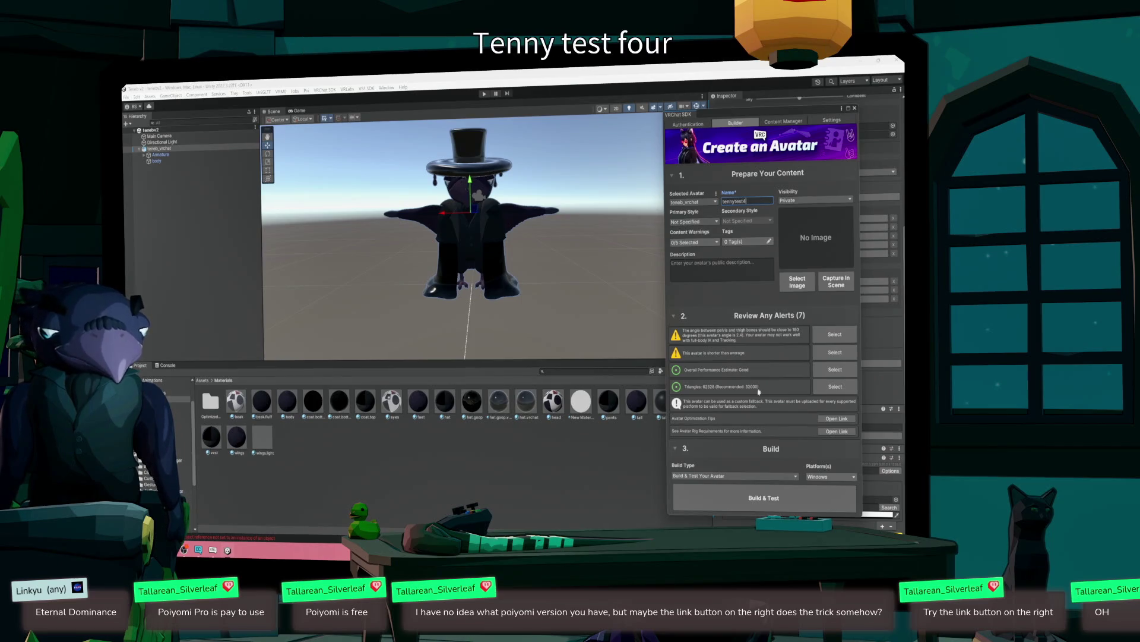
pyautogui.click(760, 505)
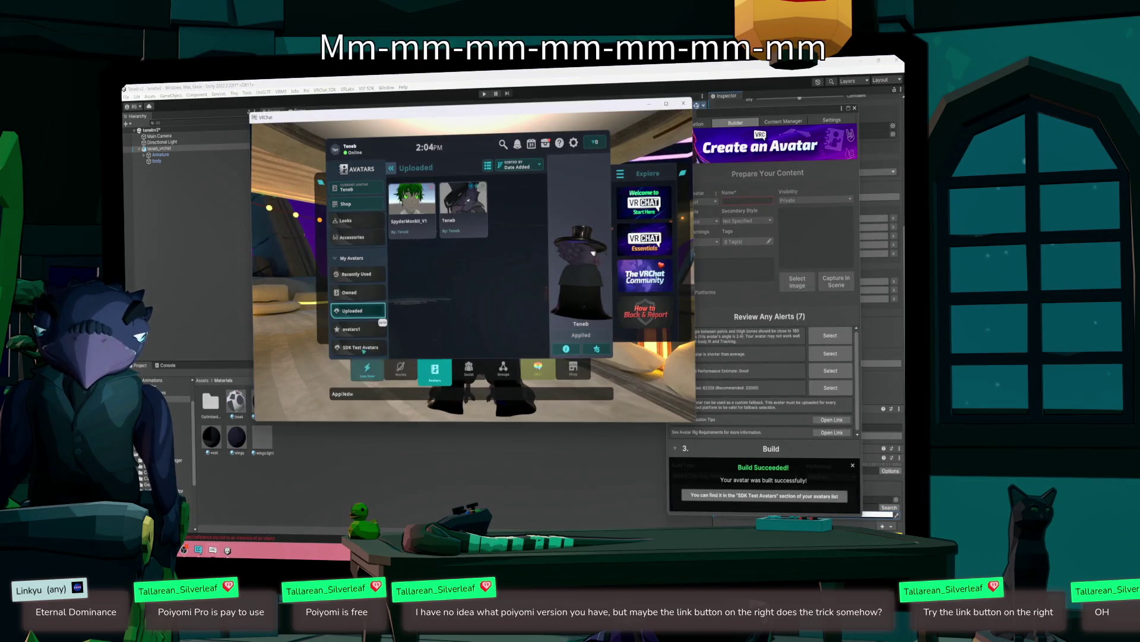
# - Put on the SDK: teneb_vrchat test avatar from the SDK Test Avatars list
pyautogui.click(350, 345)
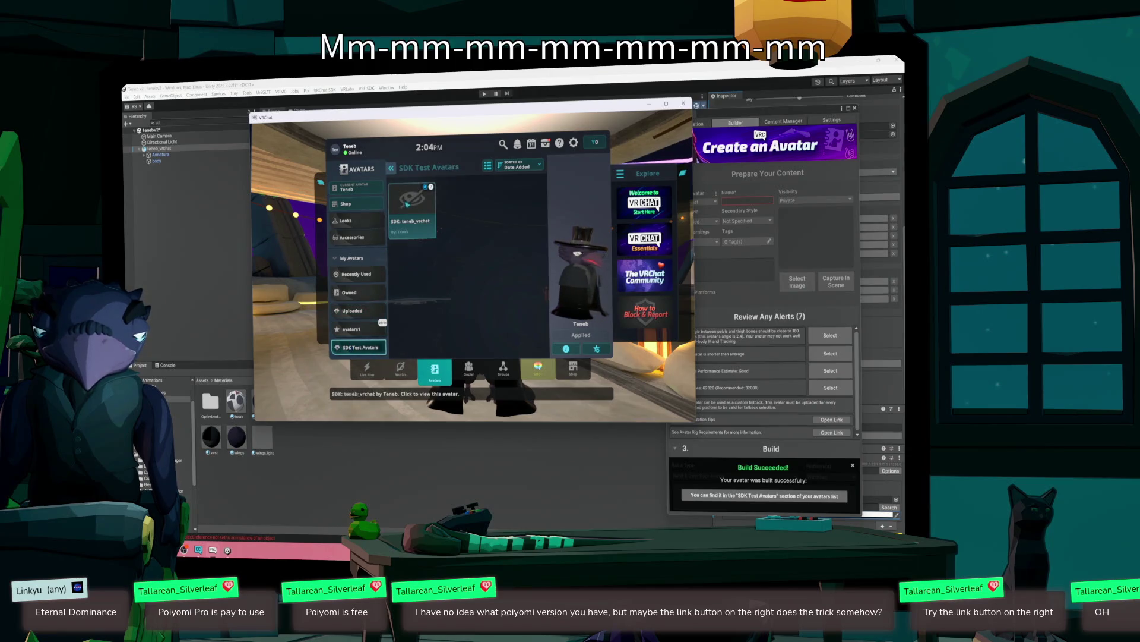
pyautogui.click(581, 335)
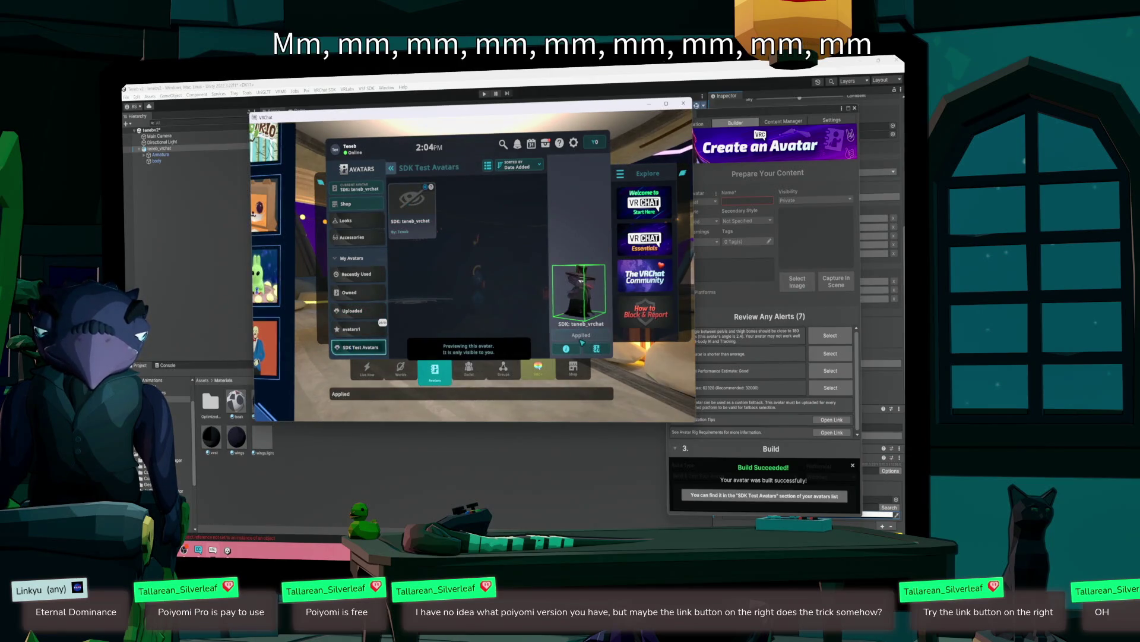
pyautogui.press('Escape')
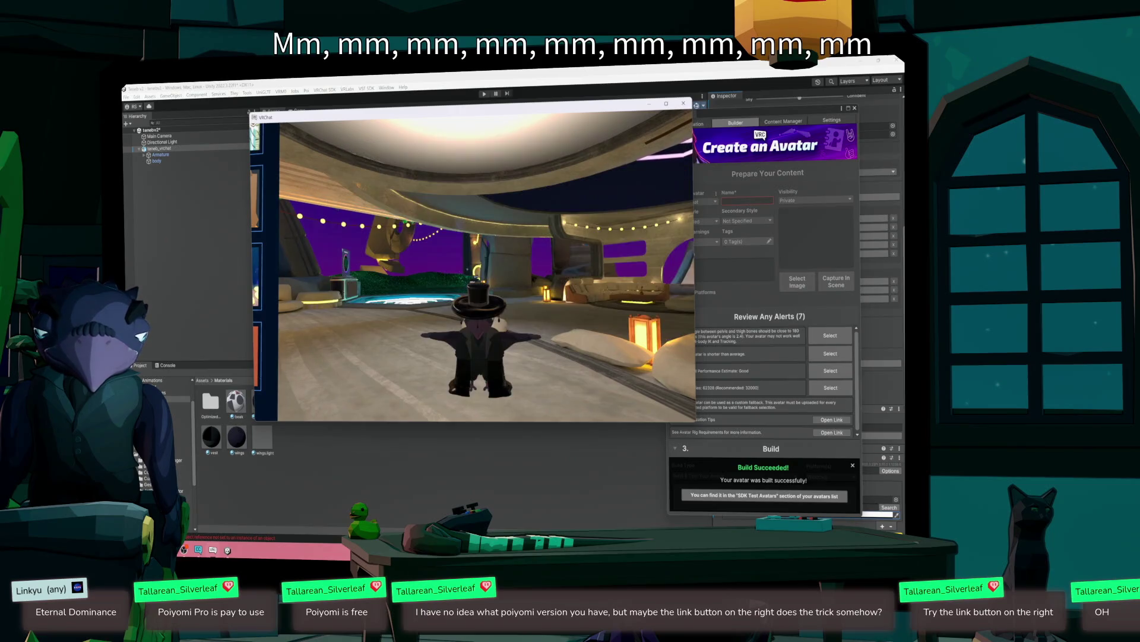
# - Try the Hide Cloak and Hide Hat toggles in the Action Menu, then quit VRChat
pyautogui.press('w')
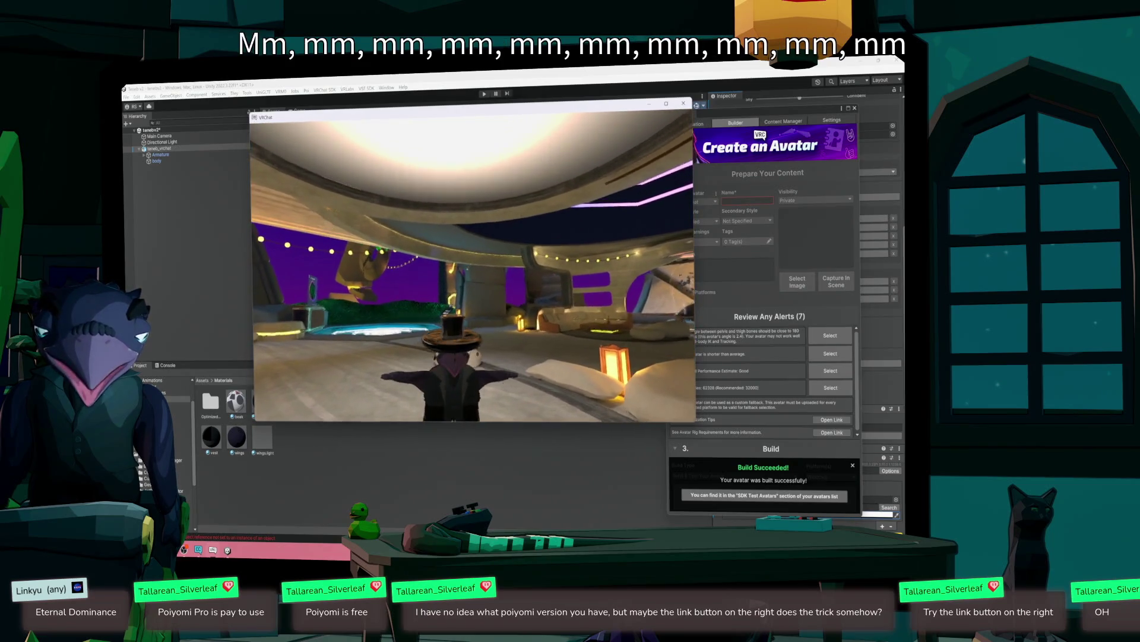
pyautogui.press('r')
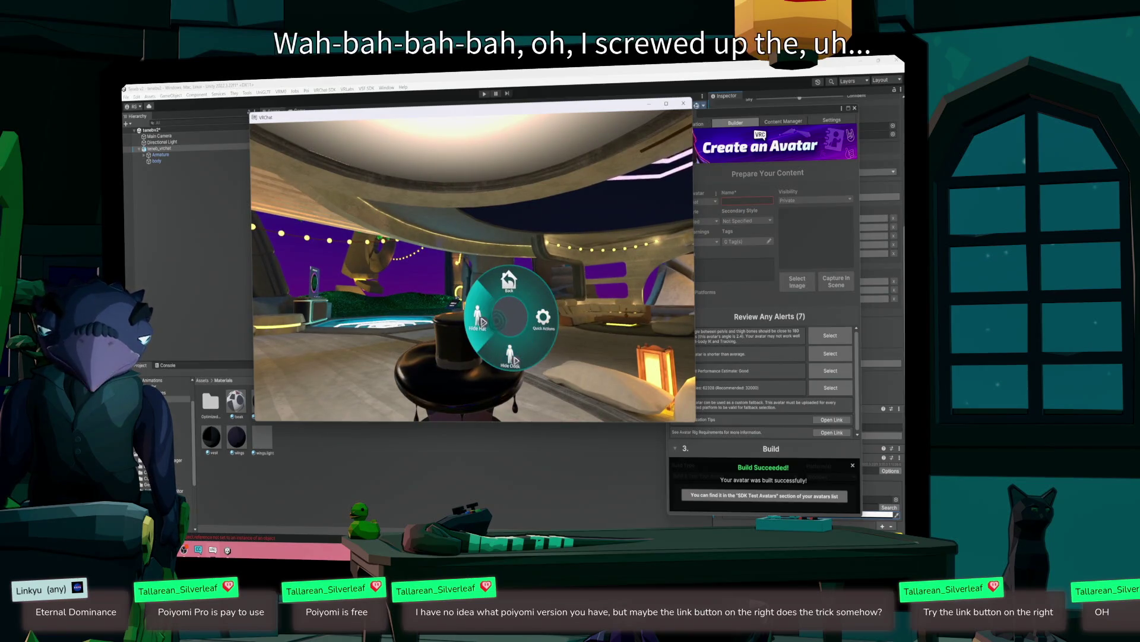
pyautogui.press('s')
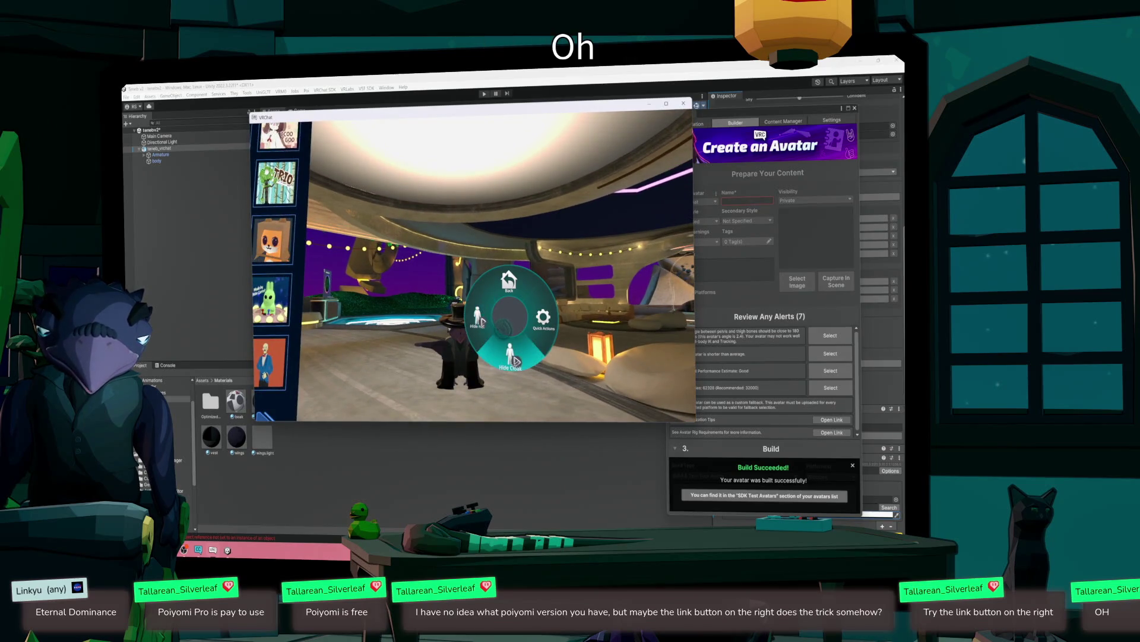
pyautogui.click(516, 360)
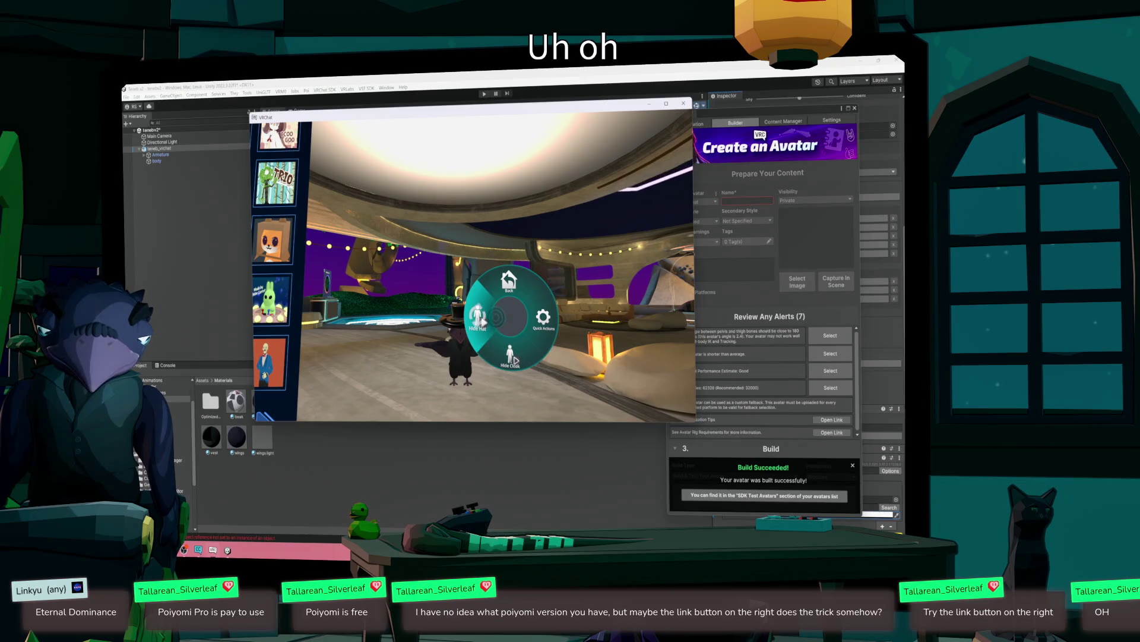
pyautogui.press('w')
pyautogui.click(484, 323)
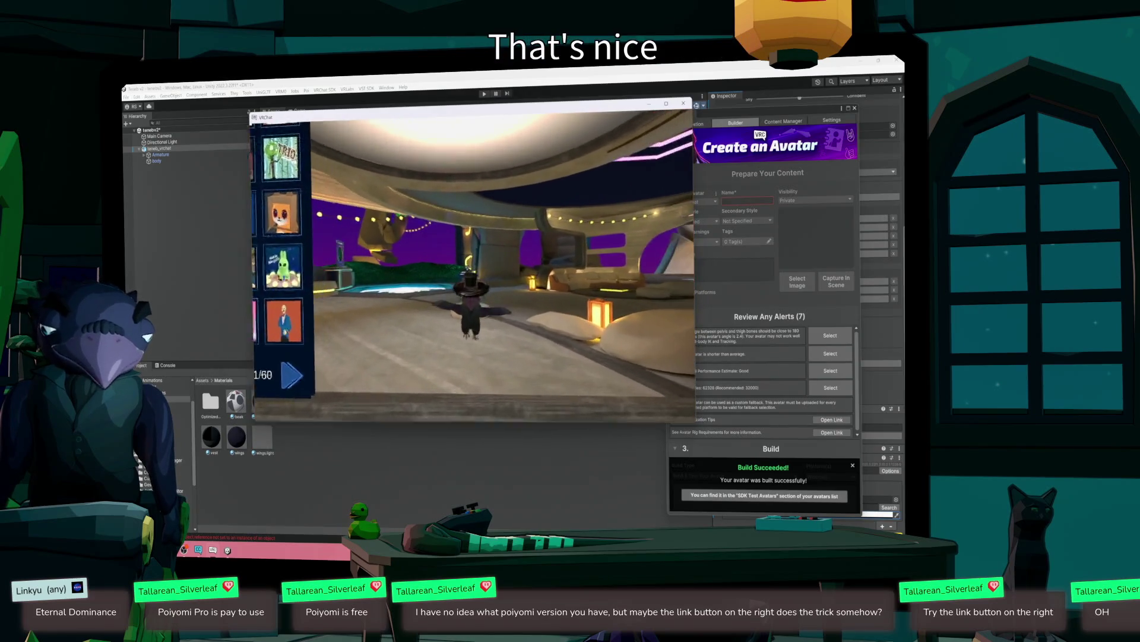
pyautogui.press('Escape')
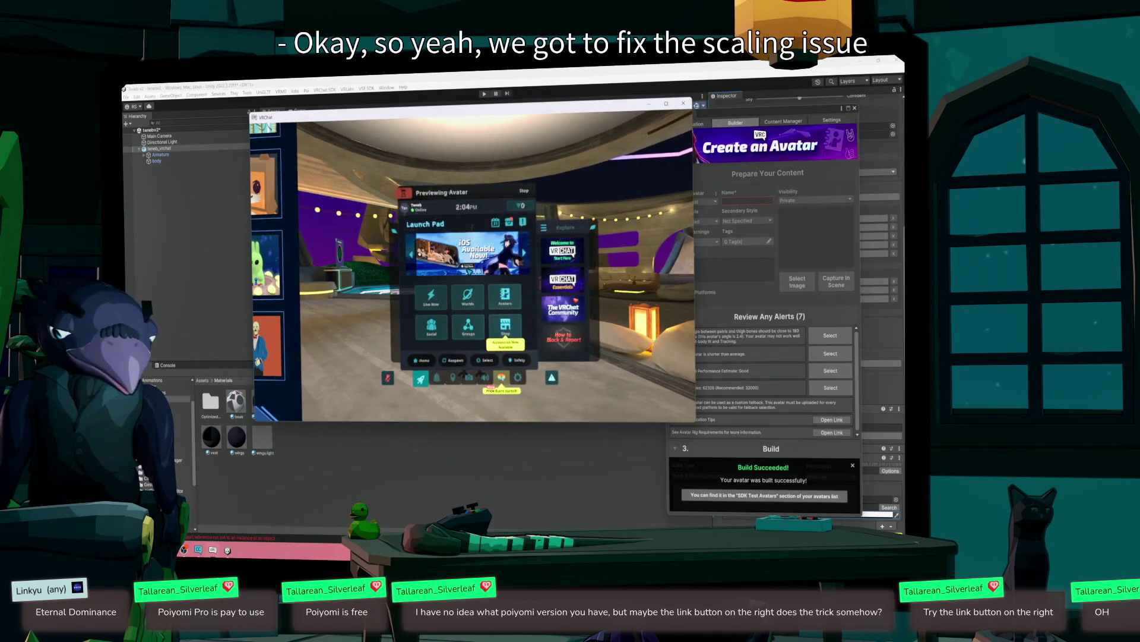
pyautogui.click(741, 304)
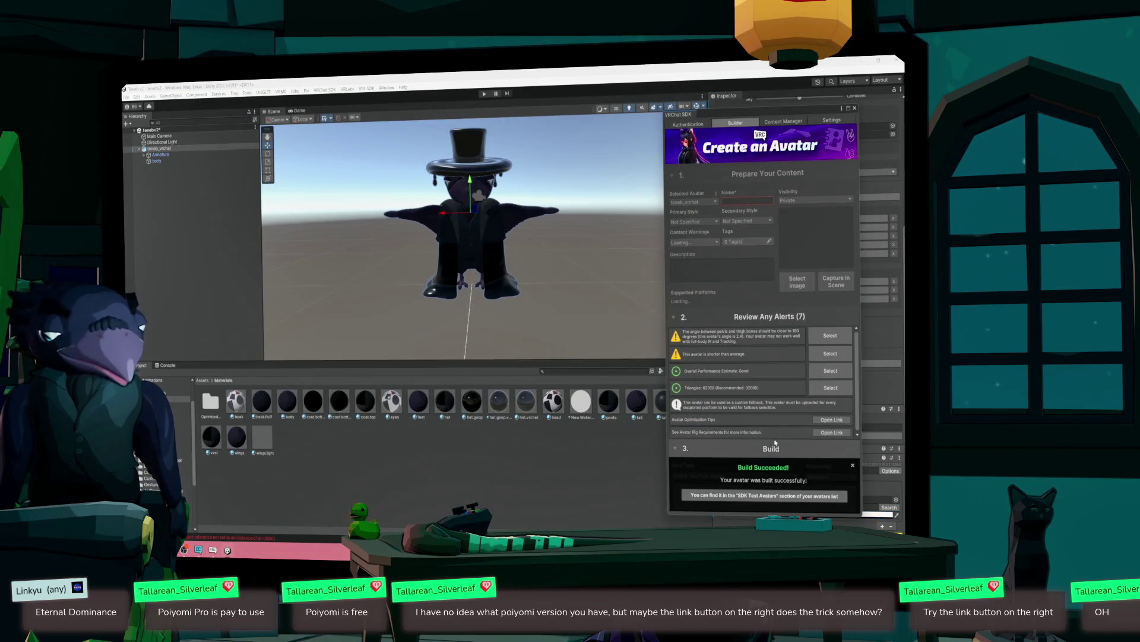
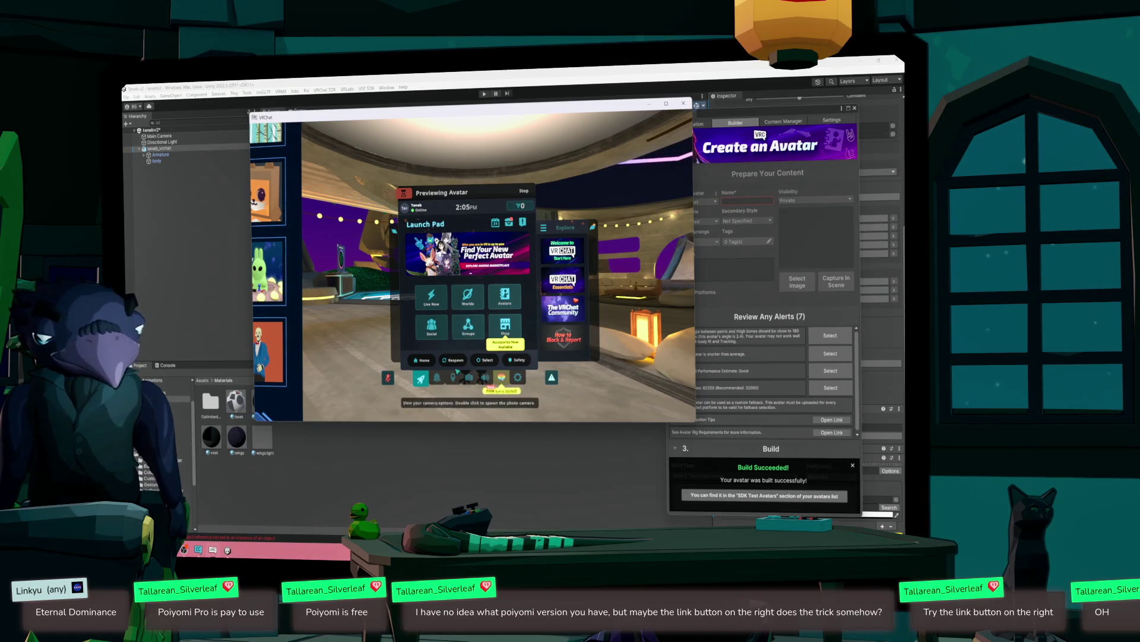
# - Leave VRChat's quick menu, return to the Unity editor and close the avatar builder panel
pyautogui.press('Escape')
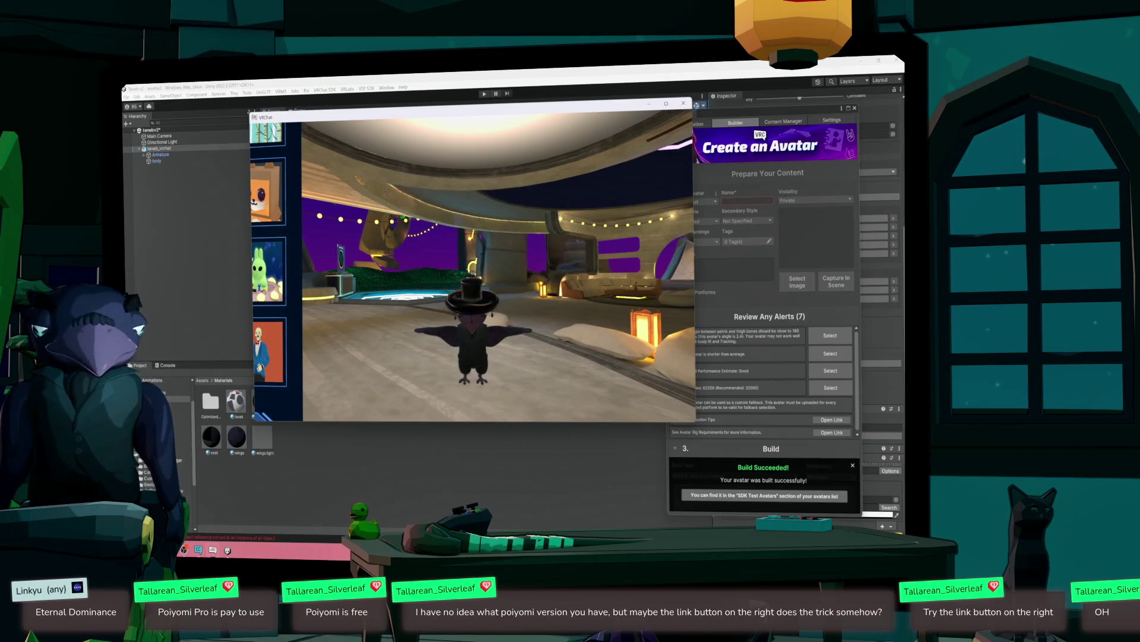
pyautogui.click(540, 423)
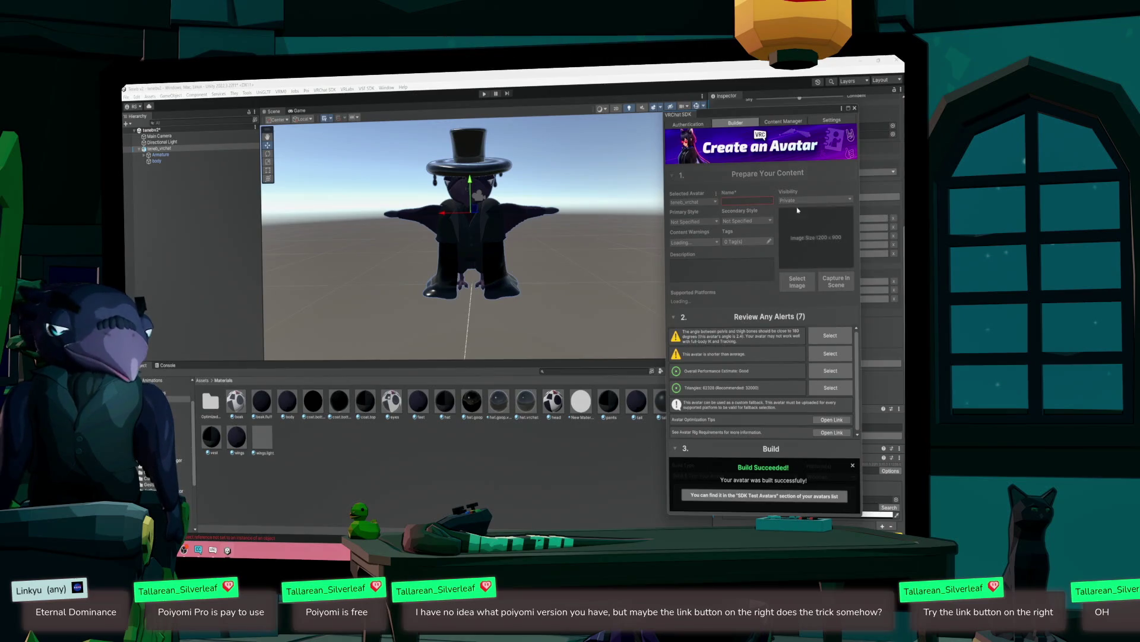
pyautogui.click(854, 109)
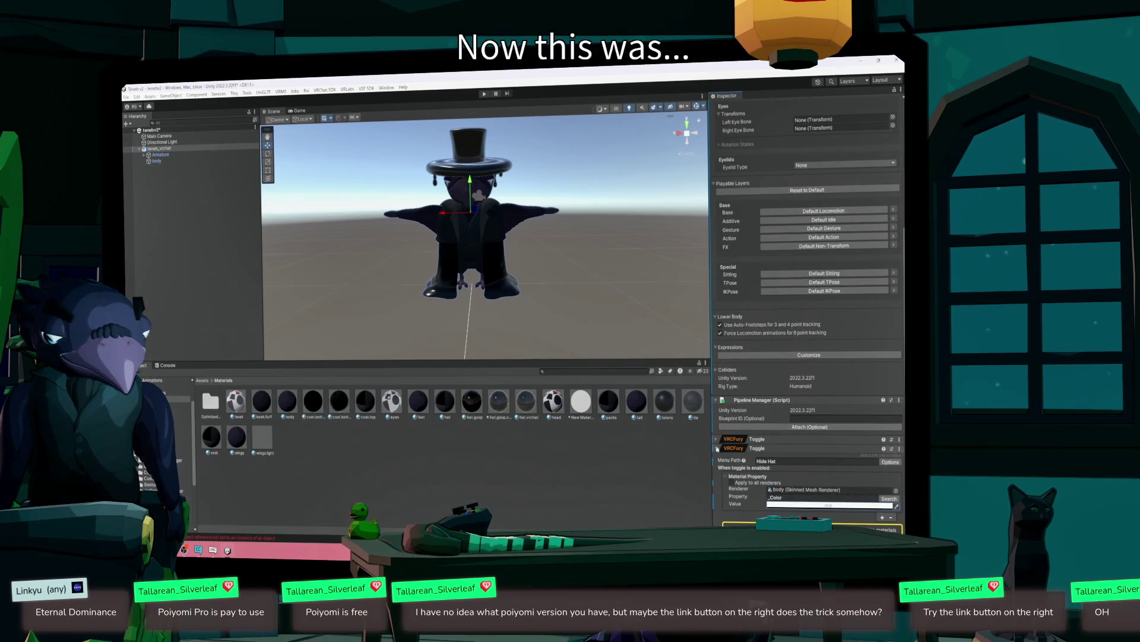
# - Check the Hide Cloak toggle's _Color property and body renderer, then select the body mesh
pyautogui.click(716, 440)
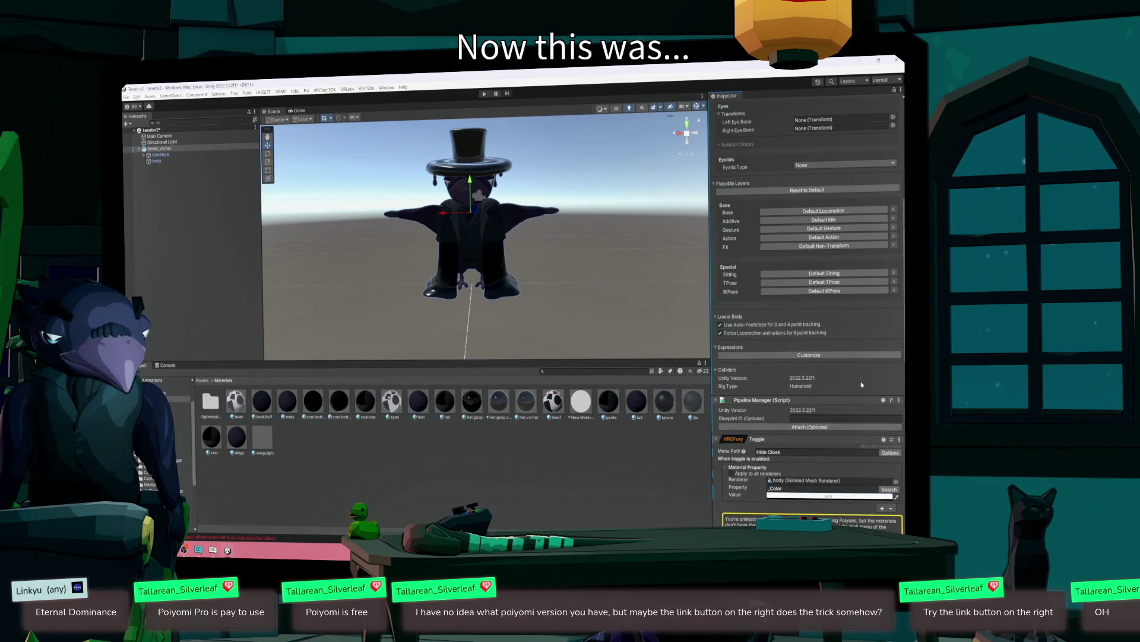
pyautogui.scroll(-3, 808, 357)
pyautogui.scroll(-6, 807, 314)
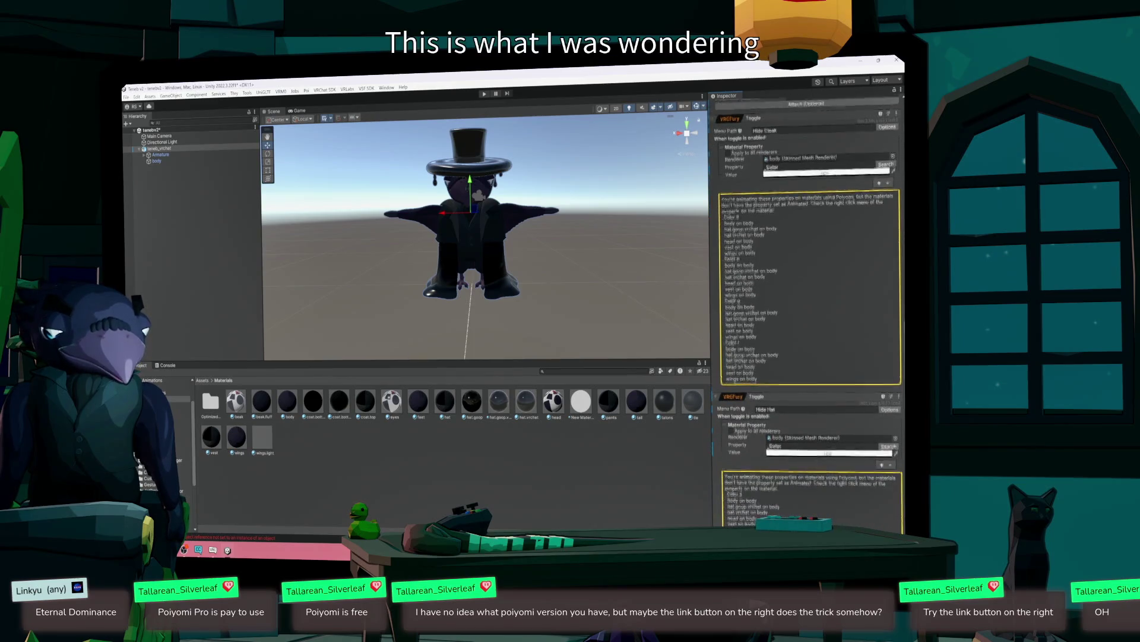
pyautogui.scroll(2, 807, 309)
pyautogui.scroll(1, 808, 309)
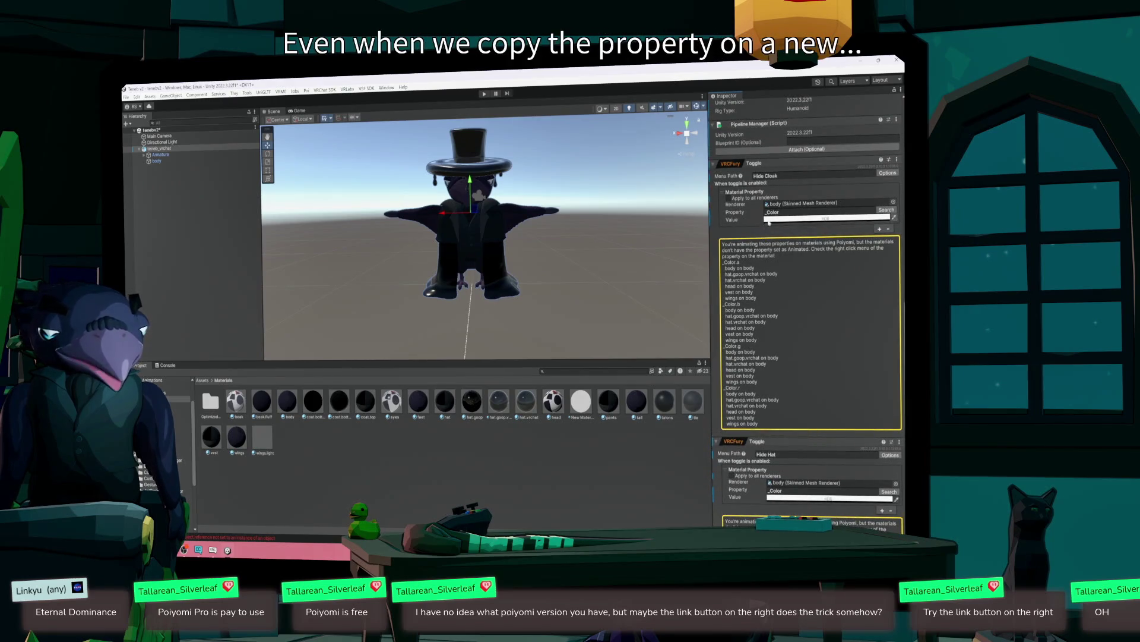
pyautogui.click(770, 212)
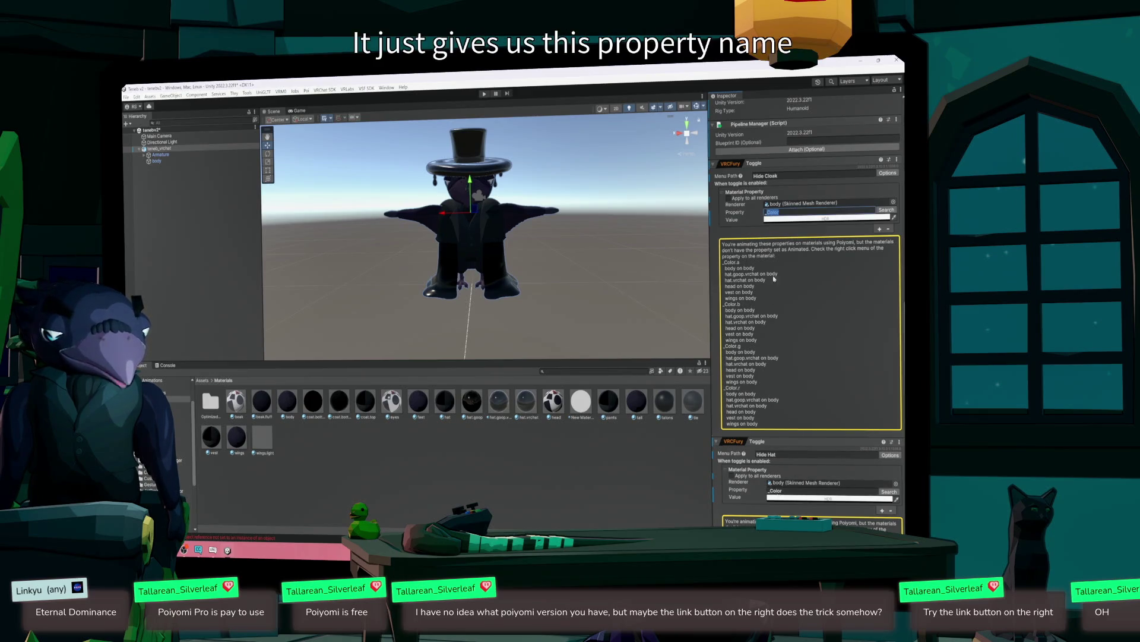
pyautogui.click(802, 204)
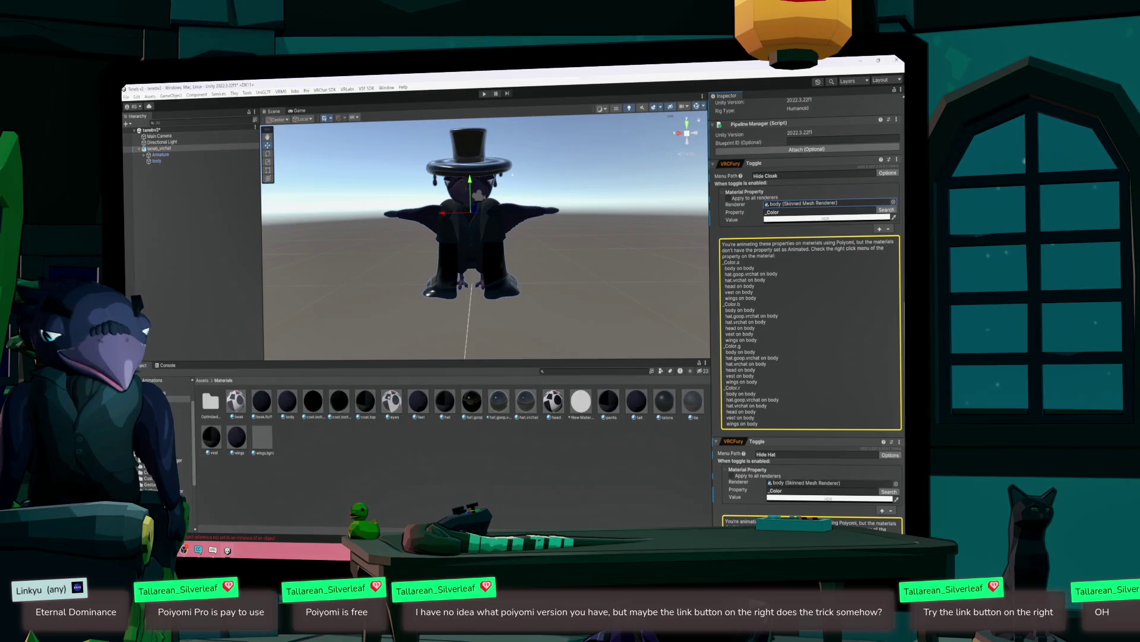
pyautogui.click(475, 169)
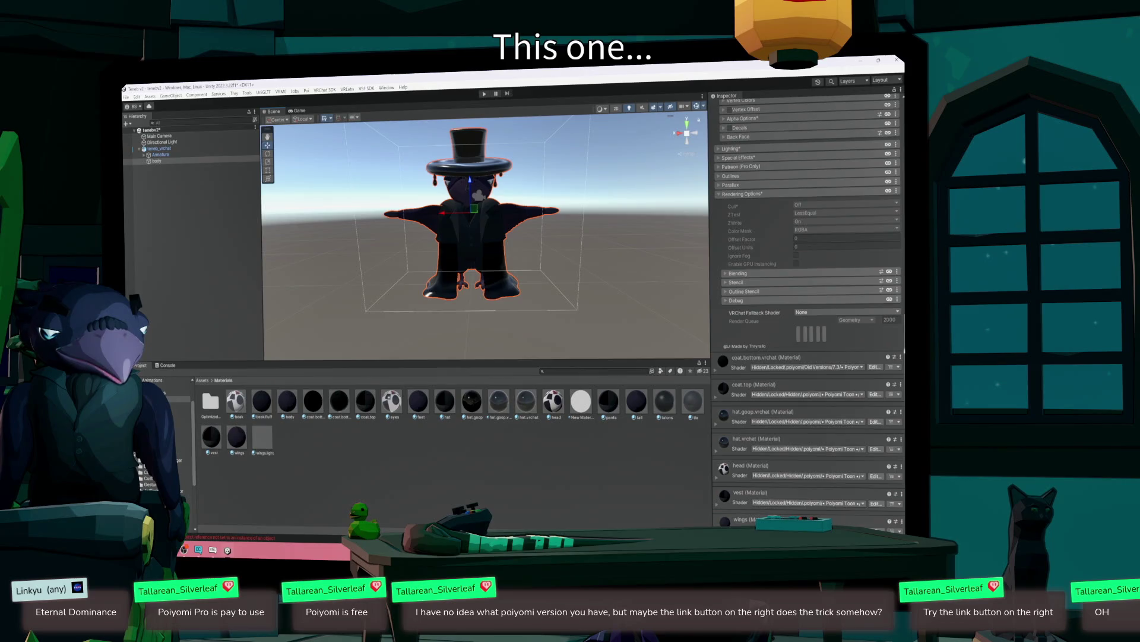
# - Expand the hat.vrchat material and review hat.goop's Poiyomi Toon settings, such as glossiness 0.88
pyautogui.scroll(10, 902, 188)
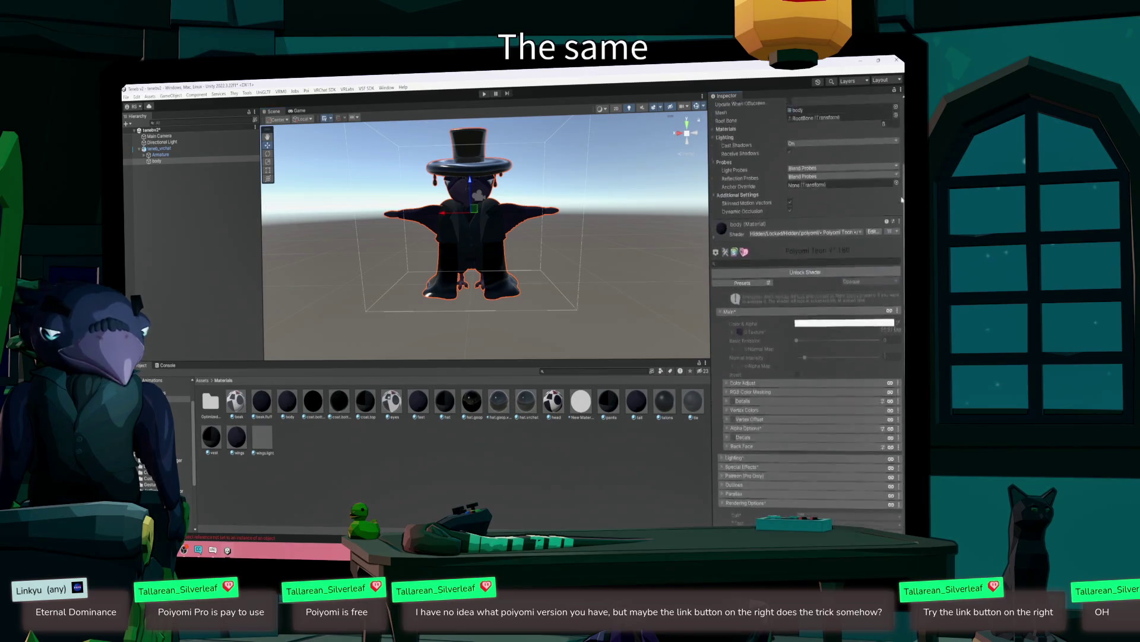
pyautogui.scroll(-10, 902, 188)
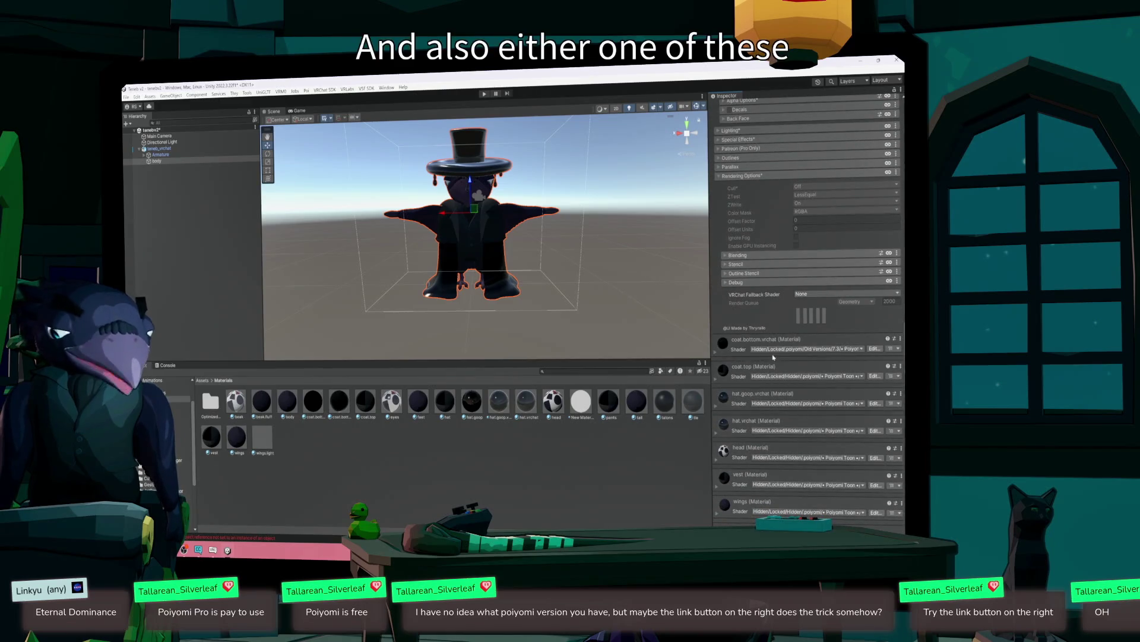
pyautogui.click(717, 435)
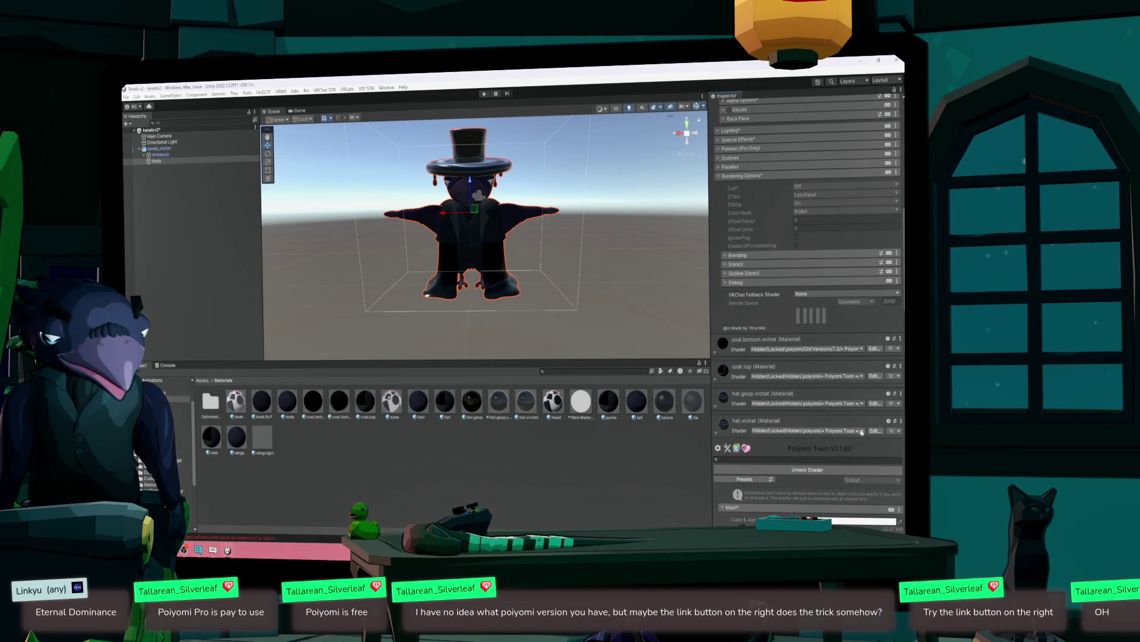
pyautogui.click(858, 431)
pyautogui.click(644, 483)
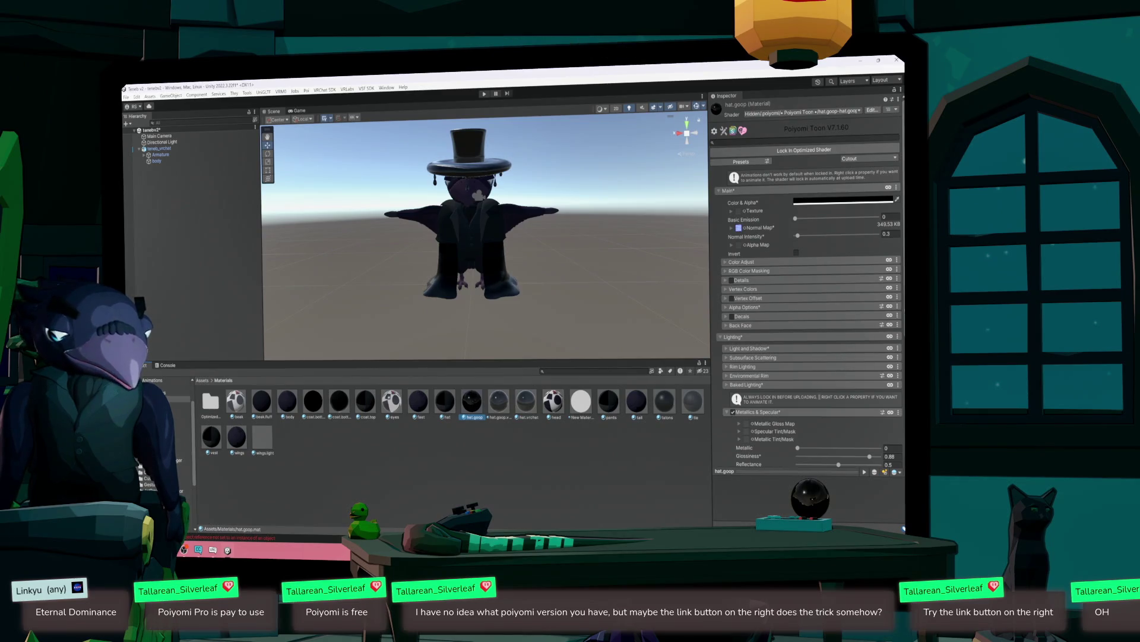
pyautogui.scroll(-3, 807, 282)
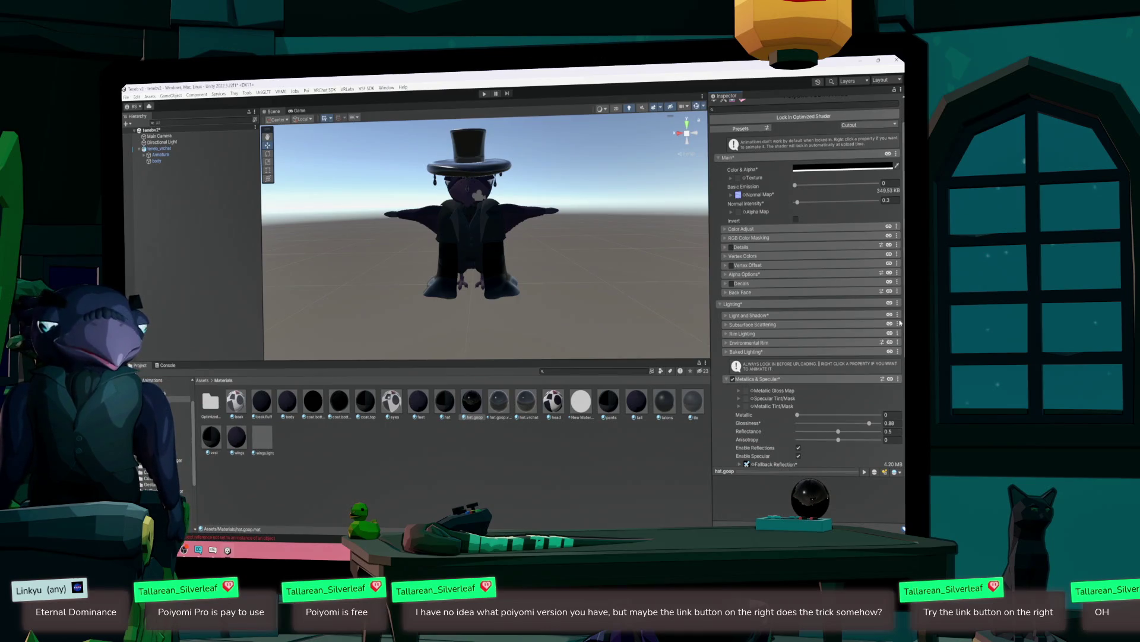
pyautogui.scroll(2, 774, 171)
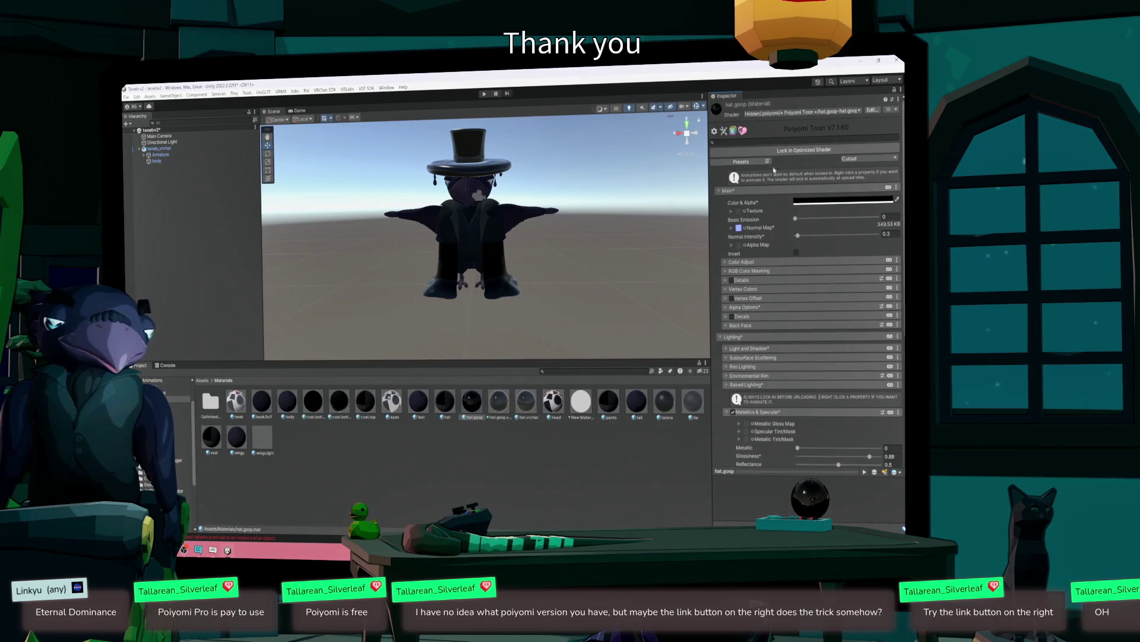
# - Copy the Color & Alpha animated property name from New Material's Poiyomi 9.3 shader
pyautogui.click(581, 402)
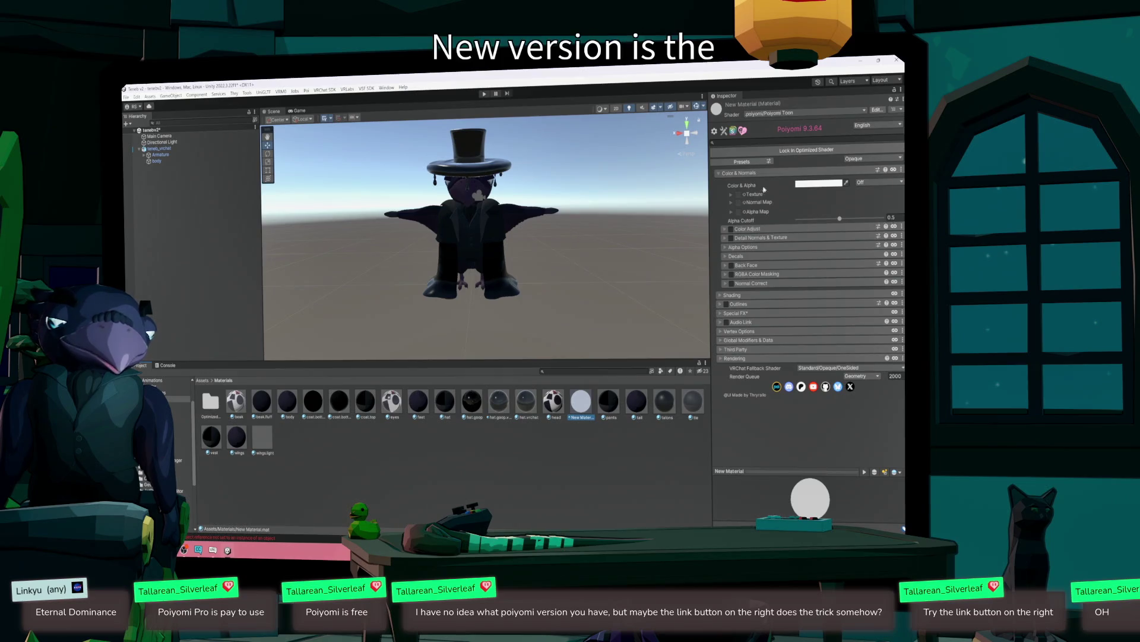
pyautogui.rightClick(770, 189)
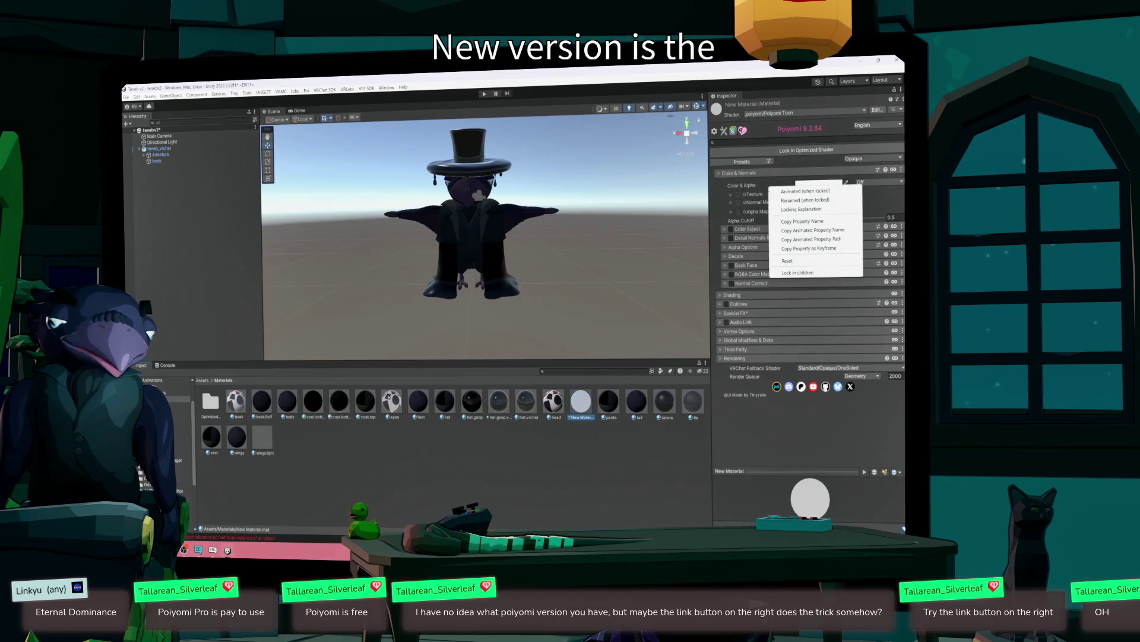
pyautogui.click(807, 231)
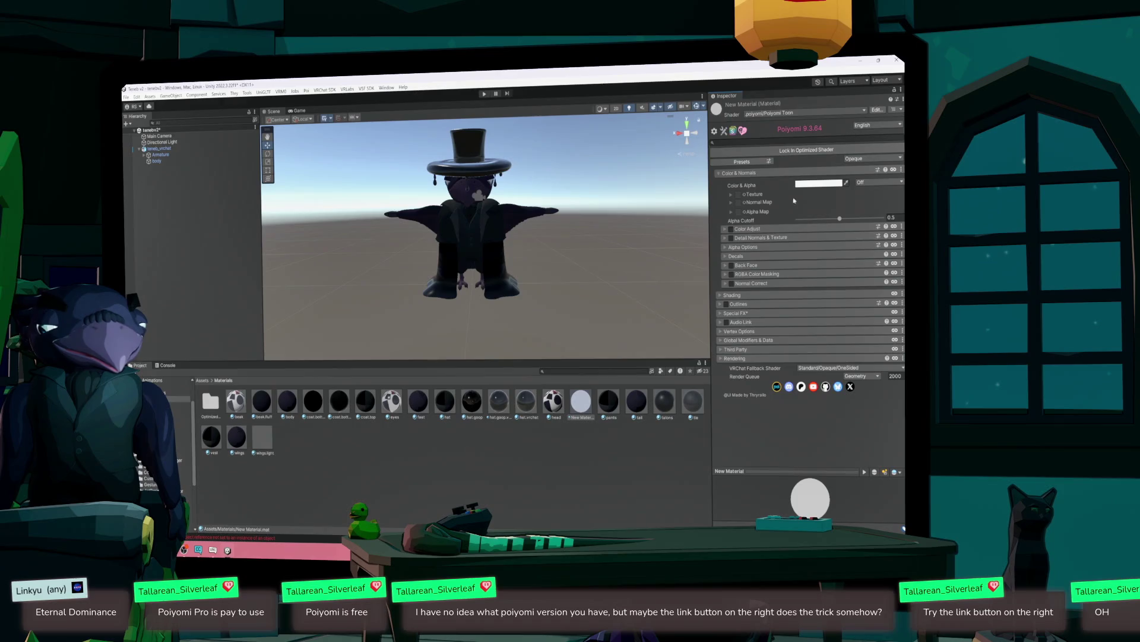
pyautogui.rightClick(753, 188)
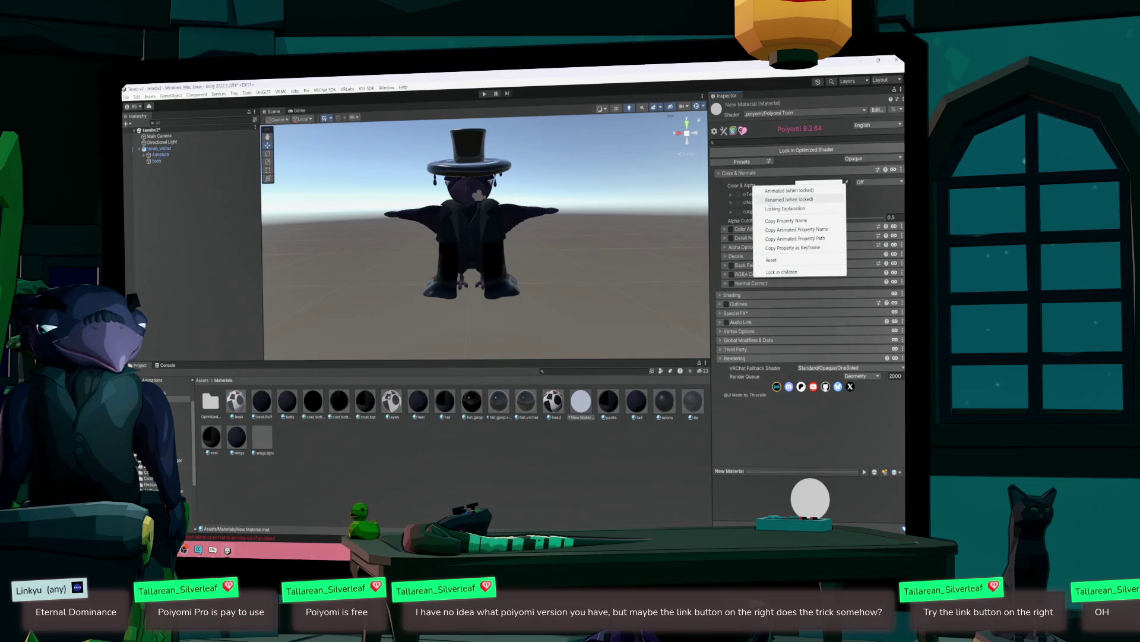
pyautogui.click(796, 239)
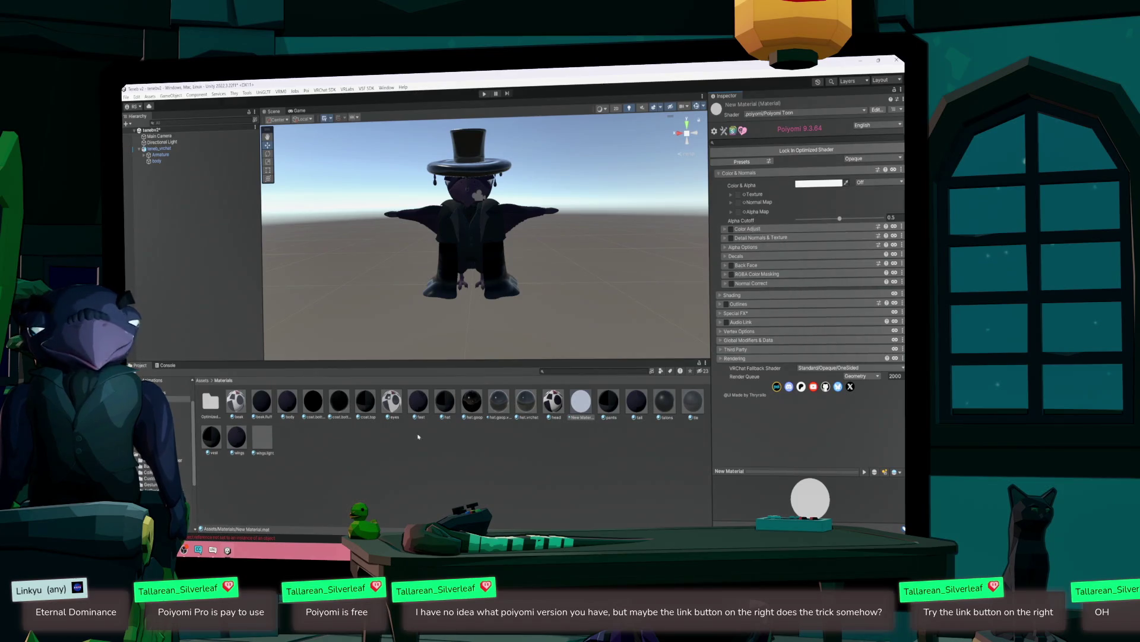
# - Filter the material properties for 'Color', then return to hat.goop and the avatar's body
pyautogui.click(730, 143)
pyautogui.write('Color')
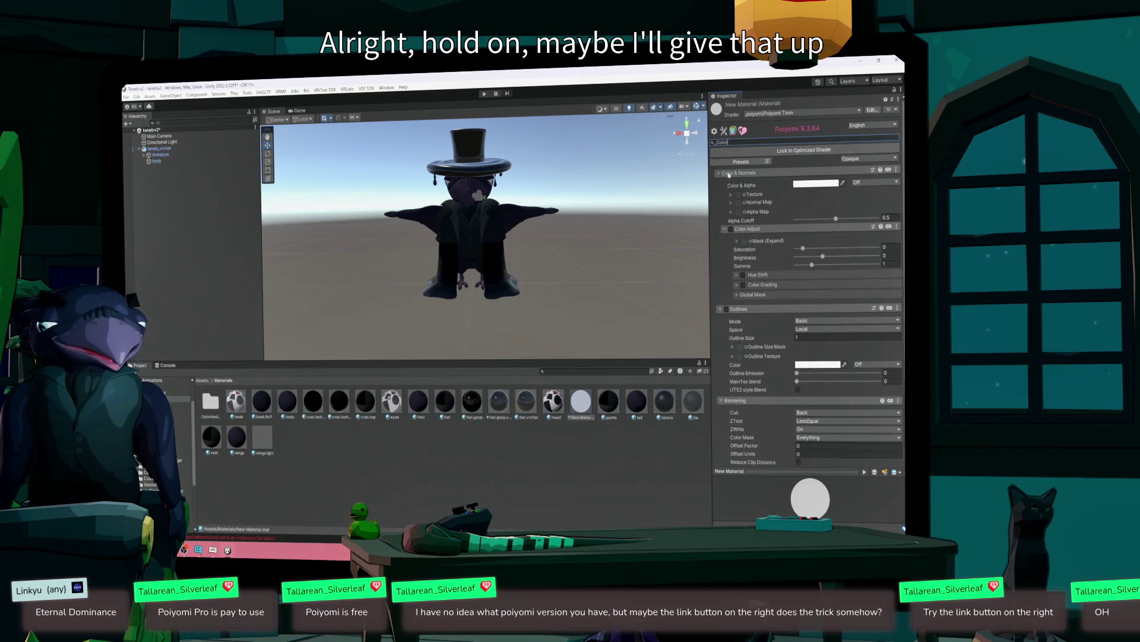
pyautogui.hotkey('ctrl', 'z')
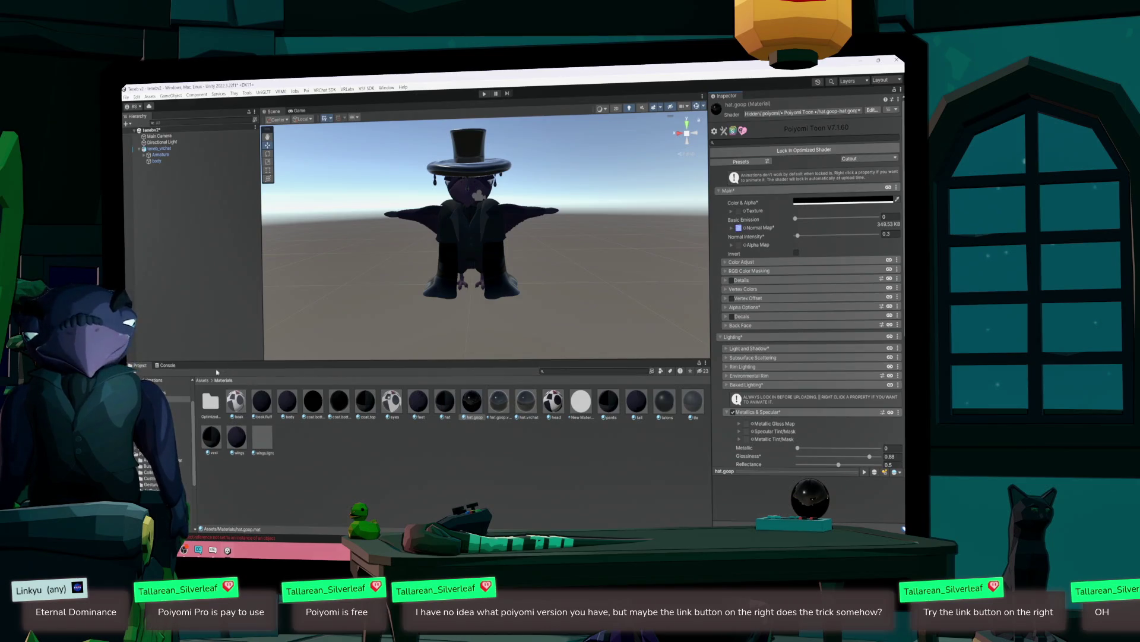
pyautogui.click(159, 148)
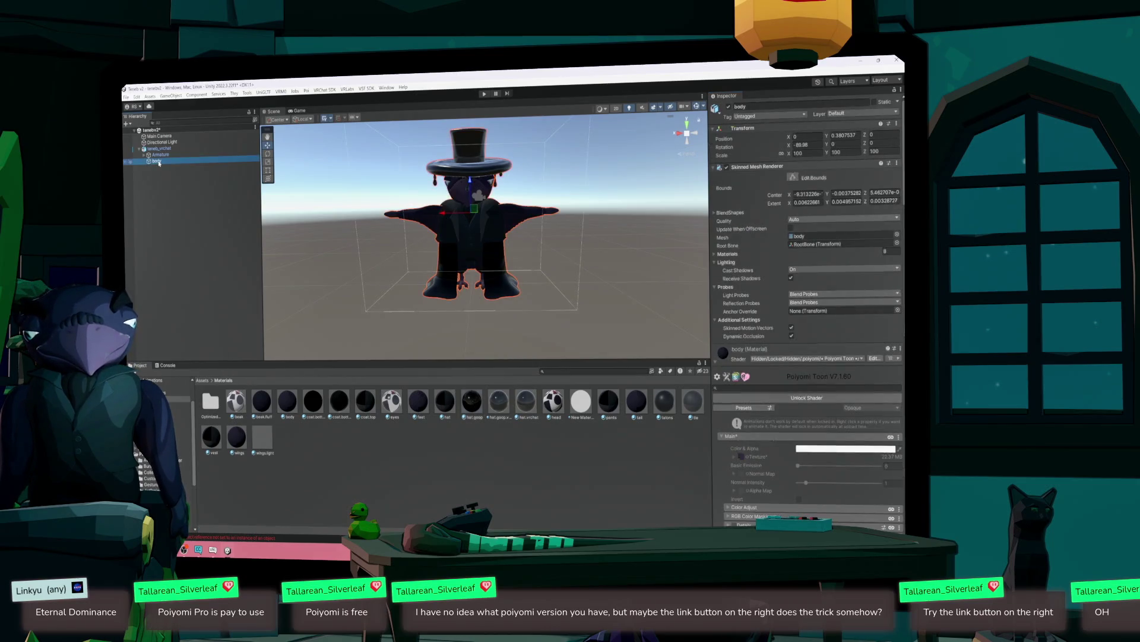
# - Point the Hide Hat toggle at hat.goop.vrchat's Main > Color & Alpha (_Color) property
pyautogui.scroll(-15, 721, 334)
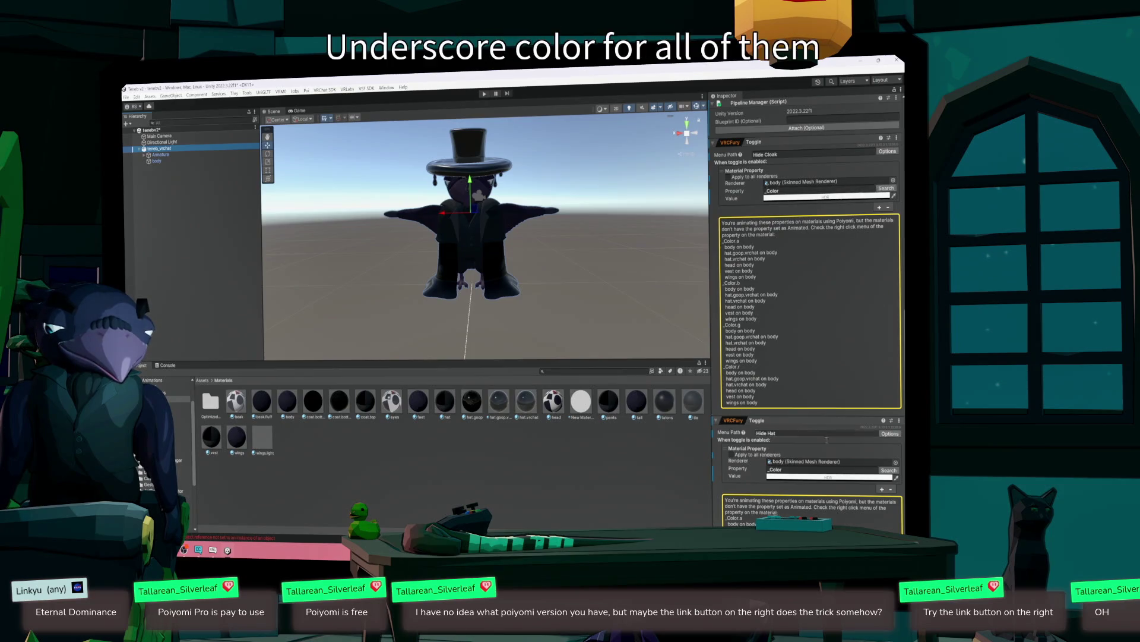
pyautogui.click(889, 470)
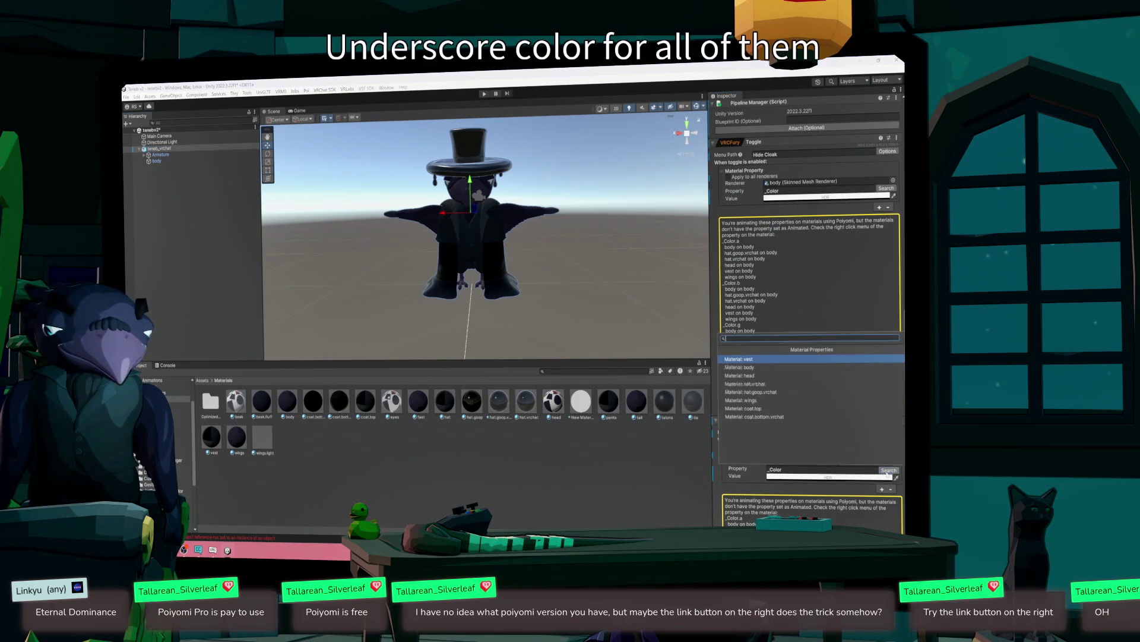
pyautogui.click(747, 393)
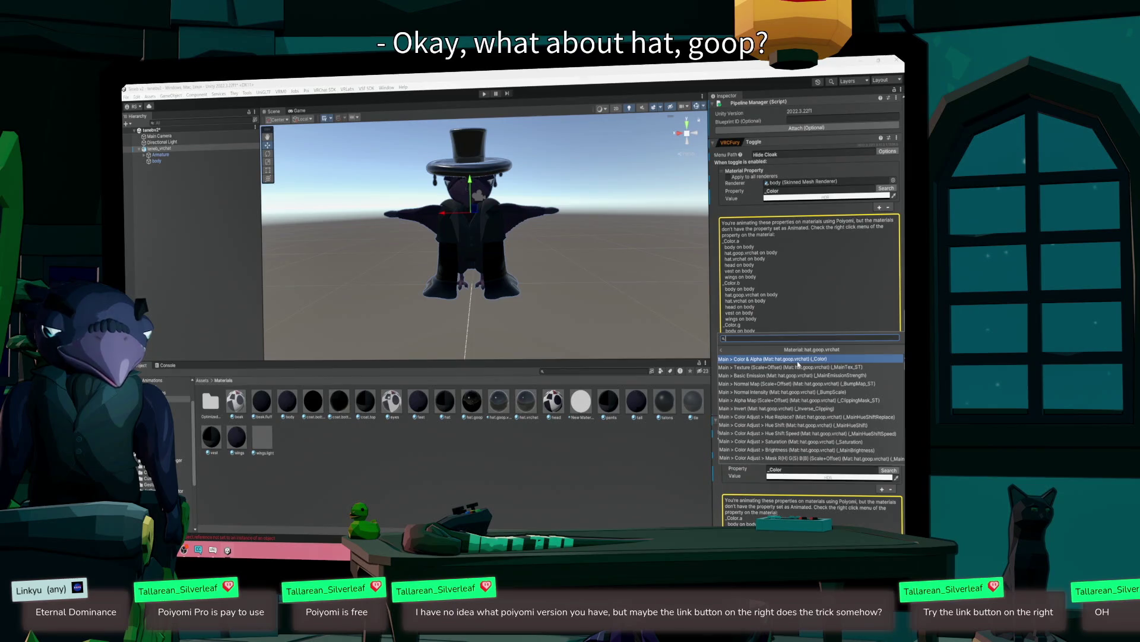
pyautogui.click(799, 361)
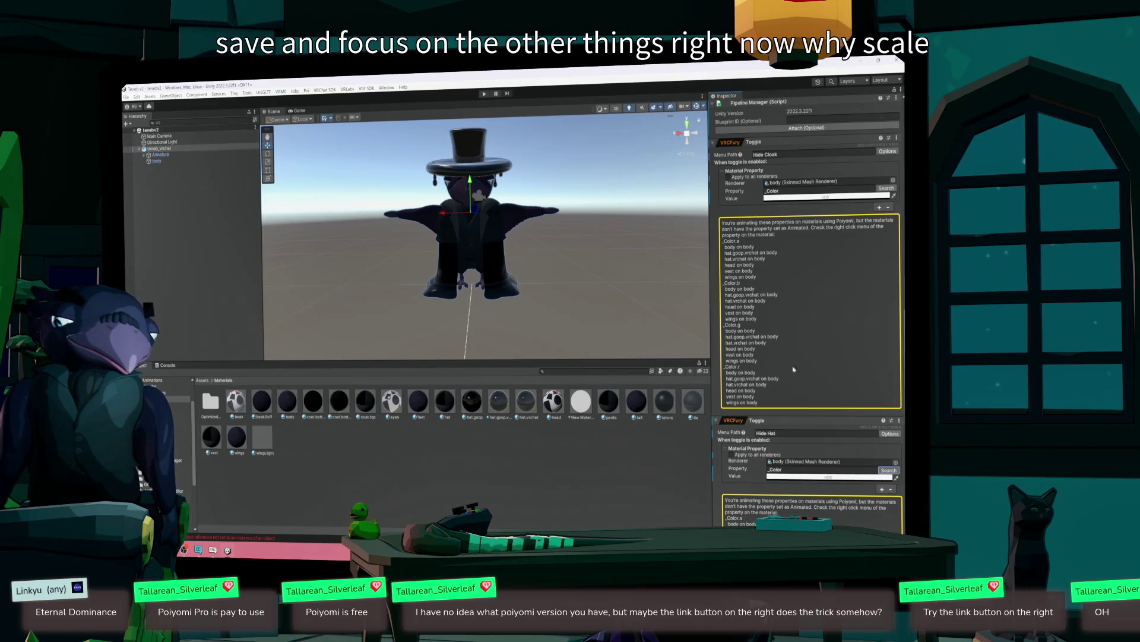
pyautogui.scroll(3, 721, 424)
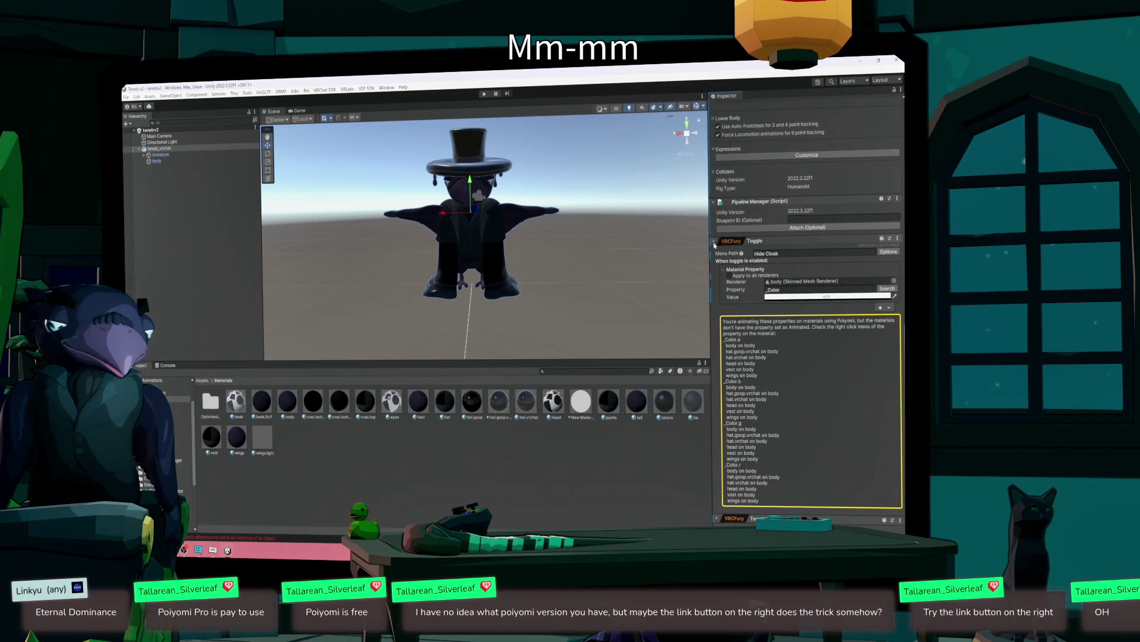
# - Collapse the Hide Cloak toggle and reset the descriptor's Playable Layers to default
pyautogui.click(715, 243)
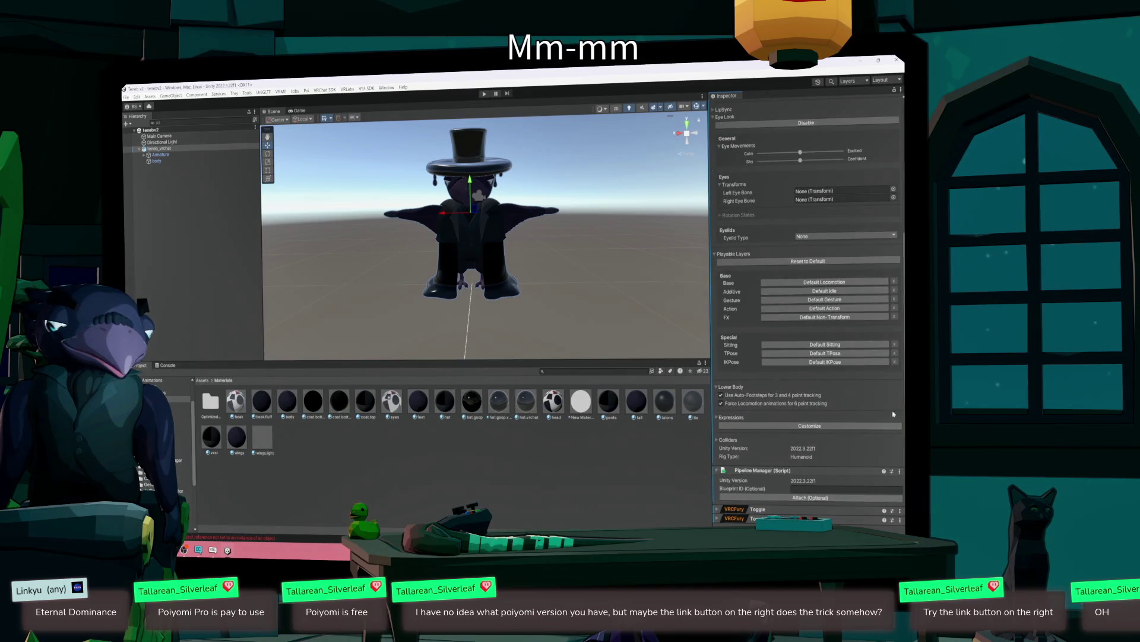
pyautogui.scroll(1, 903, 382)
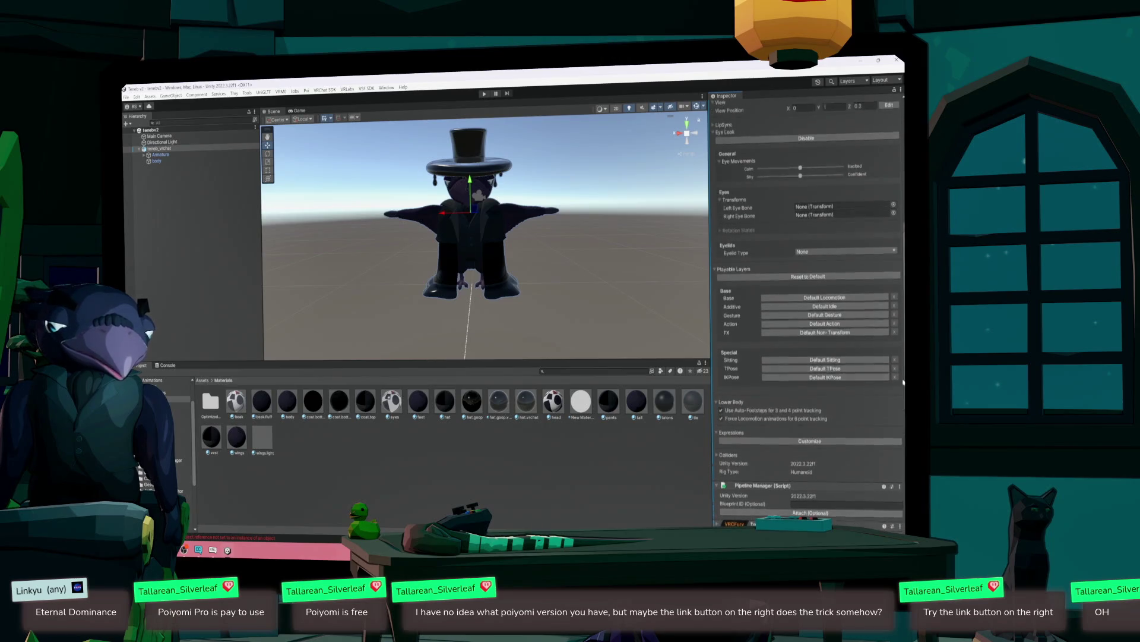
pyautogui.scroll(5, 902, 382)
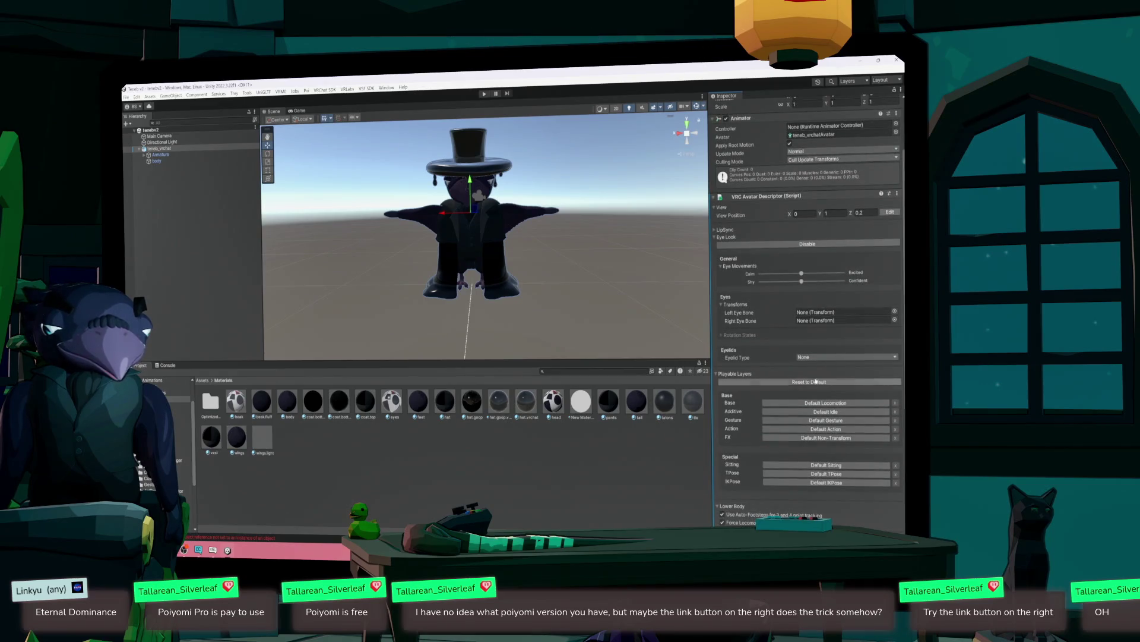
pyautogui.click(814, 383)
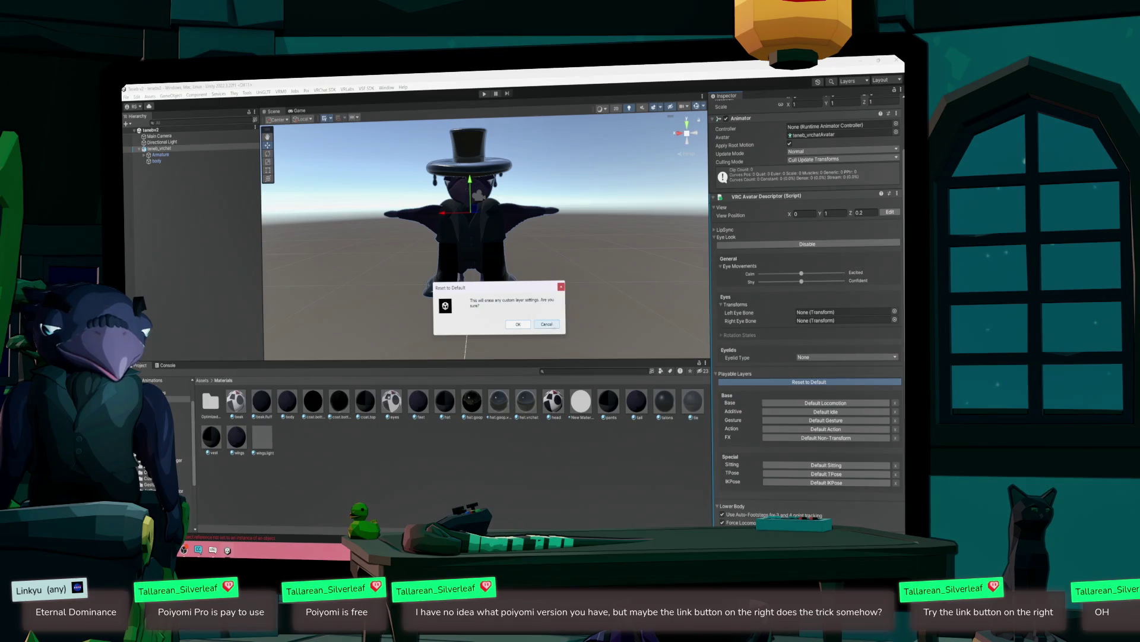
pyautogui.click(521, 325)
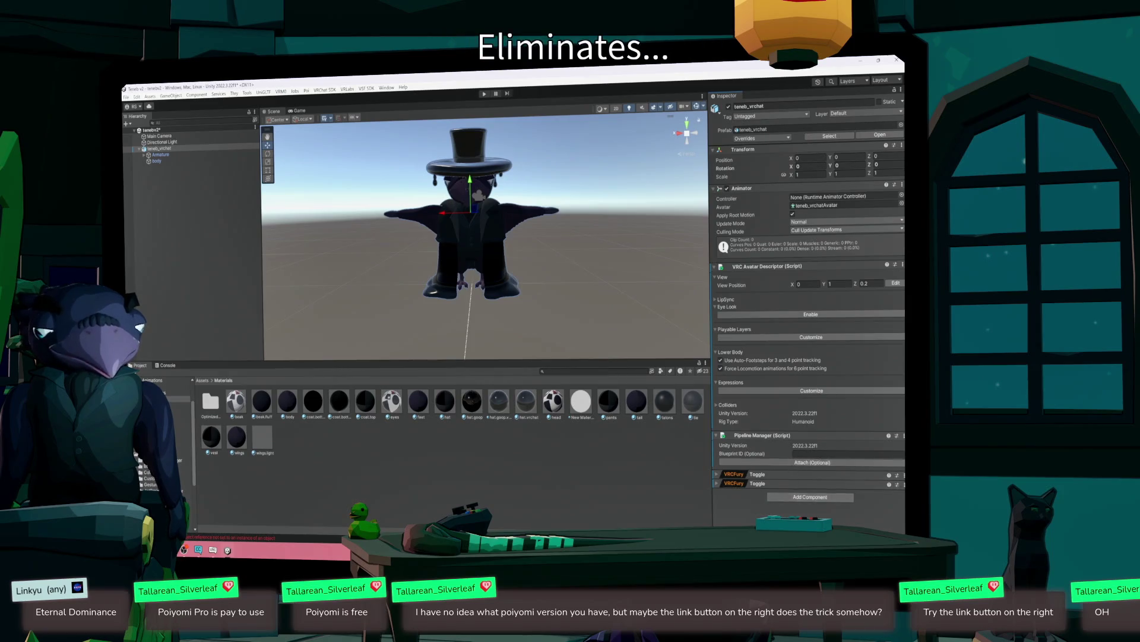
# - Assign the Teneb controller to teneb_vrchat's Animator and save the scene
pyautogui.click(158, 155)
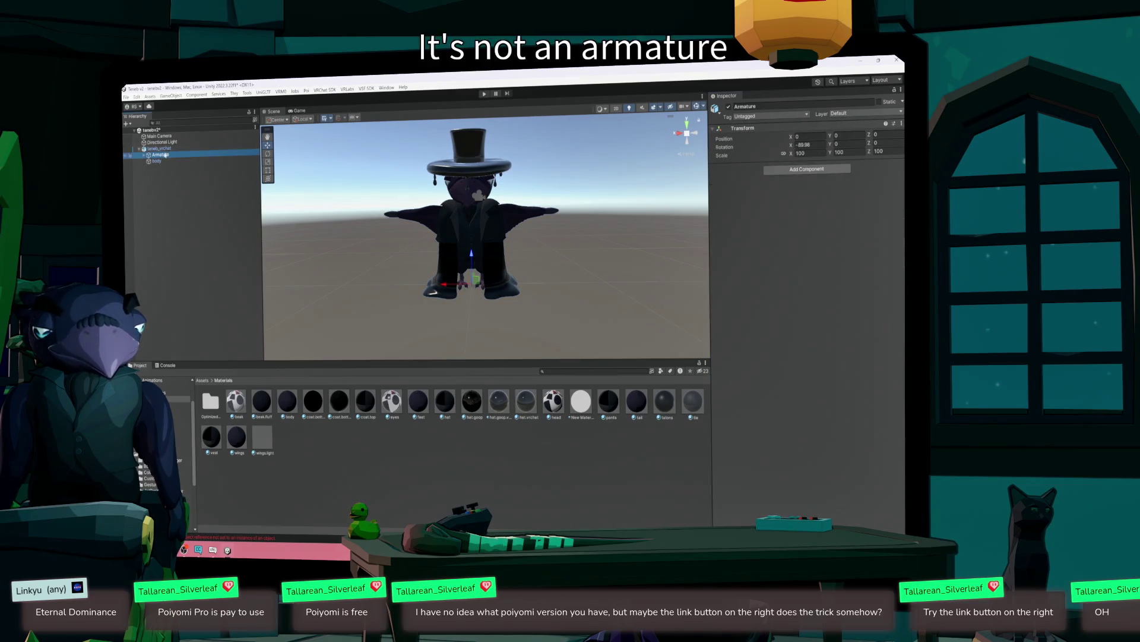
pyautogui.click(156, 149)
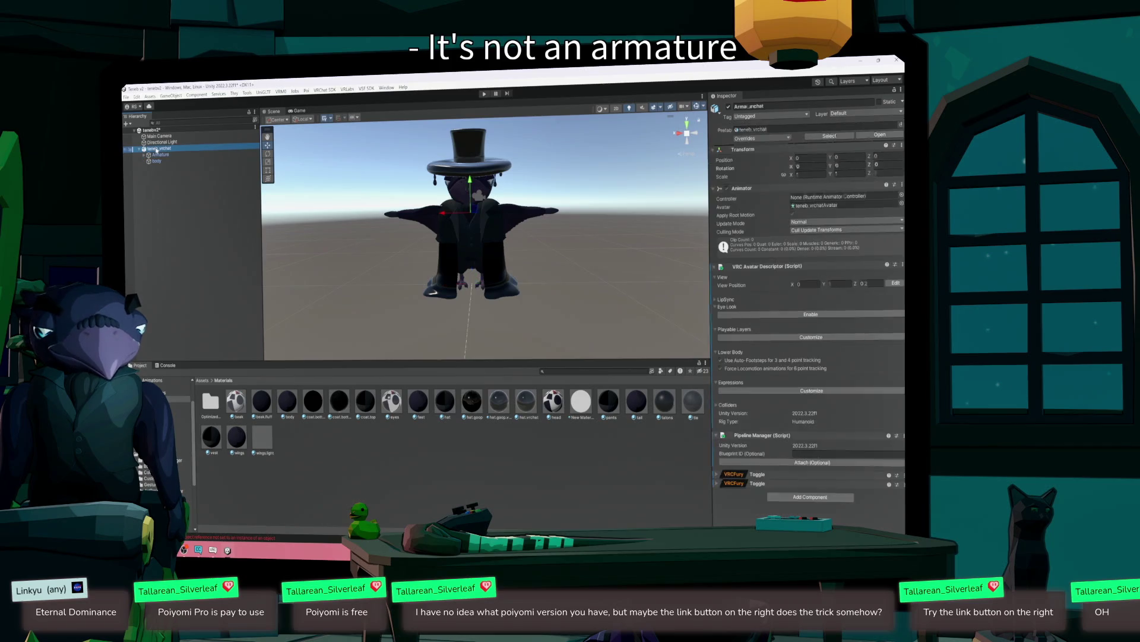
pyautogui.click(900, 196)
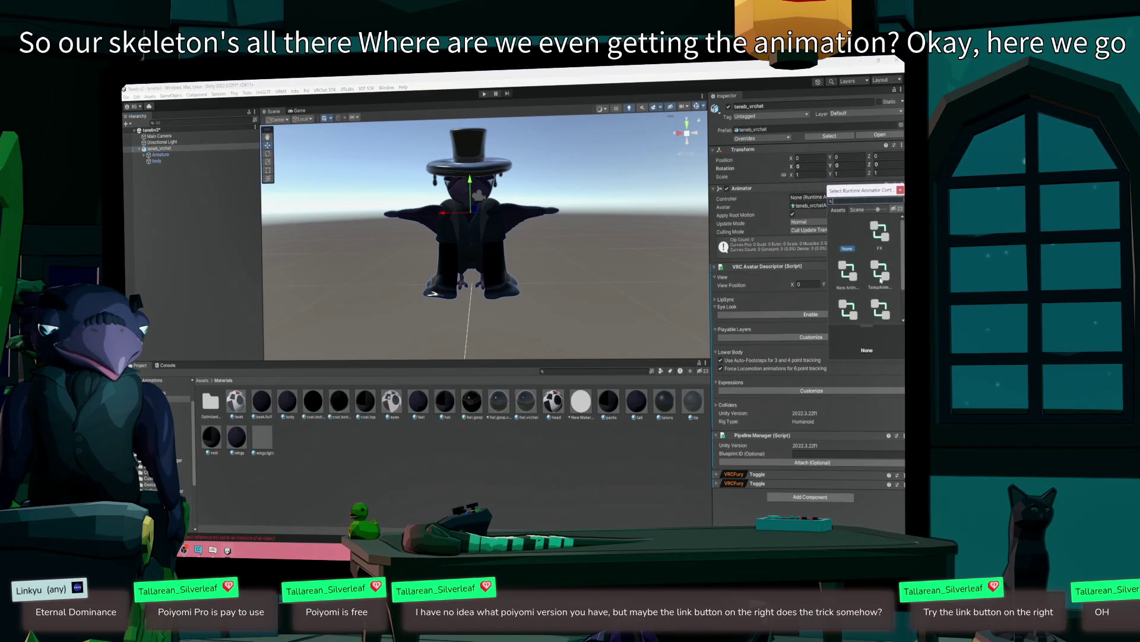
pyautogui.scroll(-2, 881, 279)
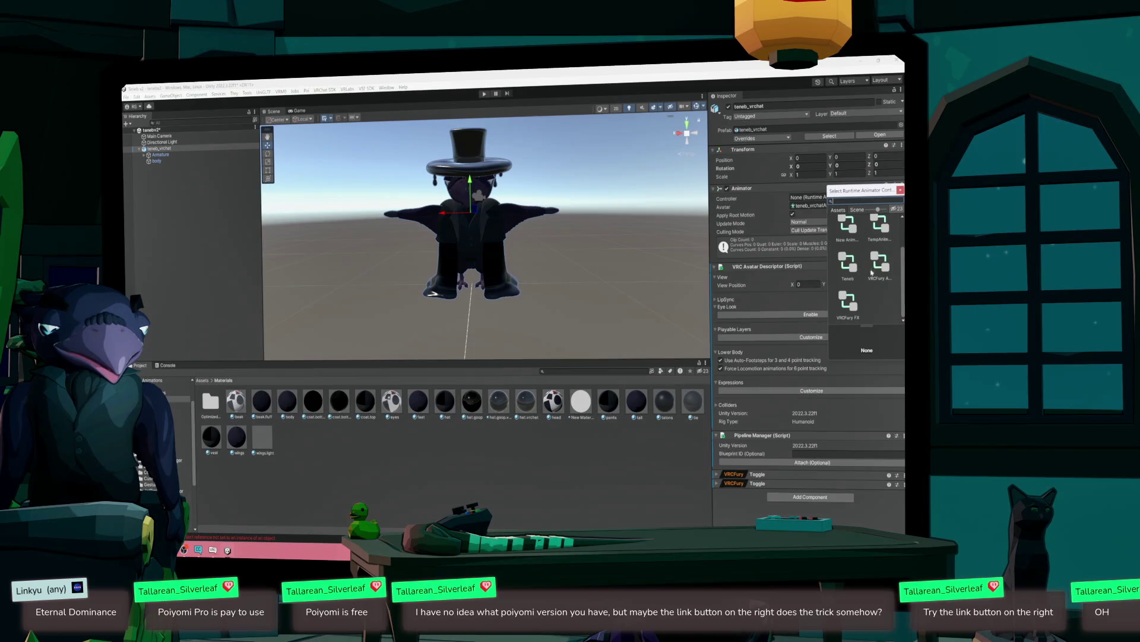
pyautogui.doubleClick(847, 265)
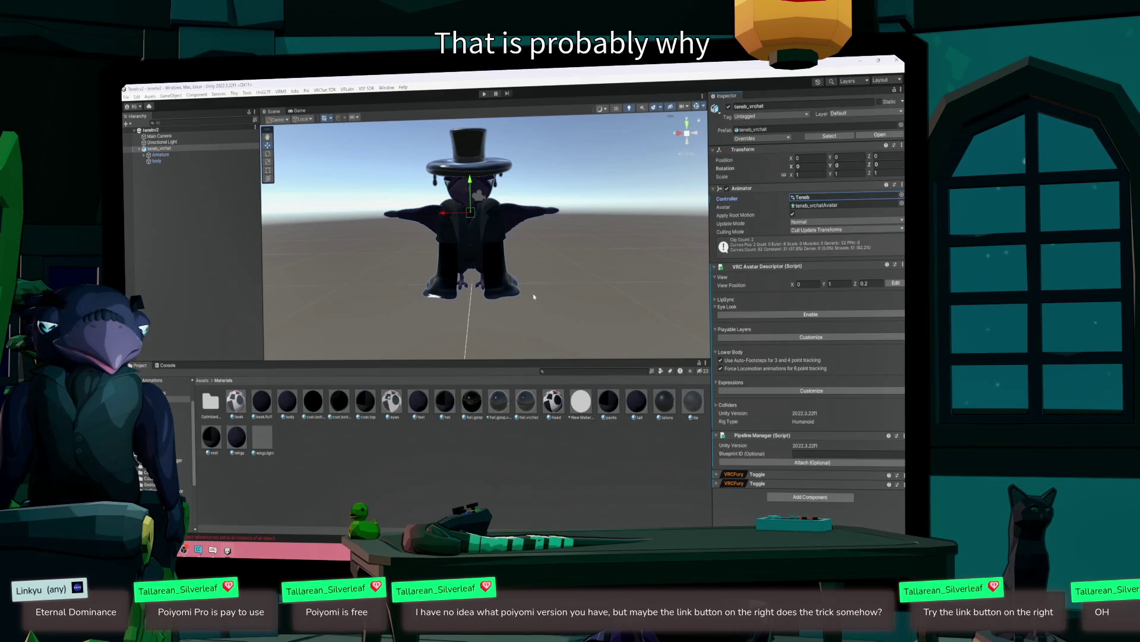
pyautogui.hotkey('ctrl', 'shift', 's')
pyautogui.press('Escape')
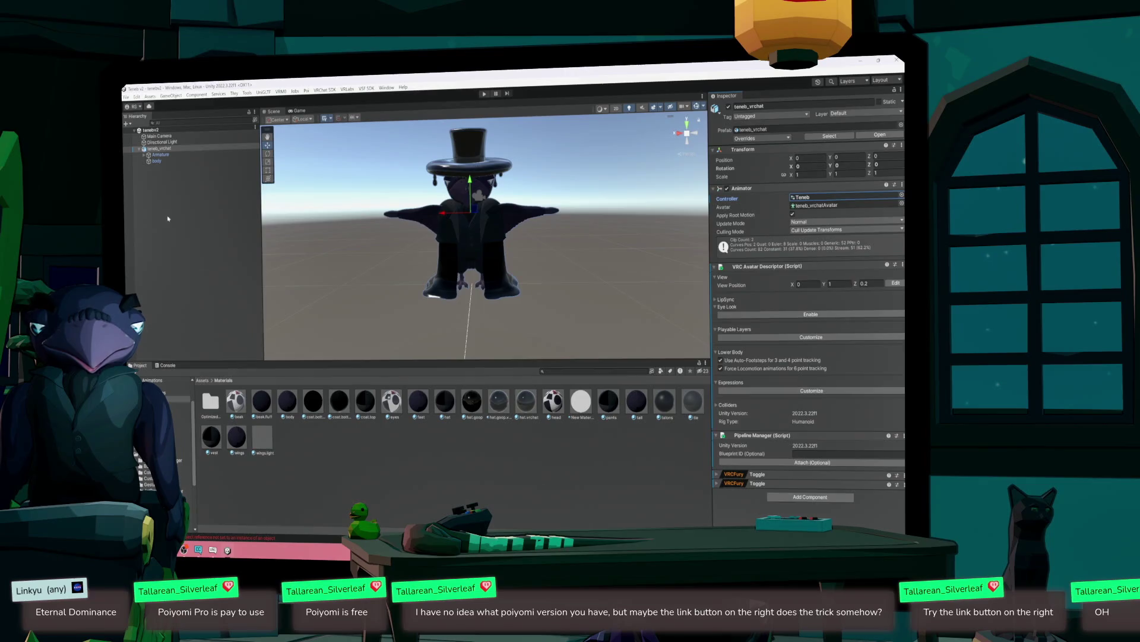
# - Inspect the teneb_vrchat root, its Armature and the body mesh's material
pyautogui.click(172, 149)
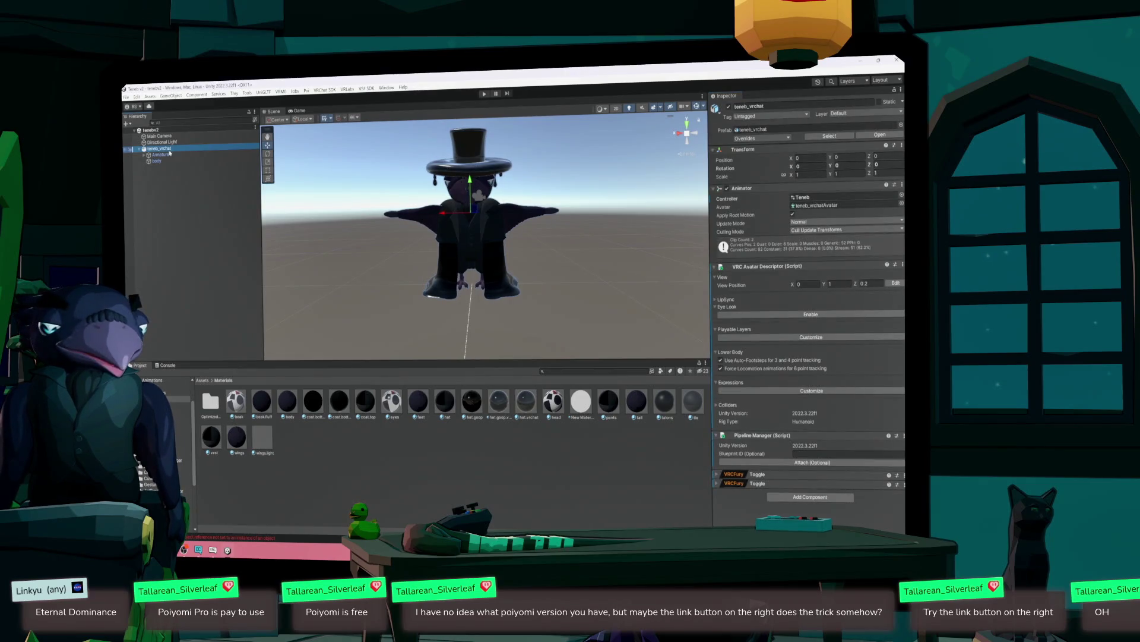
pyautogui.click(164, 156)
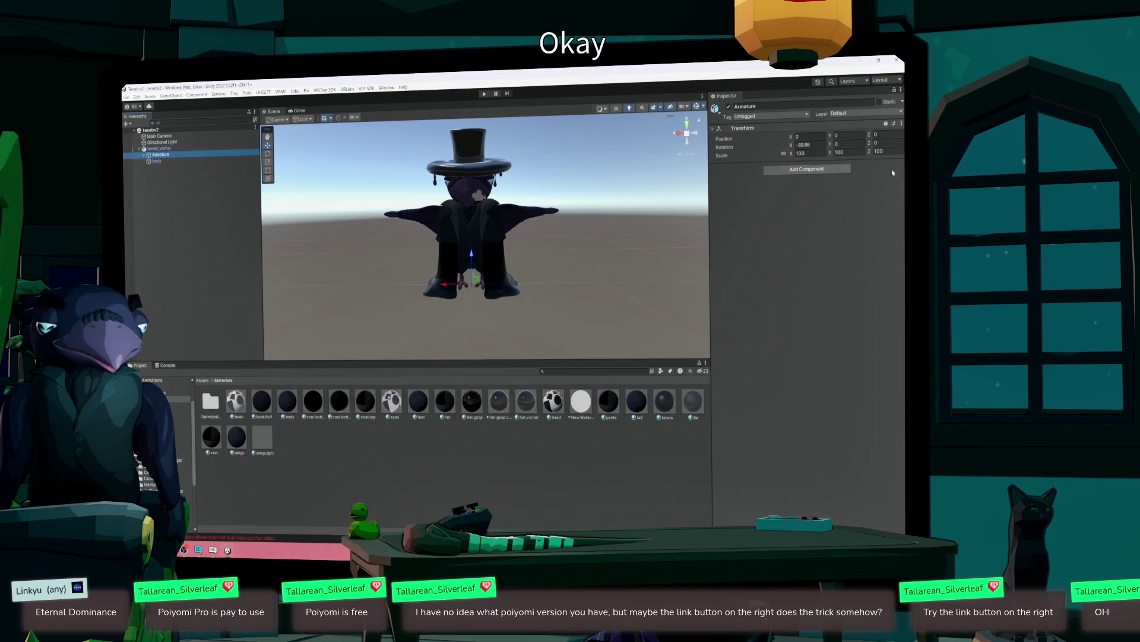
pyautogui.click(157, 161)
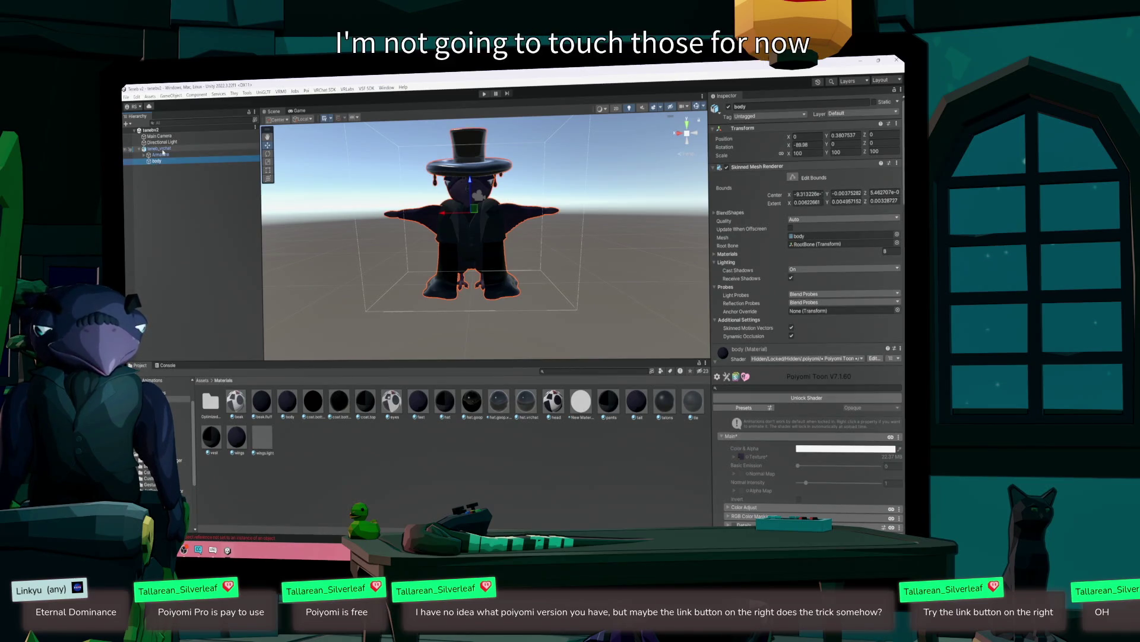
pyautogui.click(165, 150)
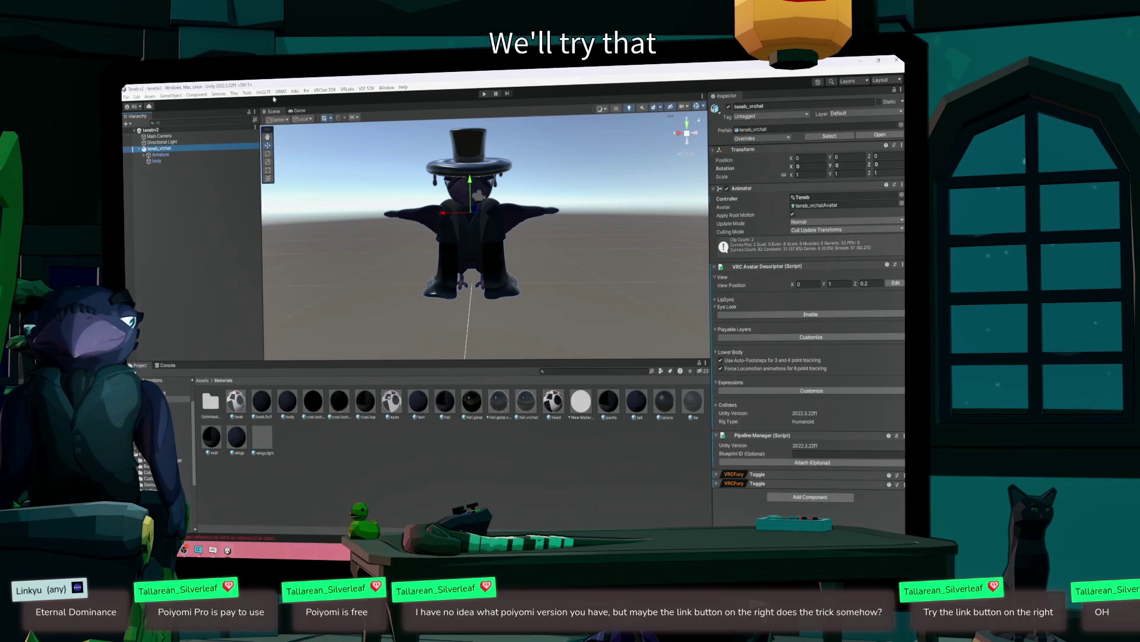
pyautogui.click(325, 89)
# - Build & Test the crow avatar in VRChat under the name 'qweqwe'
pyautogui.click(325, 89)
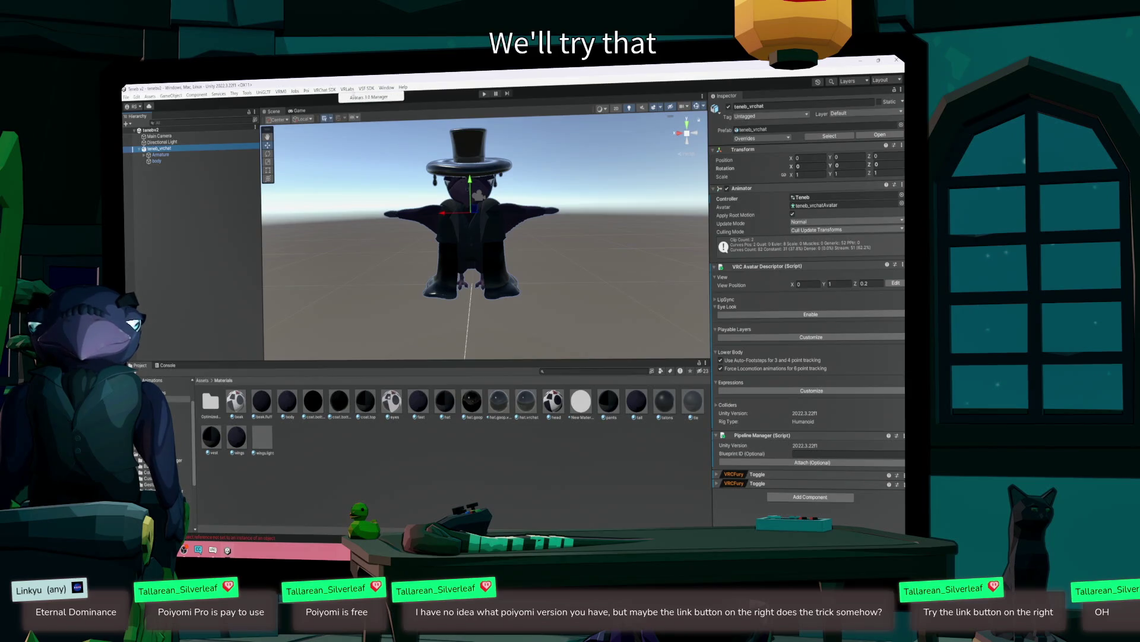
pyautogui.click(325, 90)
pyautogui.click(340, 110)
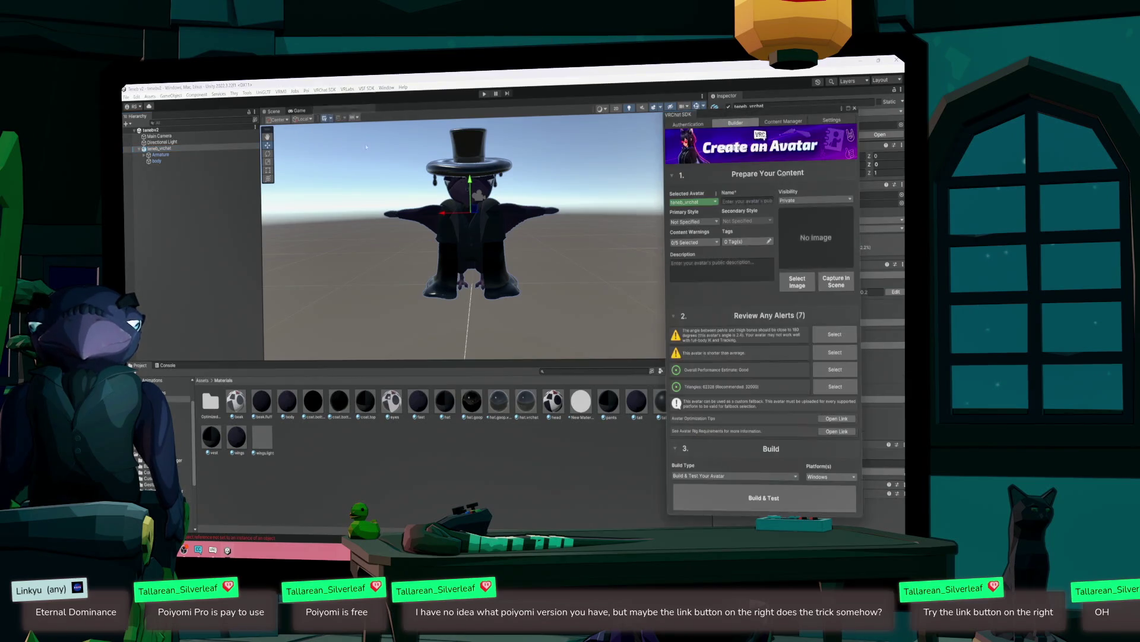
pyautogui.click(740, 201)
pyautogui.write('qweqwe')
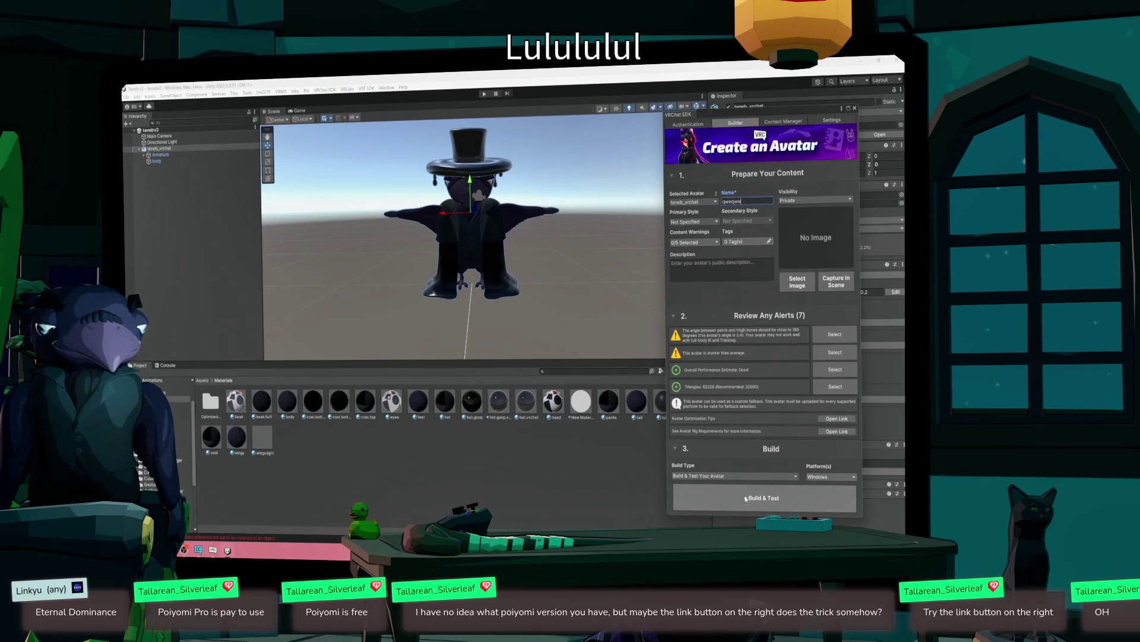
pyautogui.click(747, 502)
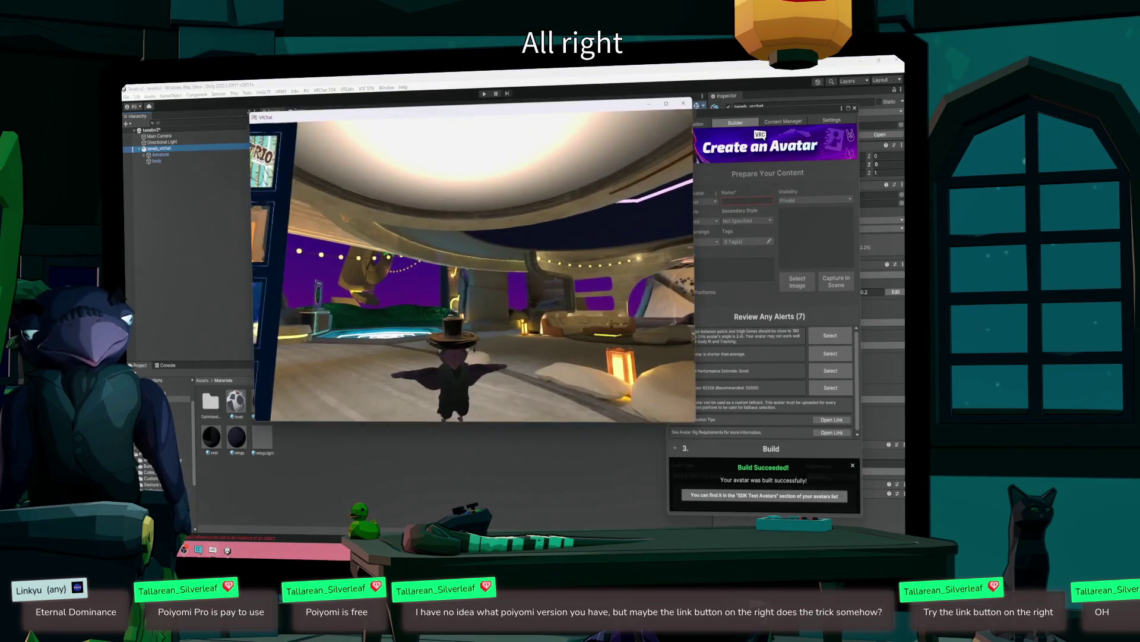
pyautogui.press('Escape')
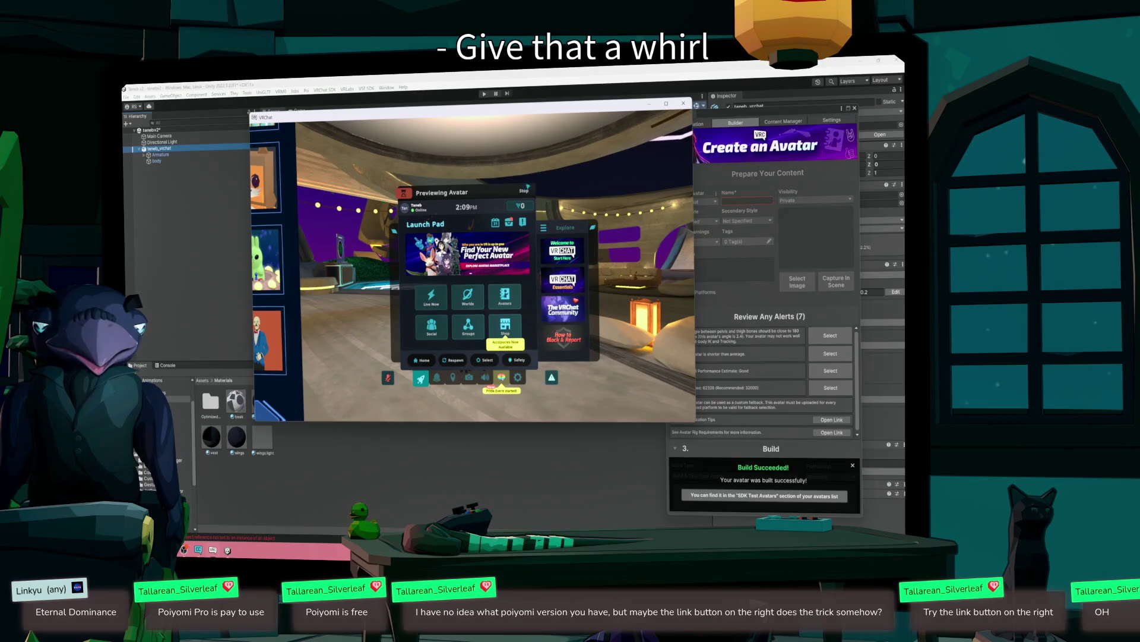
# - Stop the test-avatar preview and browse the SDK Test Avatars list
pyautogui.click(523, 195)
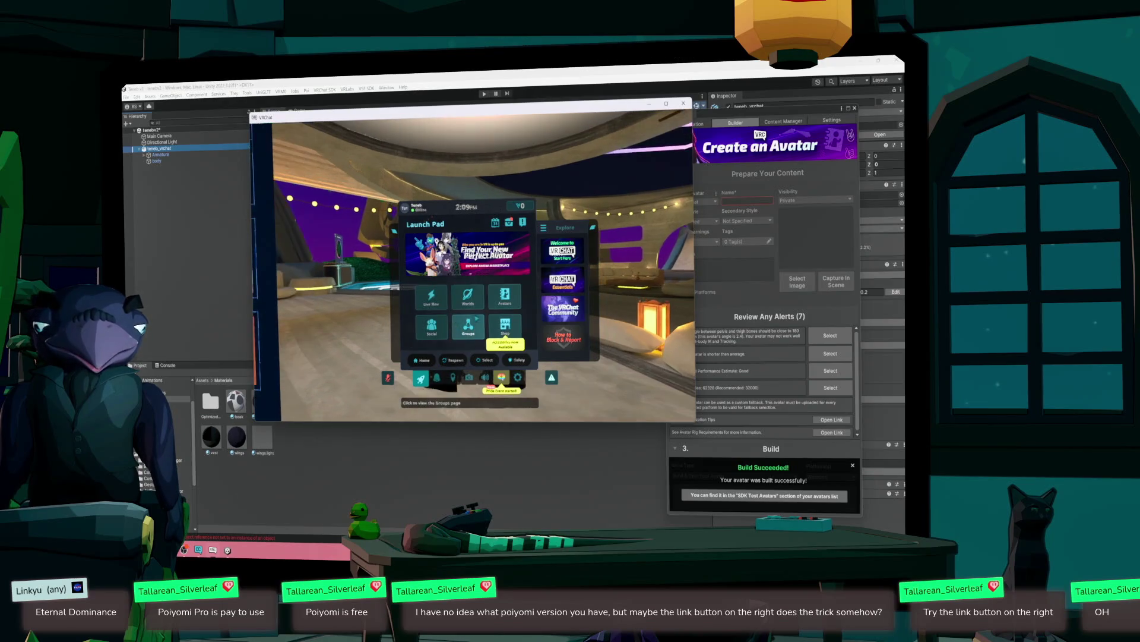
pyautogui.click(505, 295)
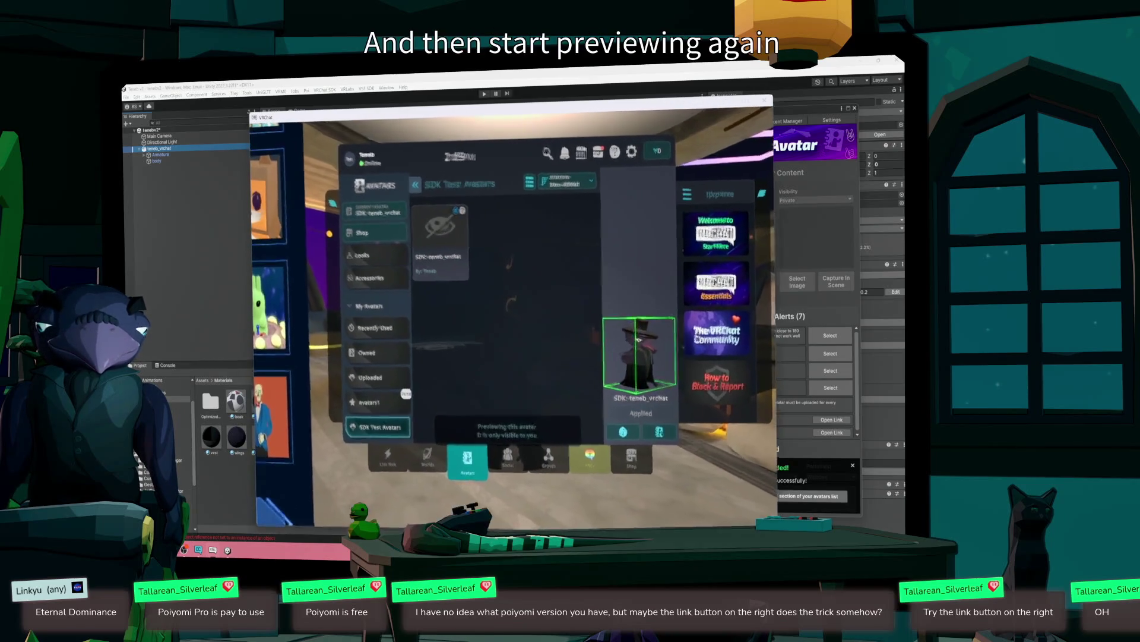
pyautogui.press('Escape')
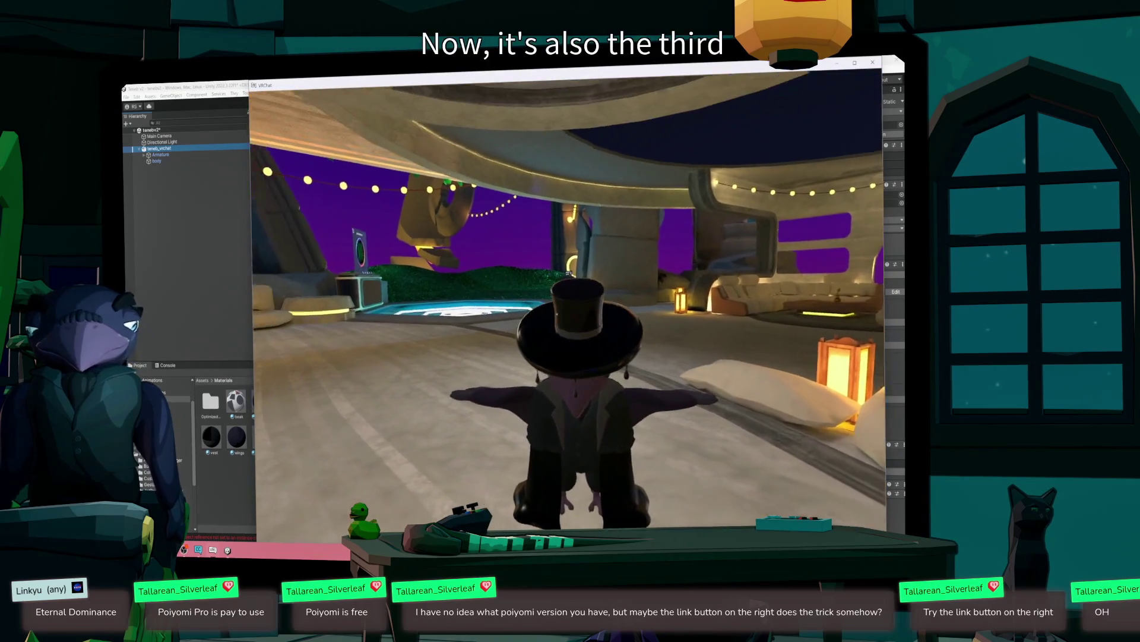
# - Toggle Hide Hat and Hide Cloak from the avatar's Action Menu
pyautogui.press('Escape')
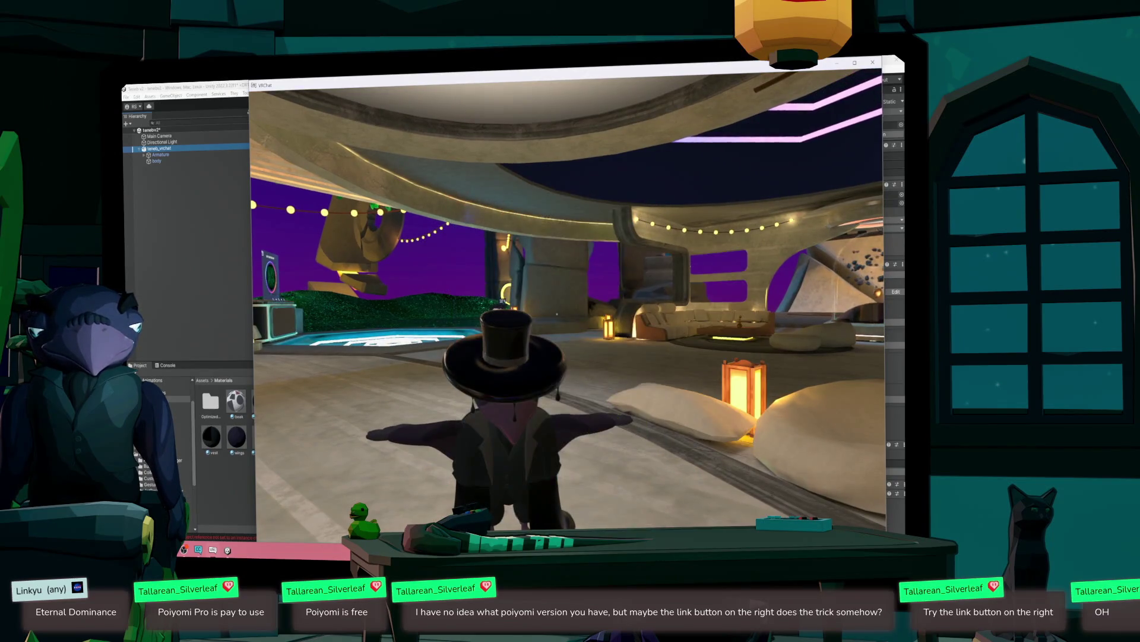
pyautogui.press('r')
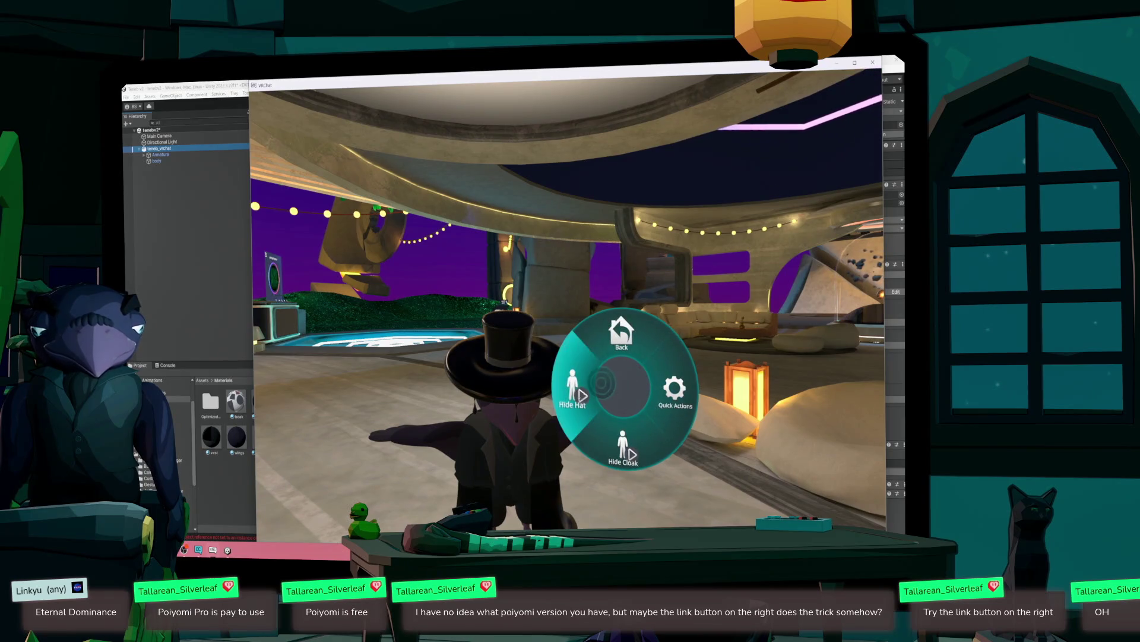
pyautogui.click(601, 383)
pyautogui.click(614, 407)
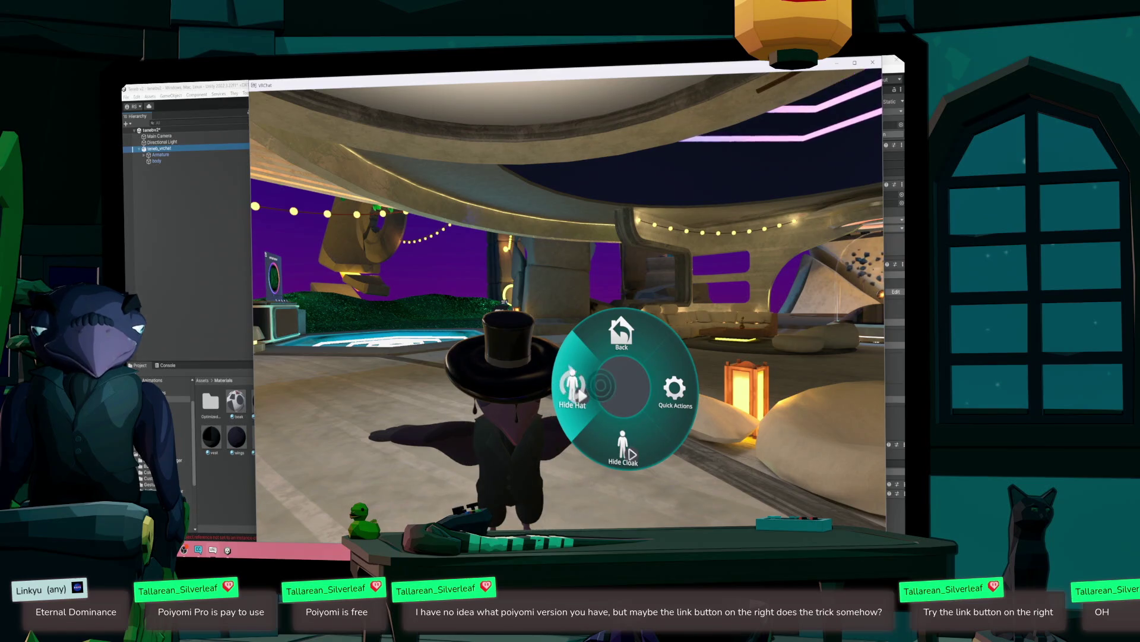
pyautogui.press('r')
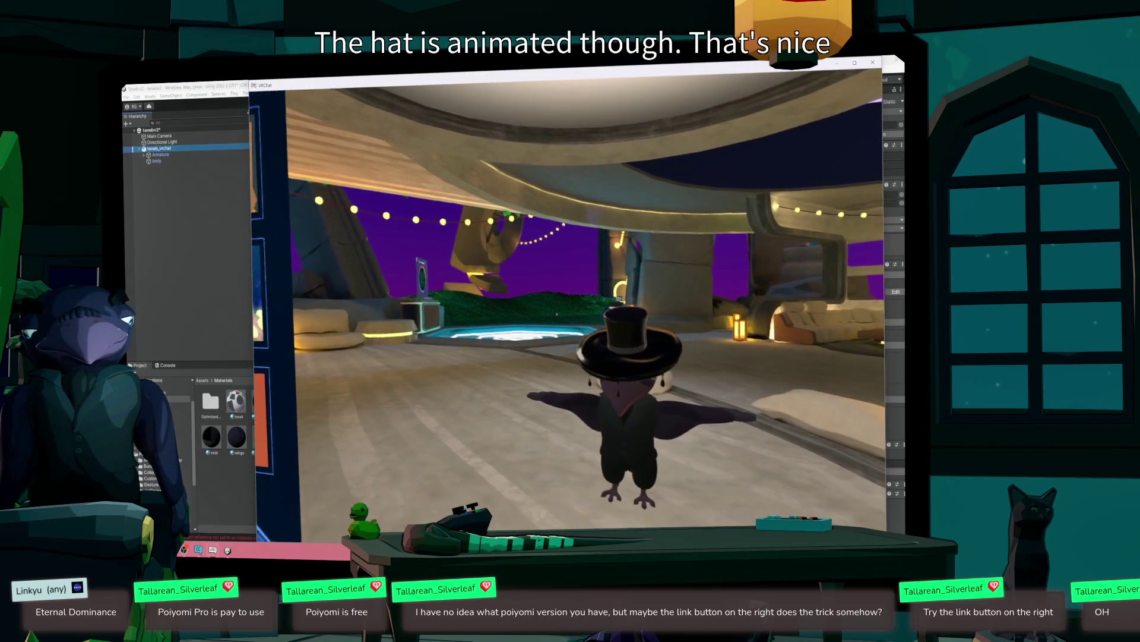
# - Stop the avatar preview, switch back to Unity and select the body mesh
pyautogui.press('Escape')
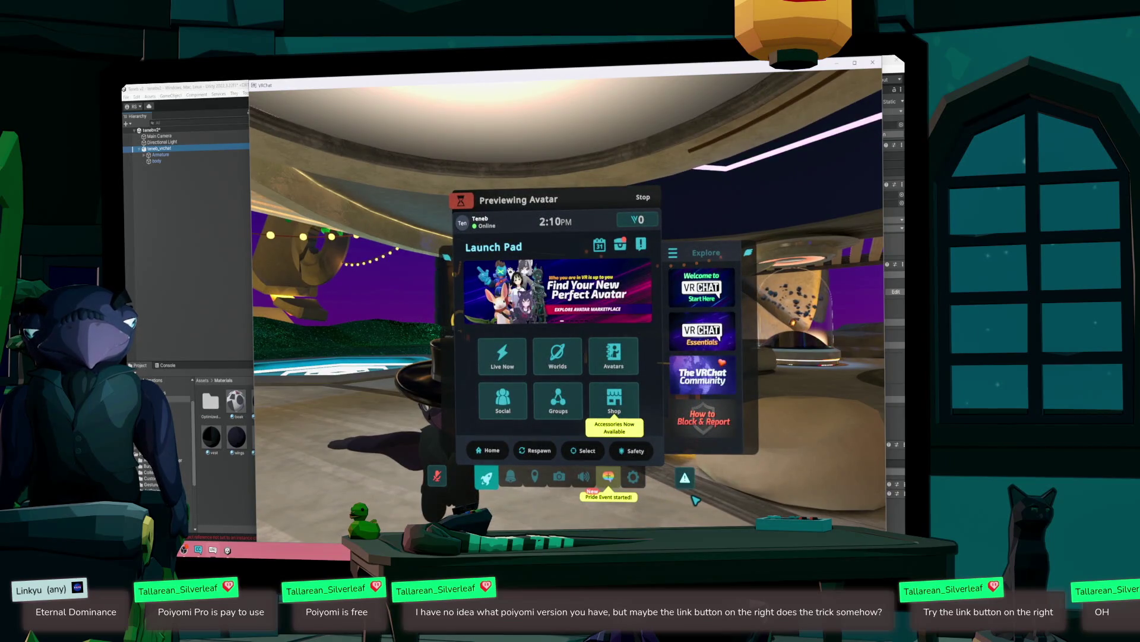
pyautogui.click(648, 197)
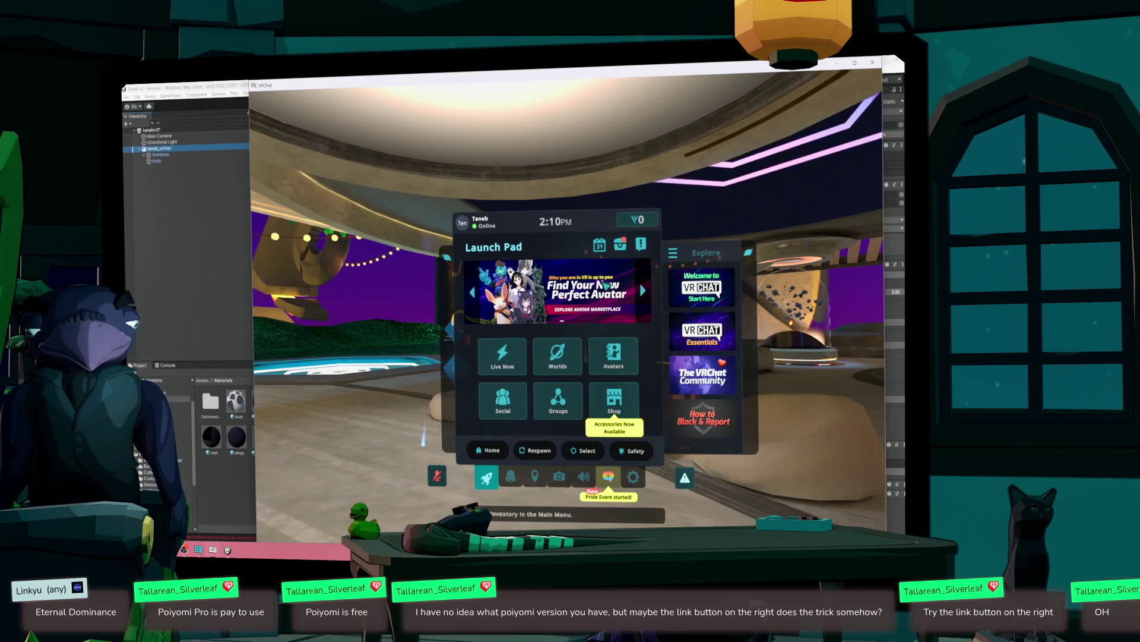
pyautogui.hotkey('alt', 'Tab')
pyautogui.click(468, 179)
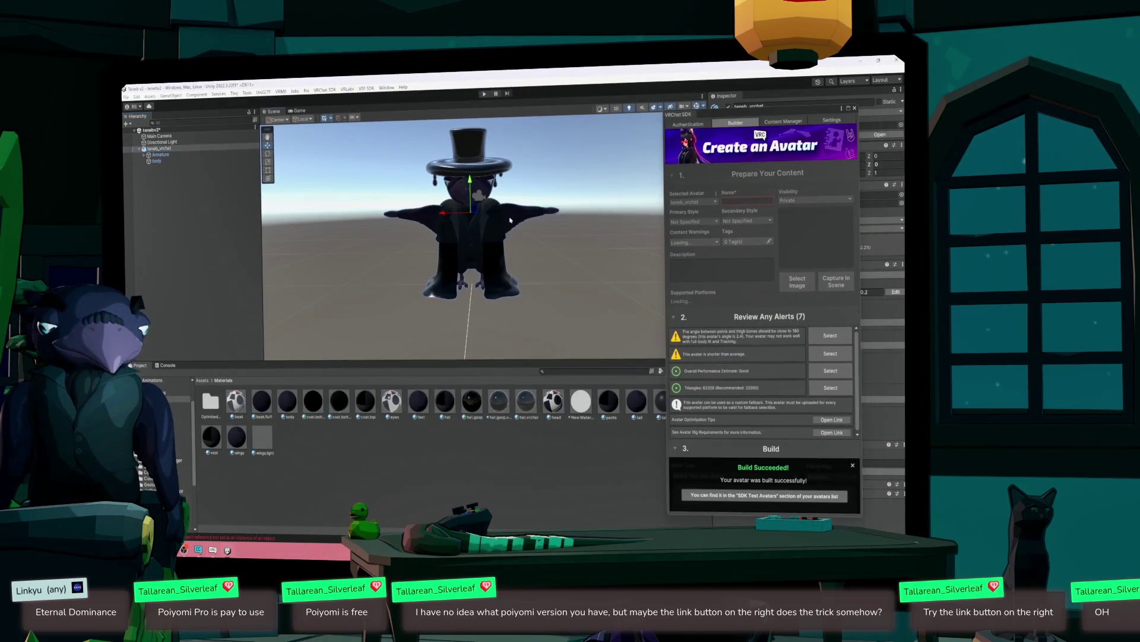
# - View the SDK Settings tab, close the VRChat SDK window and select teneb_vrchat
pyautogui.click(841, 120)
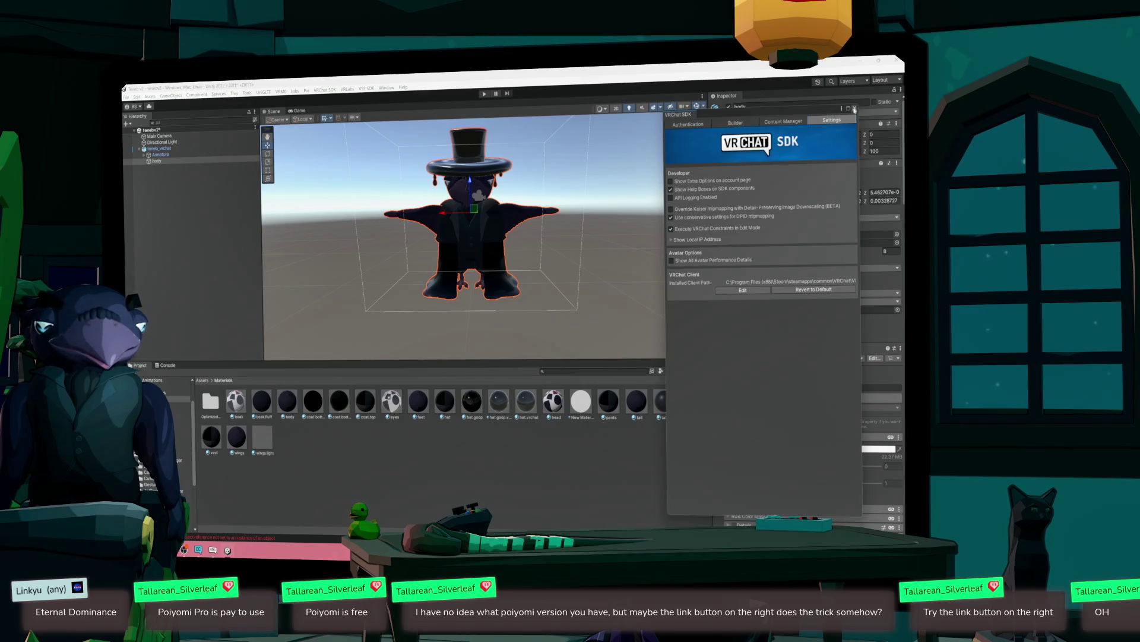
pyautogui.click(854, 107)
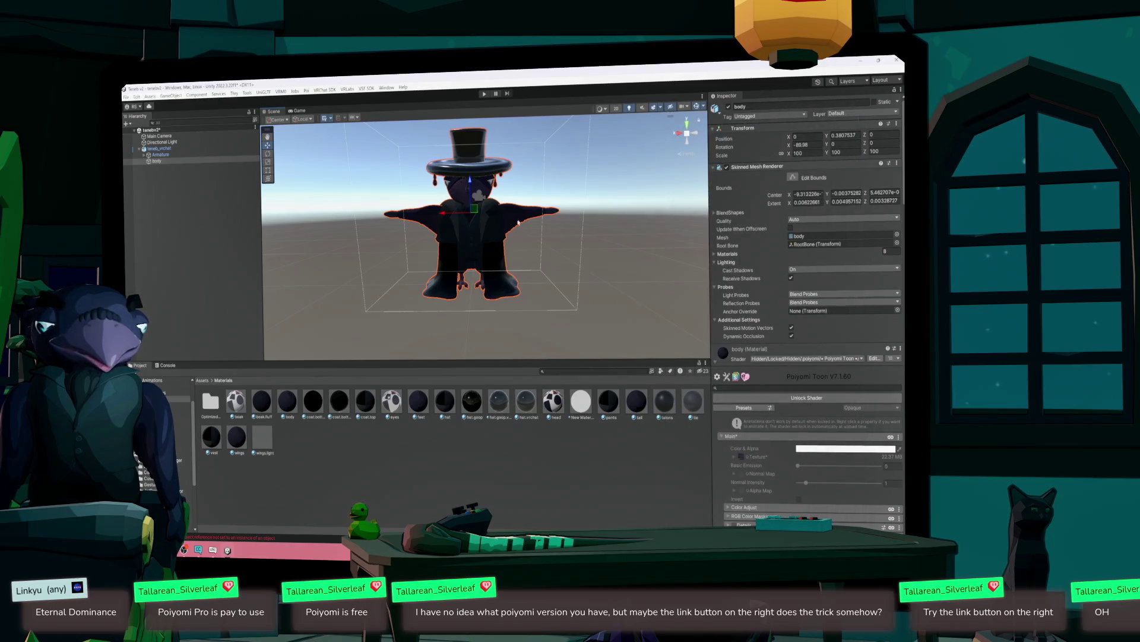
pyautogui.click(159, 148)
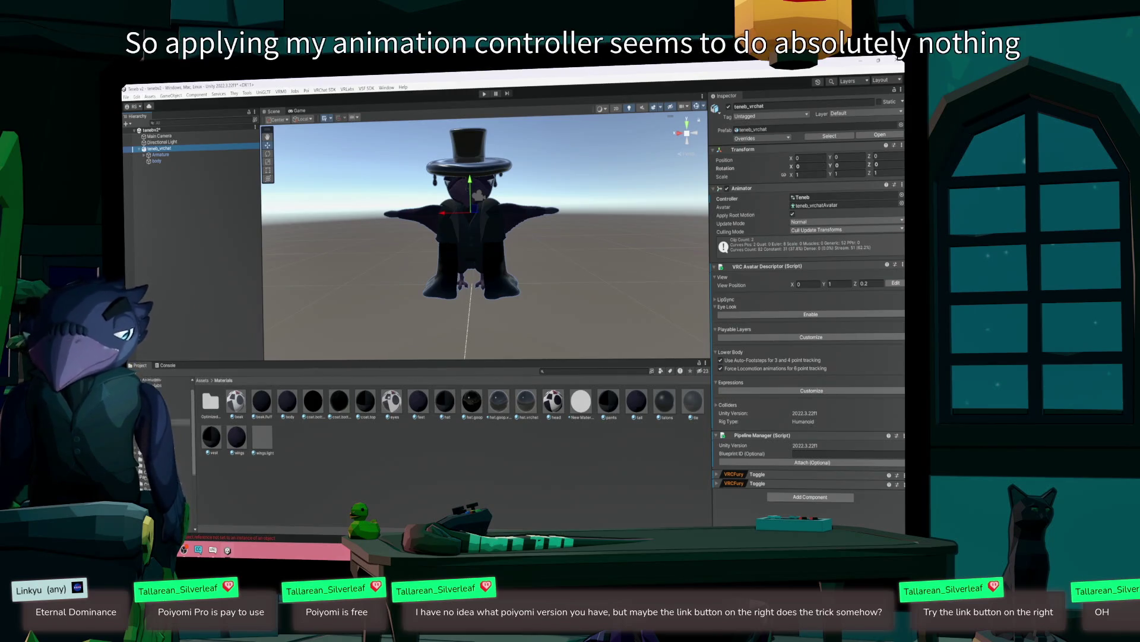
# - Browse the VRM, UniGLTF and vrm_import folders and peek into teneb.BlendShapes
pyautogui.click(188, 464)
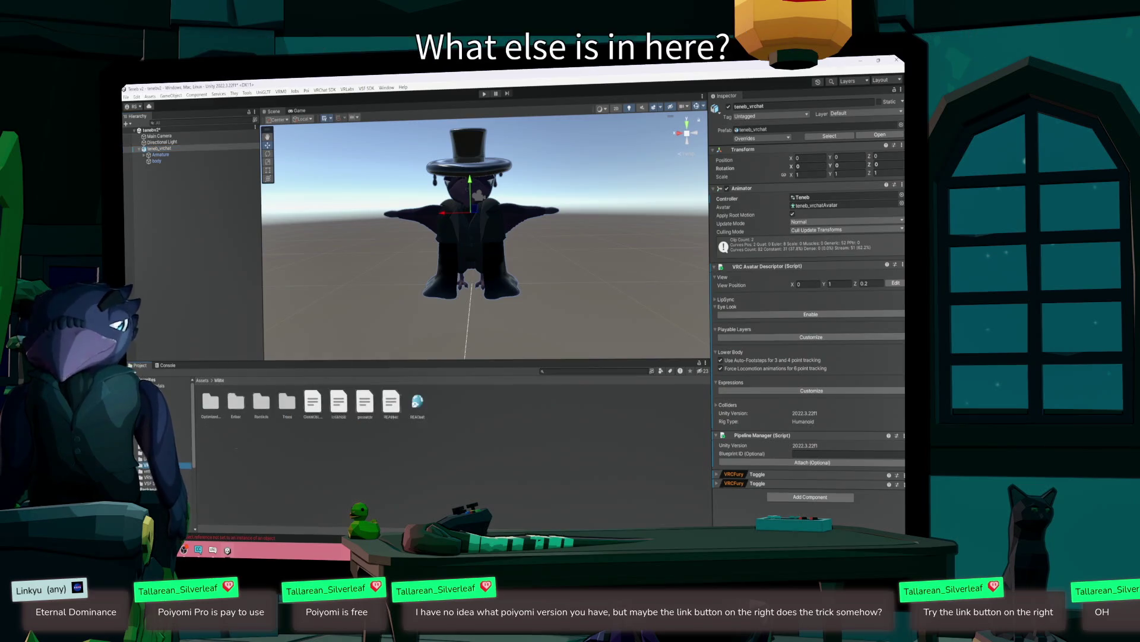
pyautogui.click(184, 459)
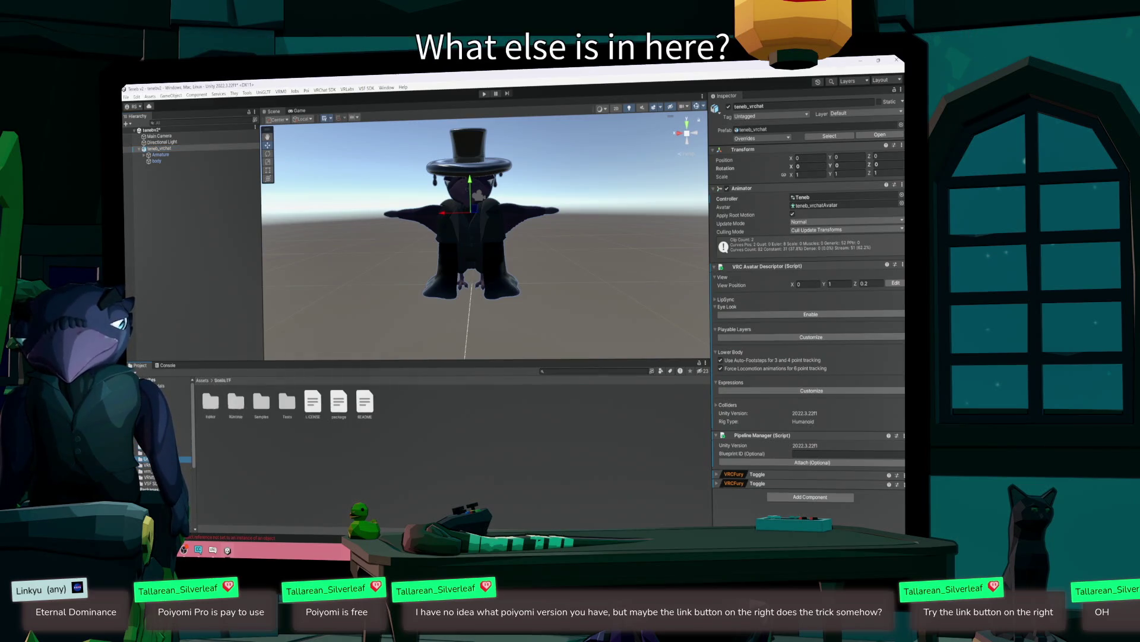
pyautogui.click(185, 471)
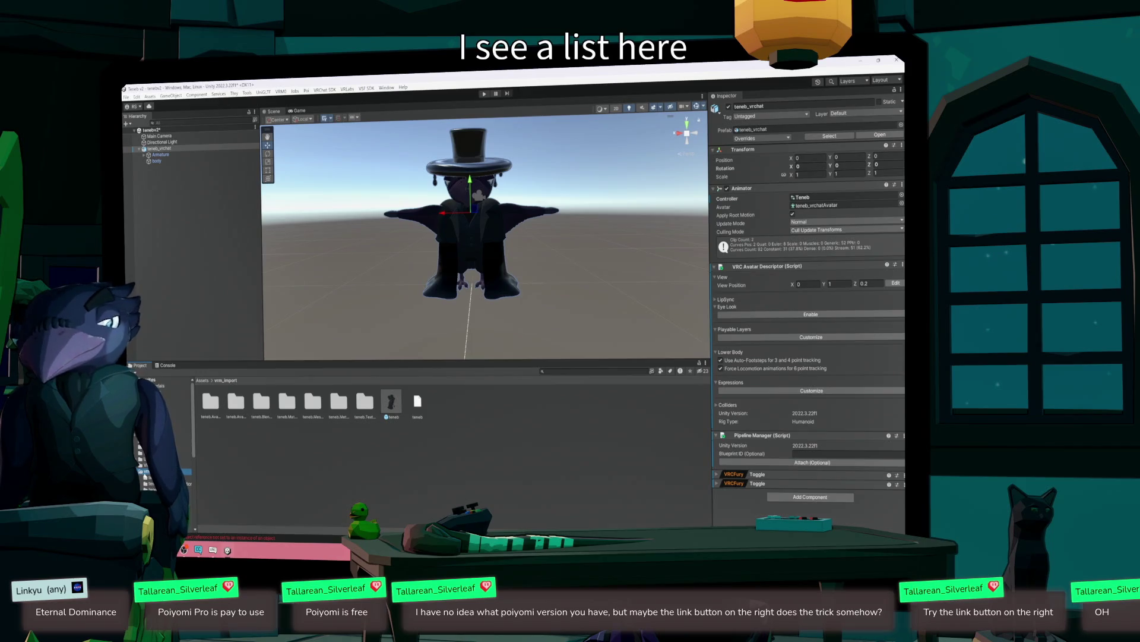
pyautogui.doubleClick(261, 401)
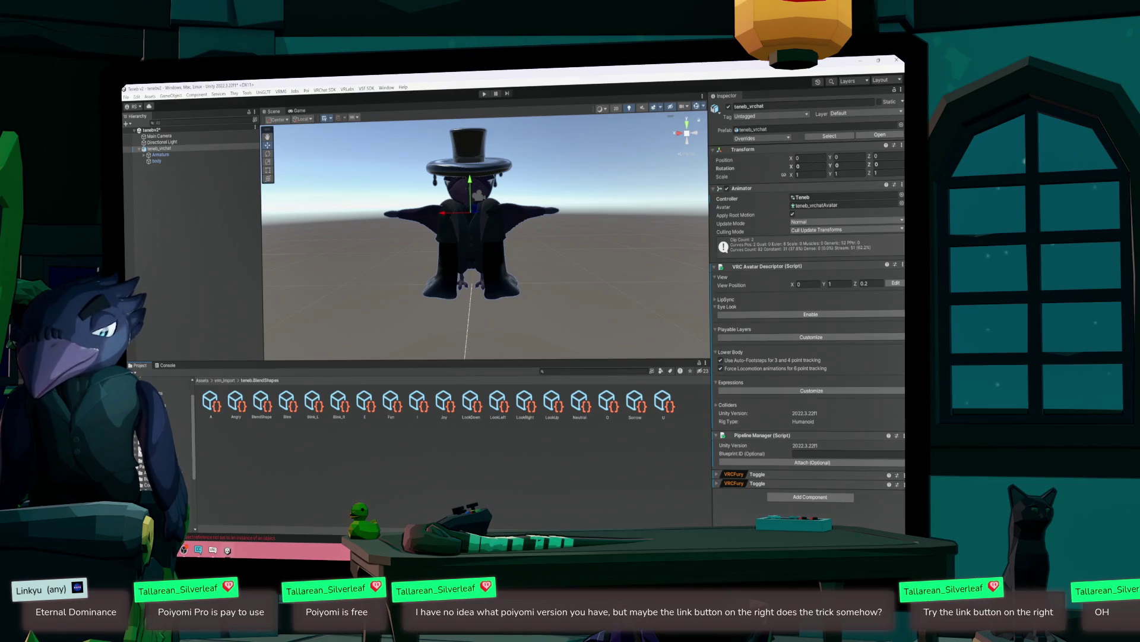
# - Go back up through vrm_import and VRM and open the Models folder
pyautogui.click(136, 449)
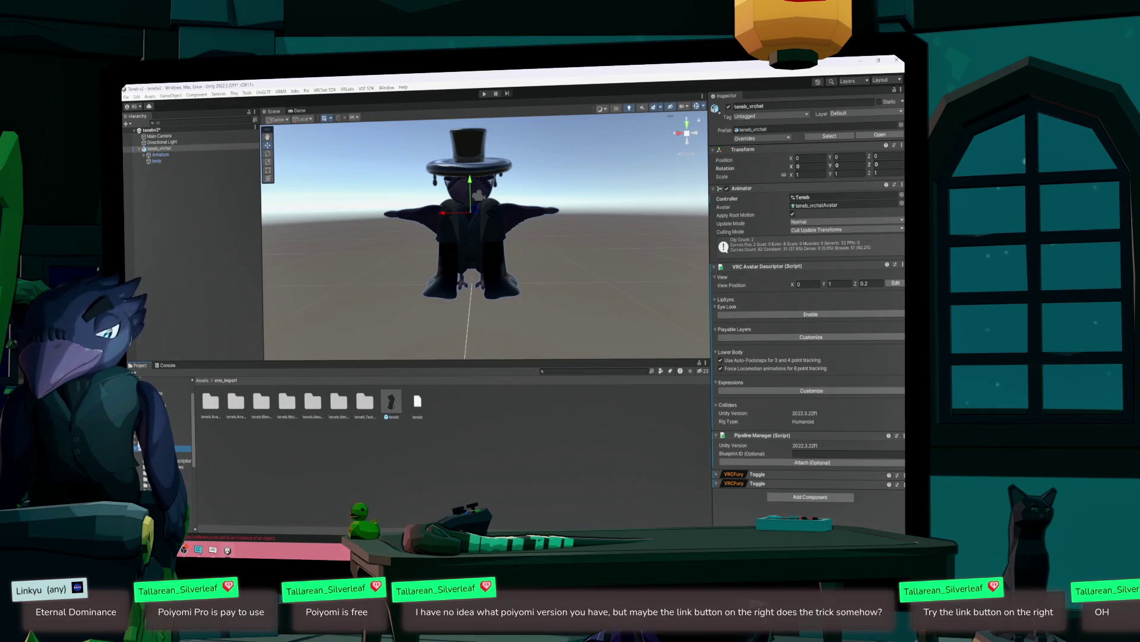
pyautogui.click(143, 442)
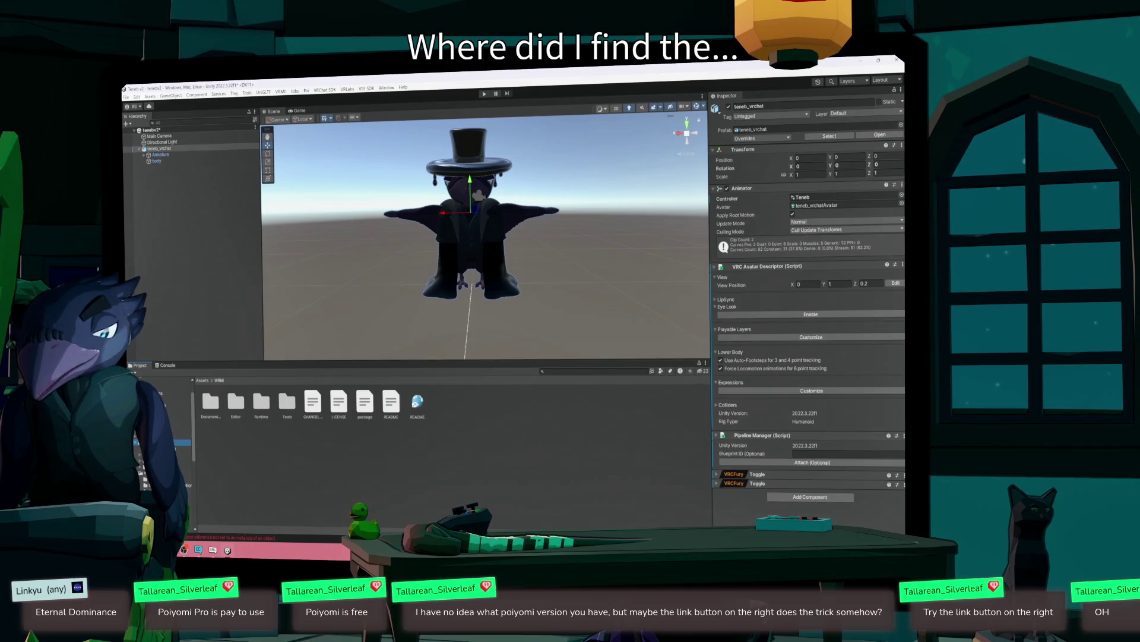
pyautogui.scroll(-4, 161, 440)
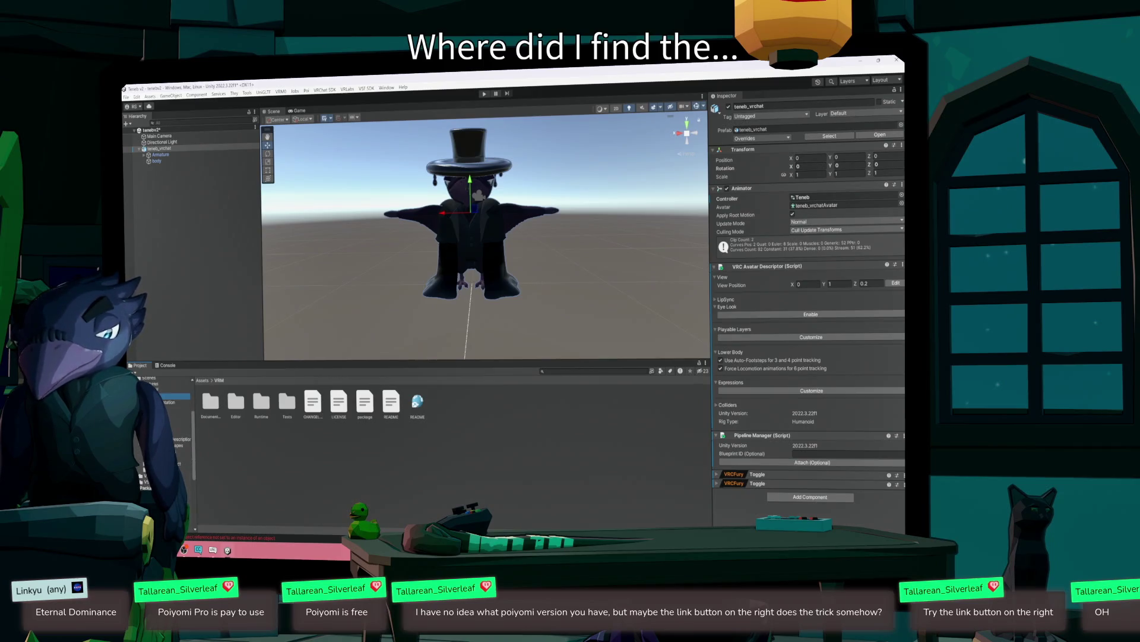
pyautogui.scroll(4, 163, 439)
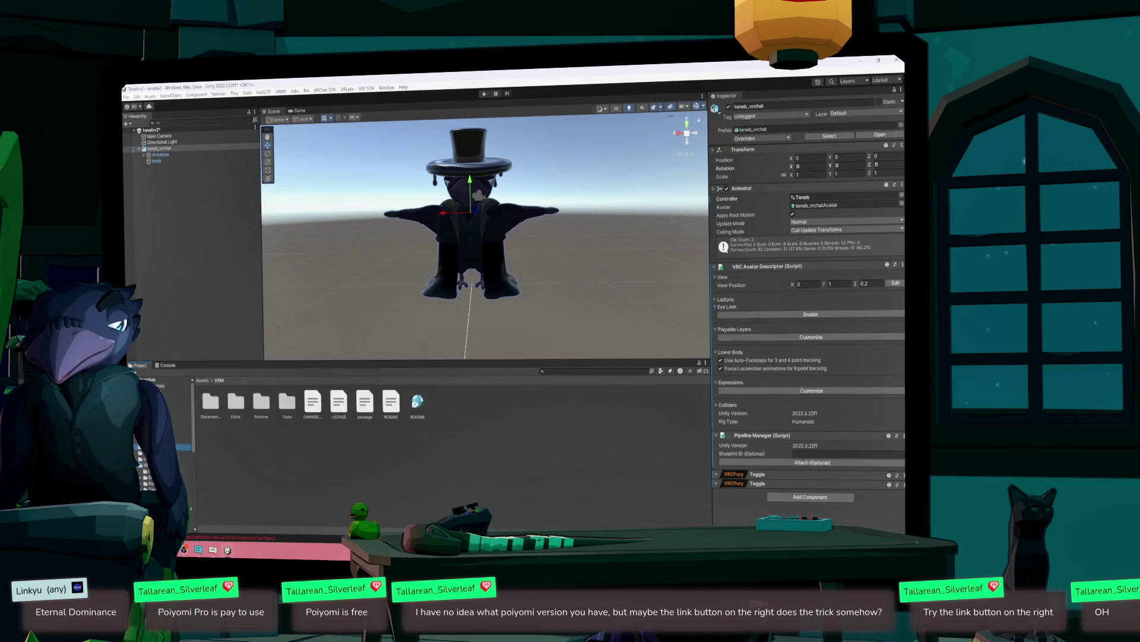
pyautogui.click(146, 440)
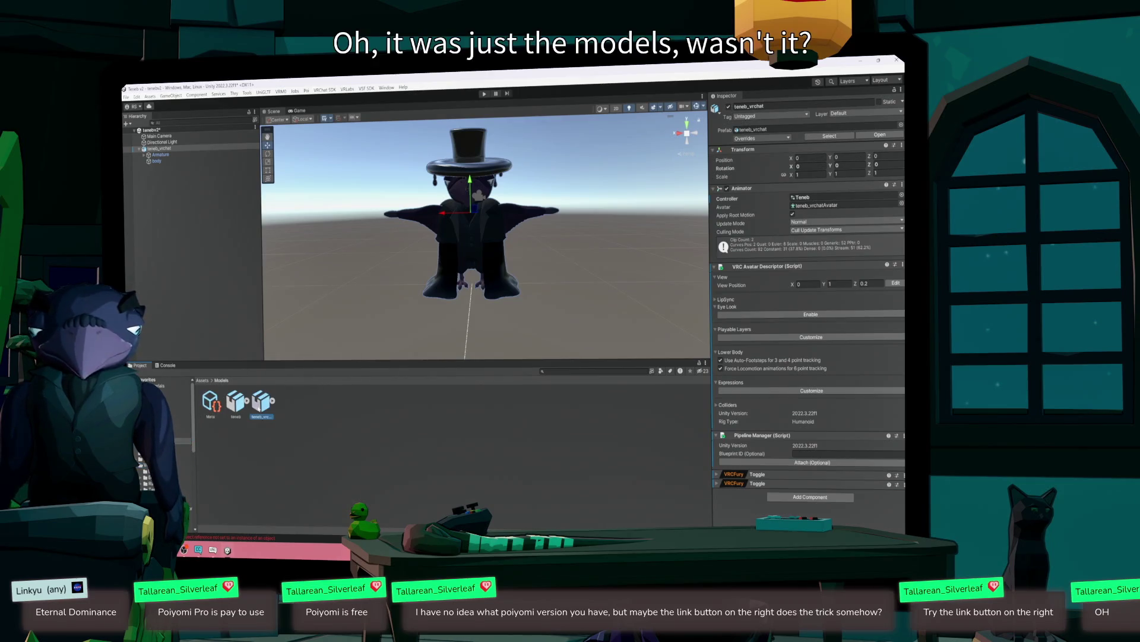
pyautogui.click(256, 417)
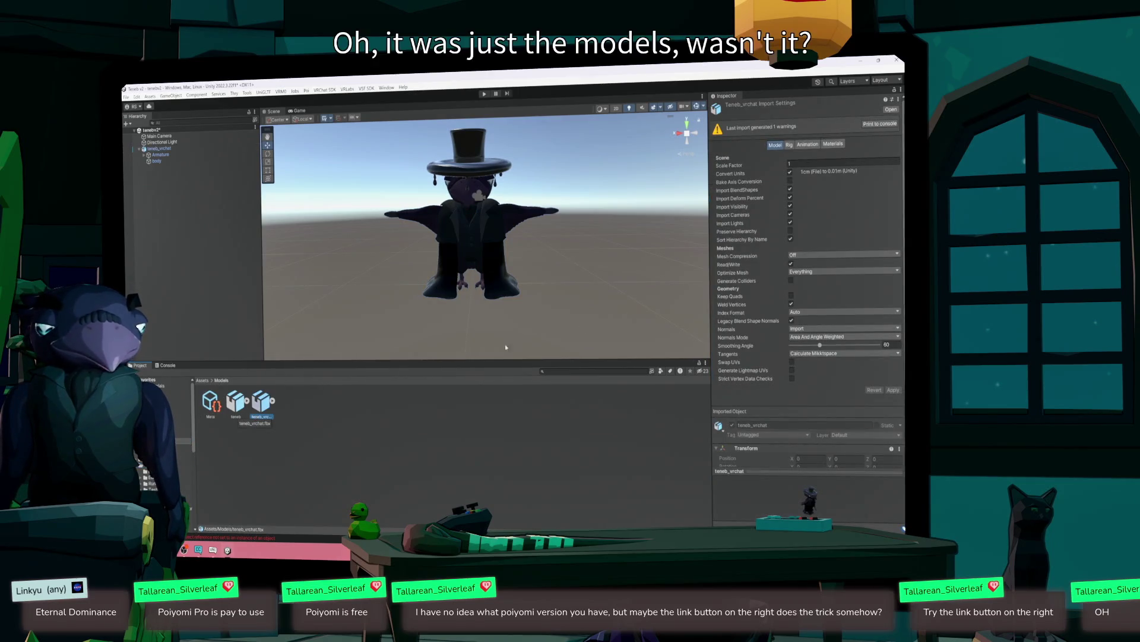
pyautogui.click(792, 145)
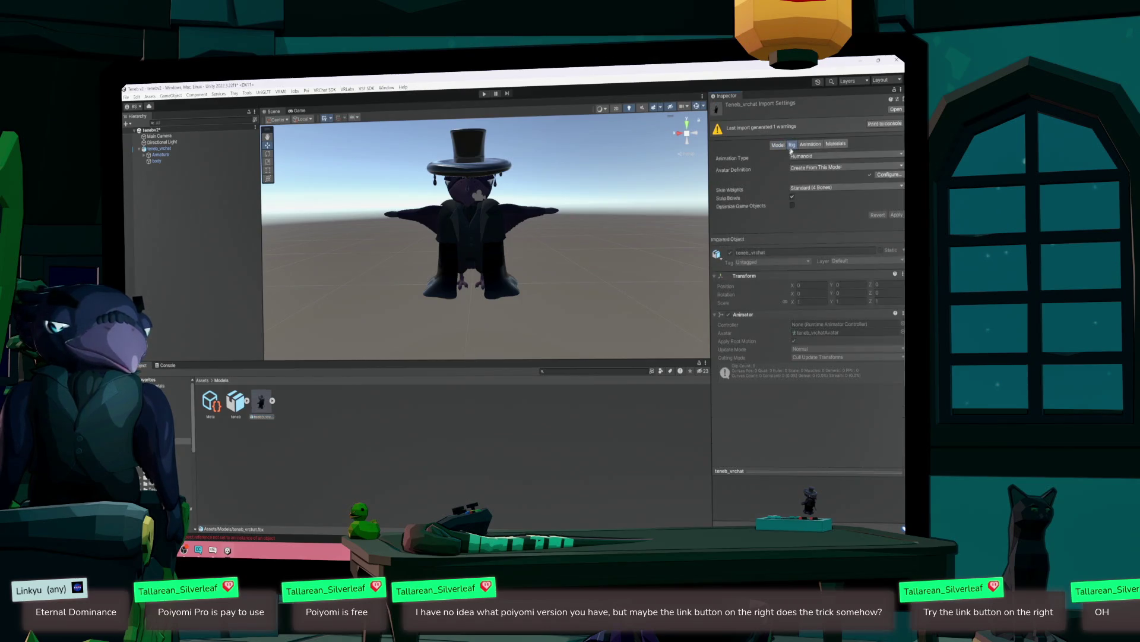
pyautogui.click(810, 145)
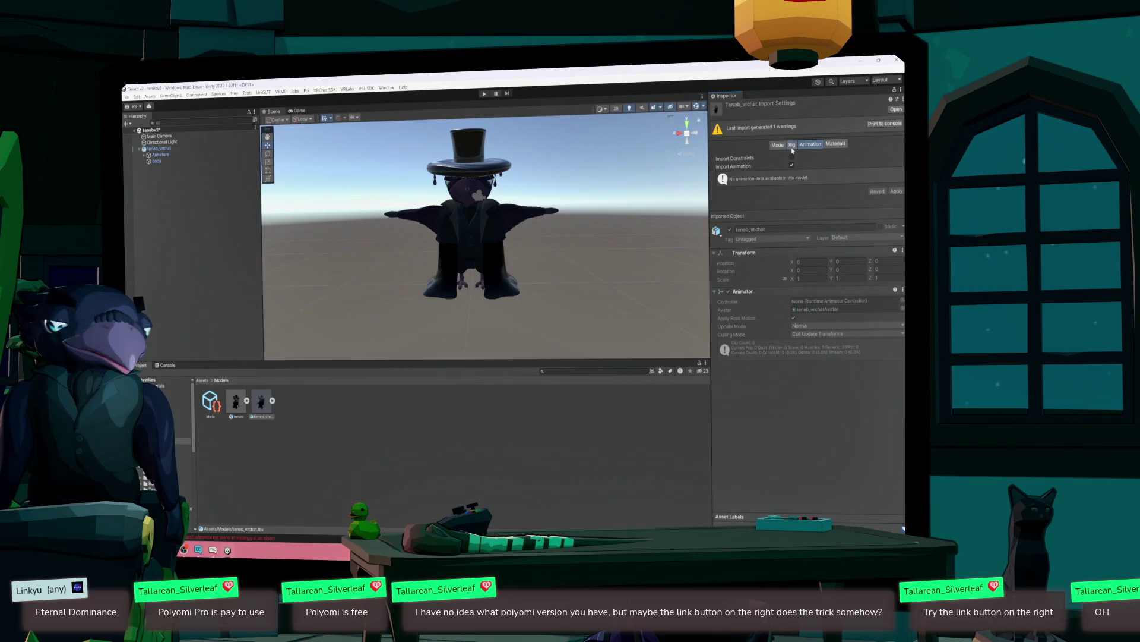
pyautogui.click(792, 148)
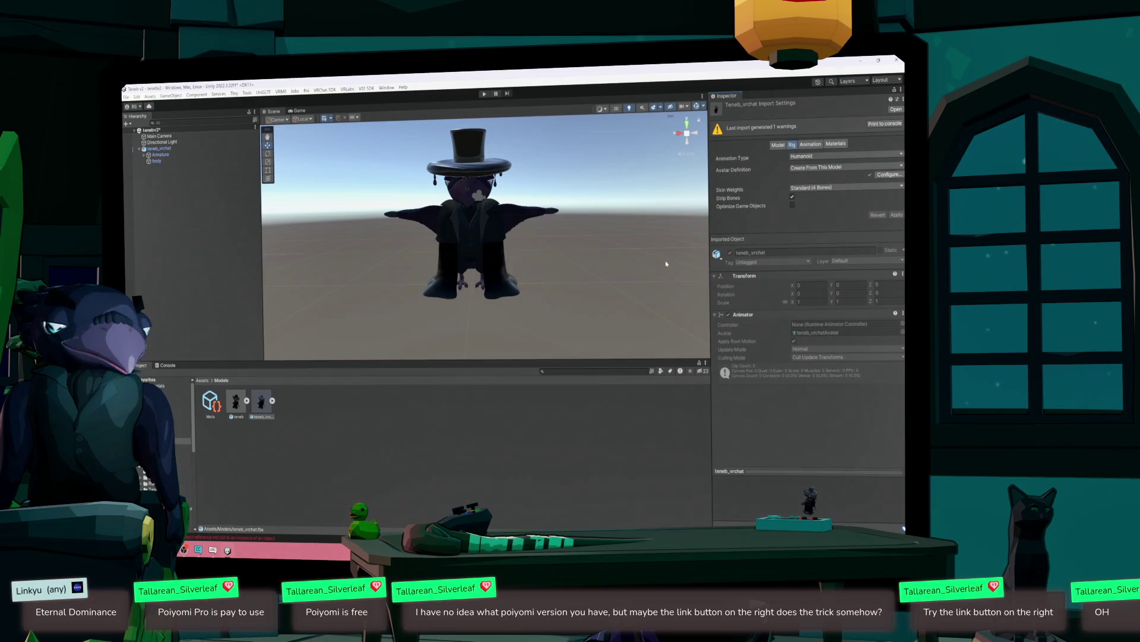
pyautogui.click(831, 145)
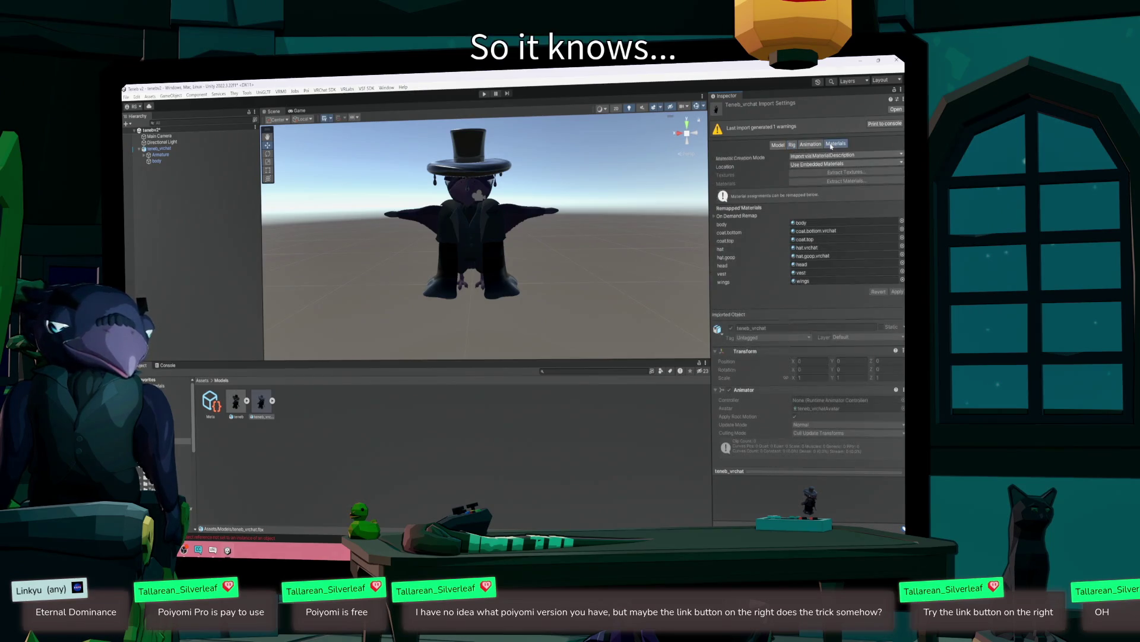
pyautogui.click(781, 149)
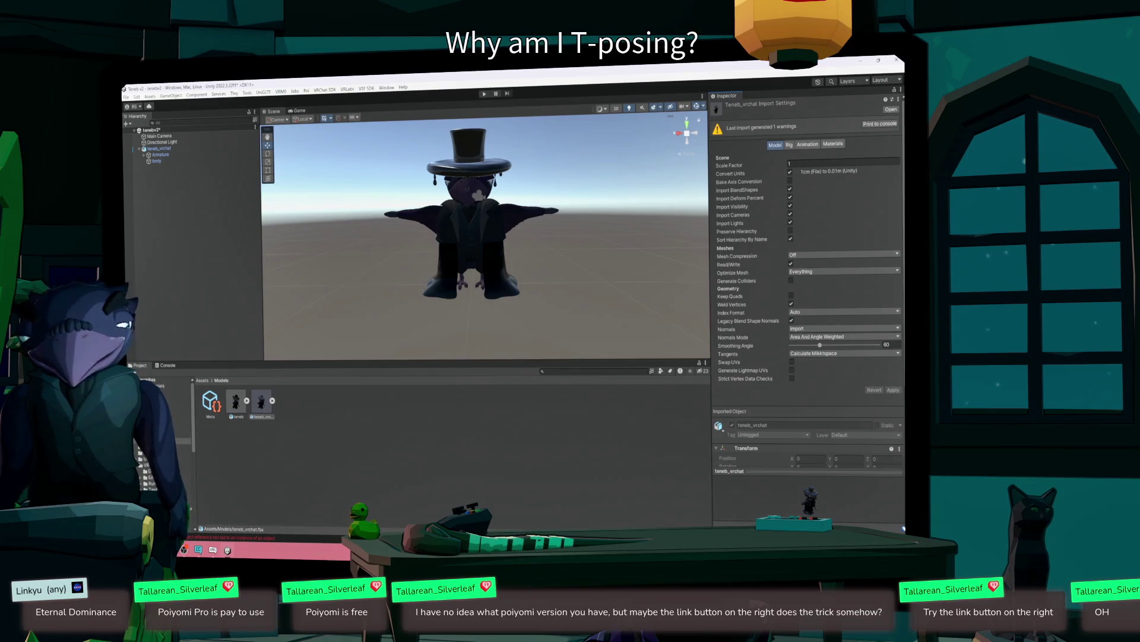
pyautogui.click(146, 465)
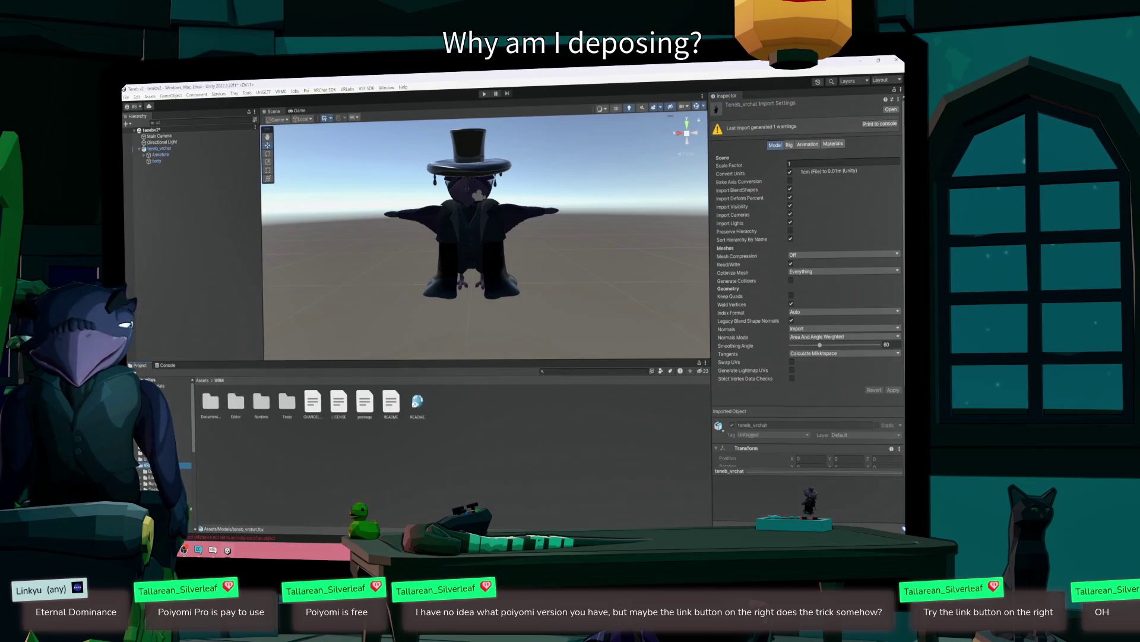
pyautogui.click(184, 435)
pyautogui.click(184, 441)
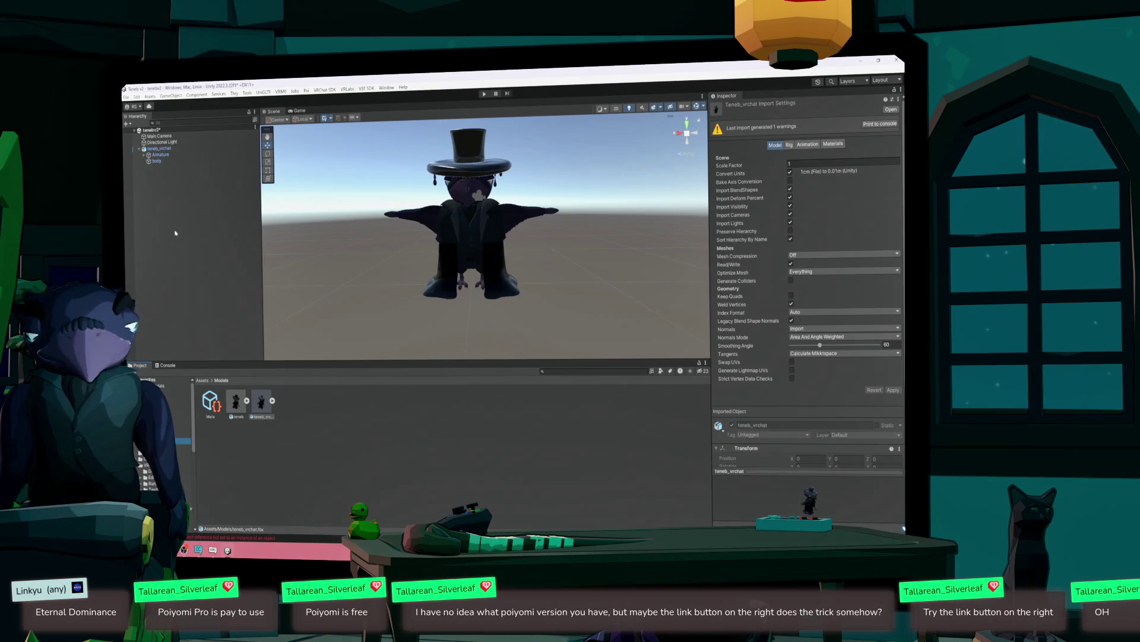
pyautogui.click(178, 148)
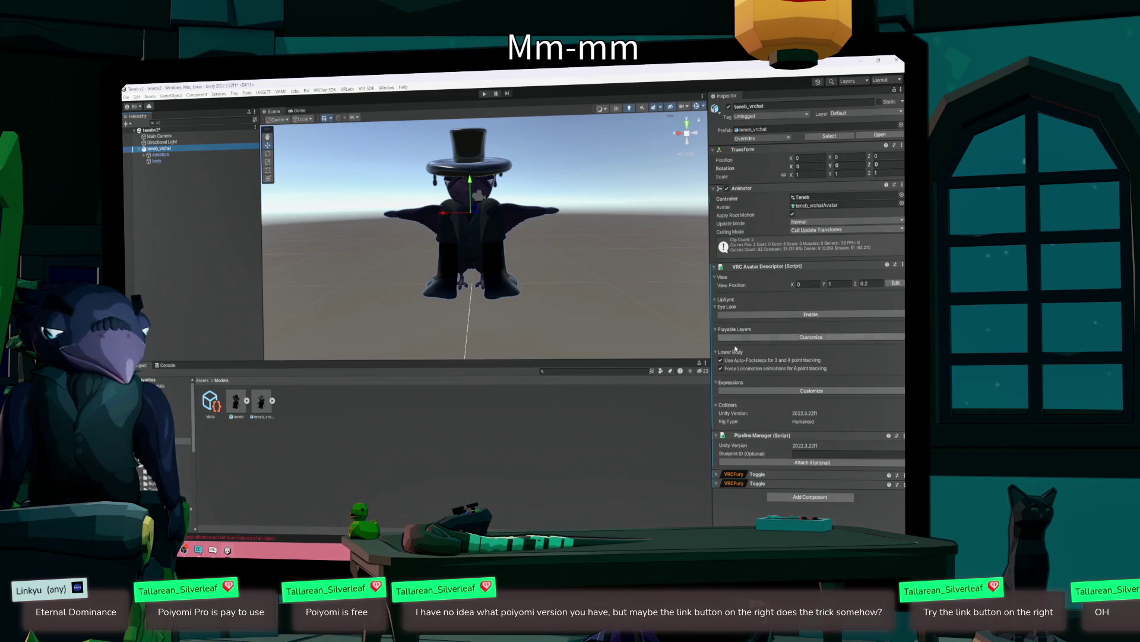
pyautogui.click(784, 496)
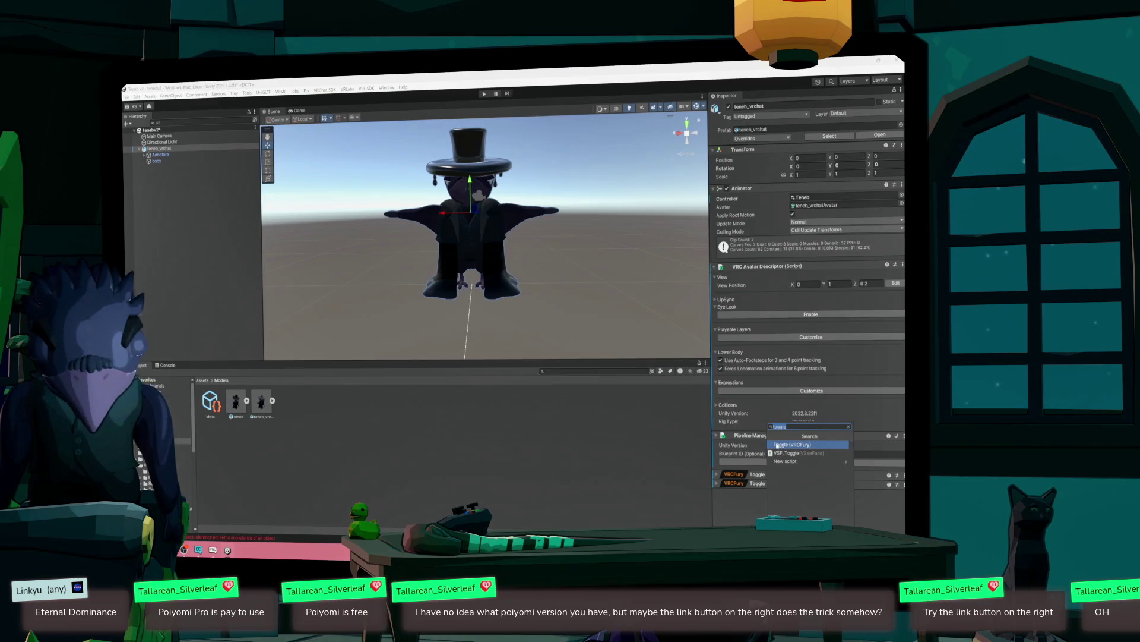
pyautogui.write('vrcha')
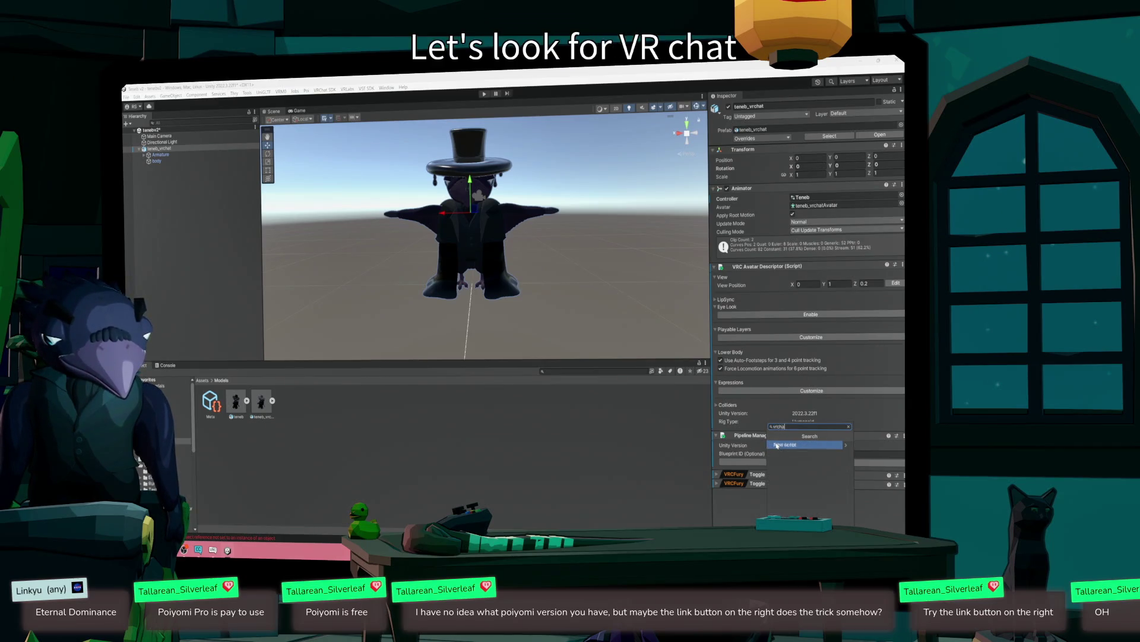
pyautogui.press('BackSpace')
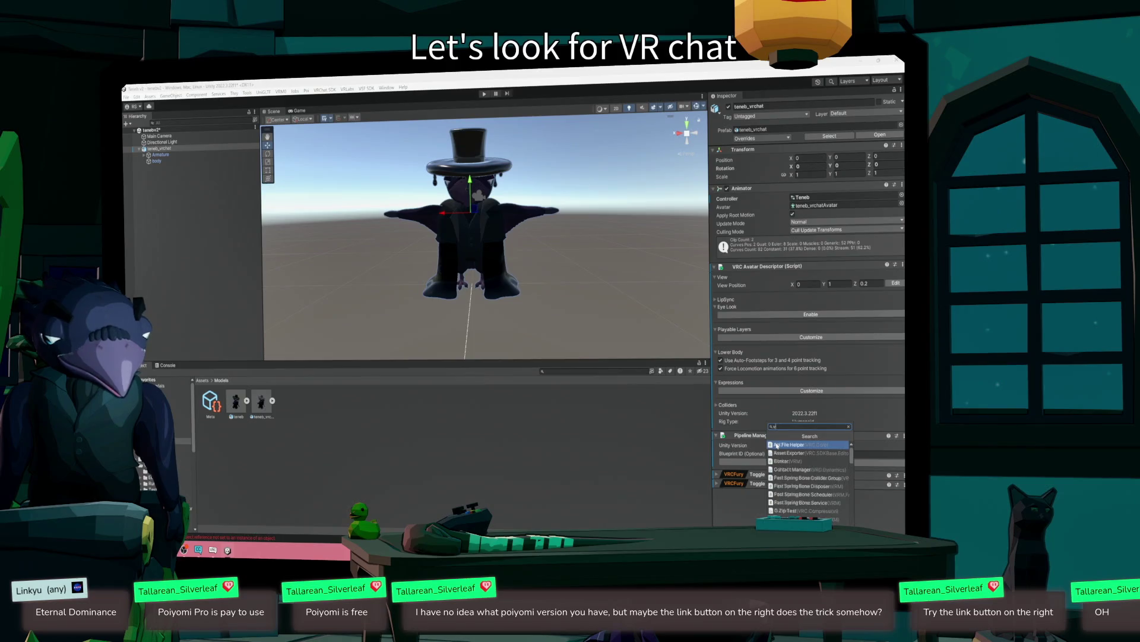
pyautogui.write('rc')
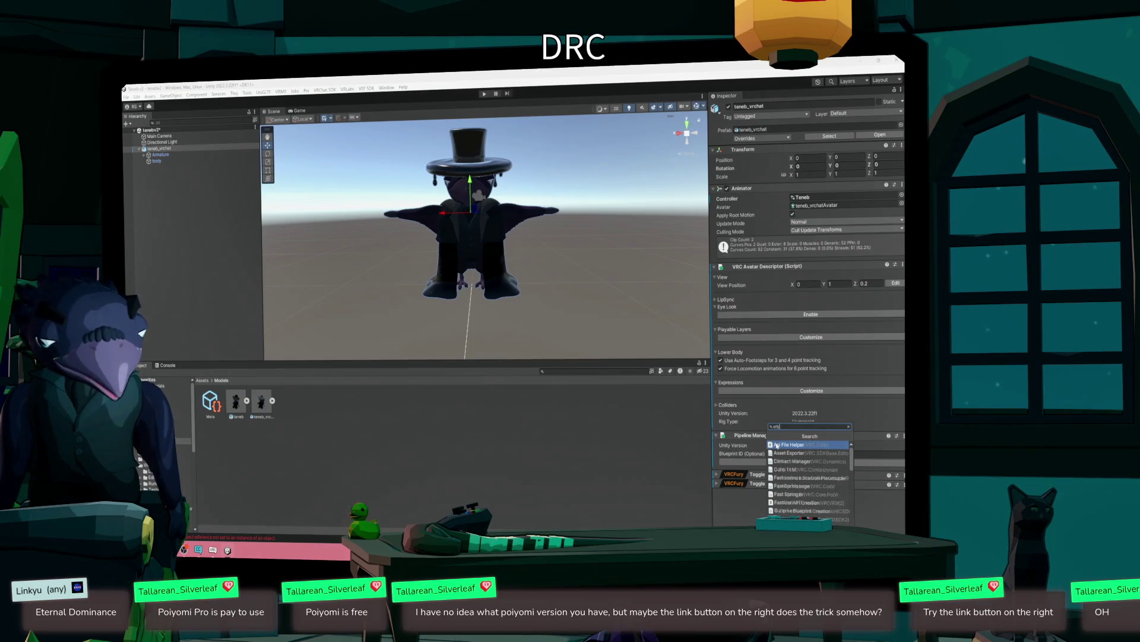
pyautogui.scroll(-4, 808, 469)
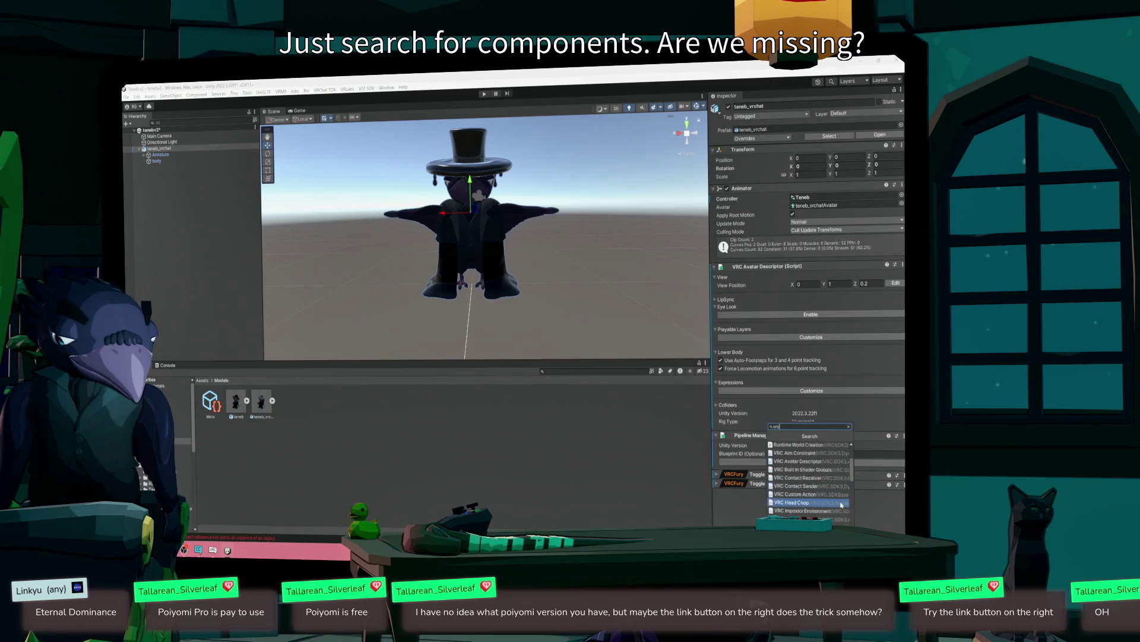
pyautogui.moveTo(853, 471)
pyautogui.mouseDown()
pyautogui.moveTo(852, 525)
pyautogui.moveTo(840, 442)
pyautogui.mouseUp()
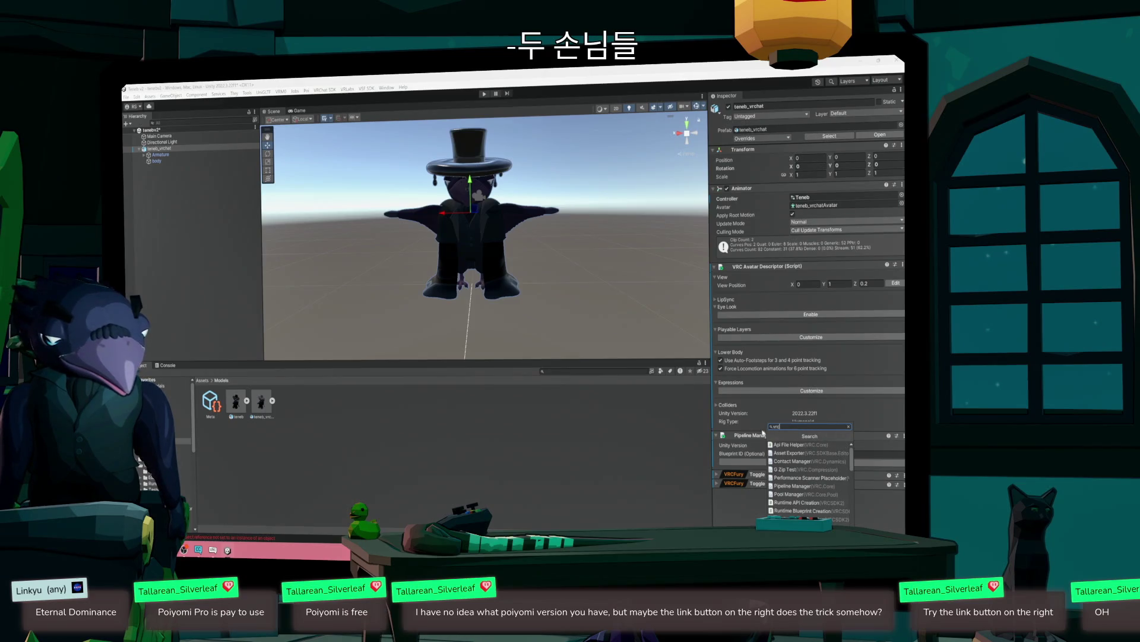
pyautogui.click(763, 433)
pyautogui.click(784, 497)
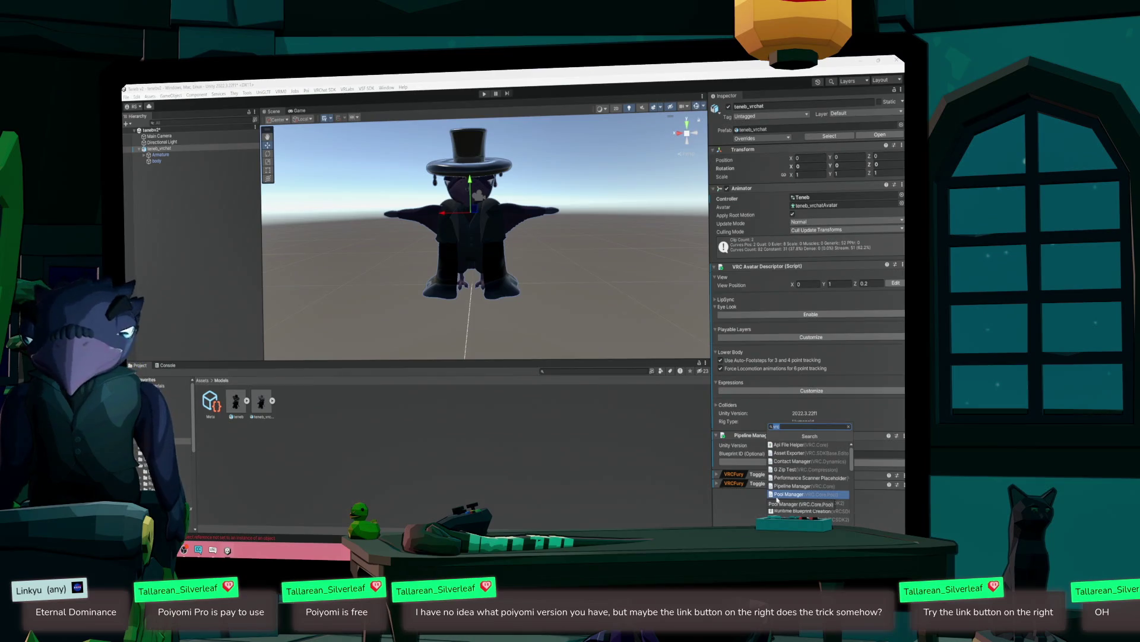
pyautogui.write('avatar')
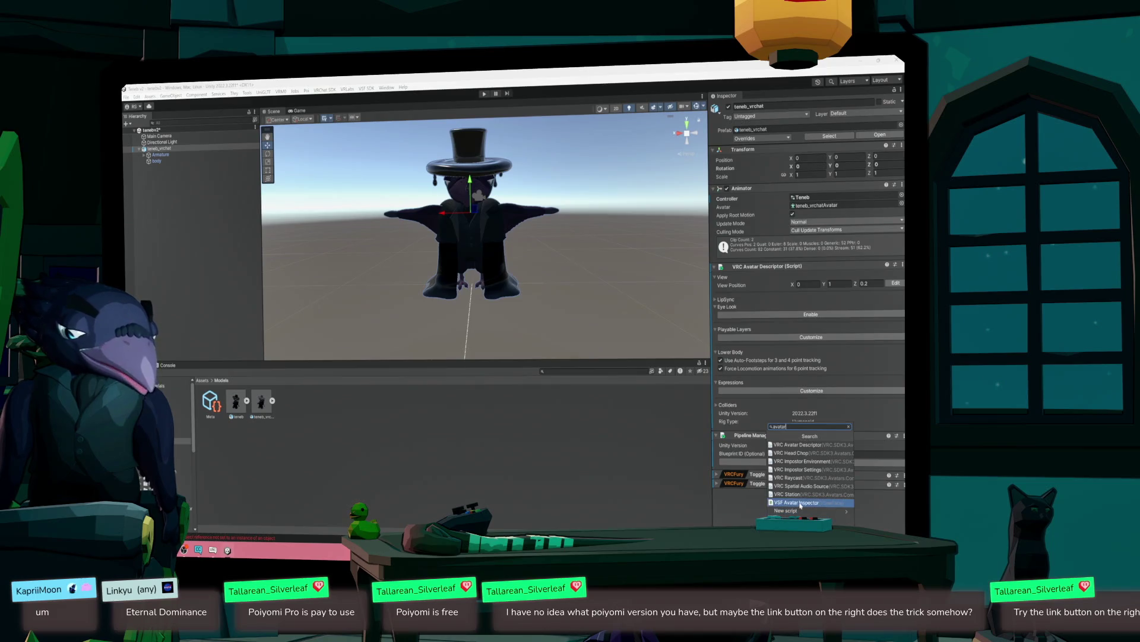
pyautogui.click(747, 514)
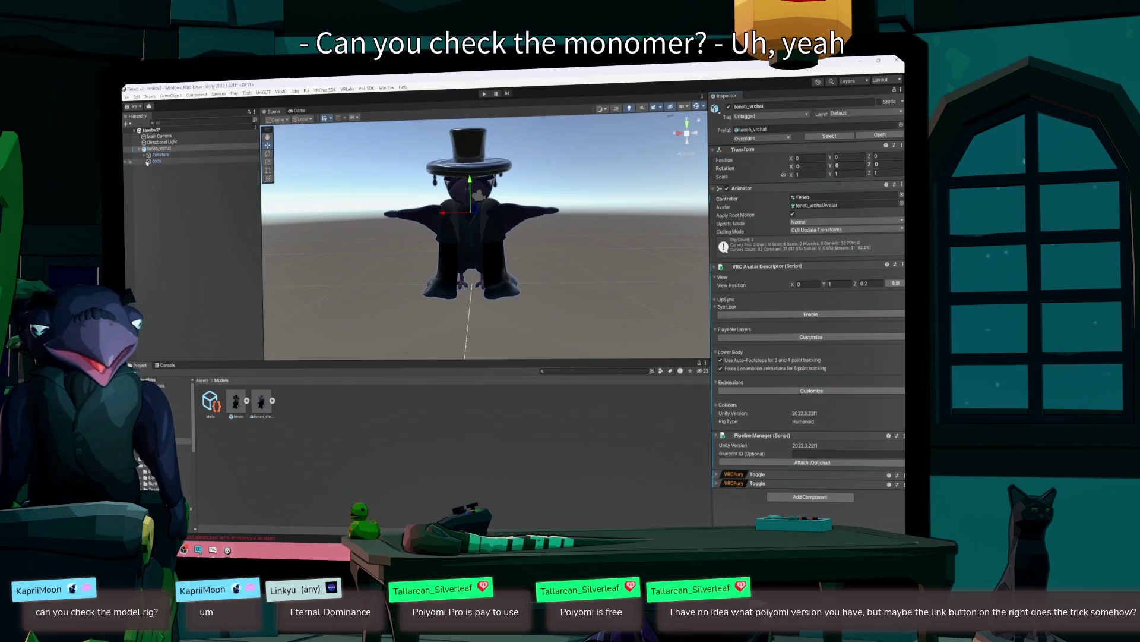
# - Select teneb_vrchat.fbx, dismiss the Windows app chooser, and show its Humanoid Rig settings
pyautogui.doubleClick(262, 401)
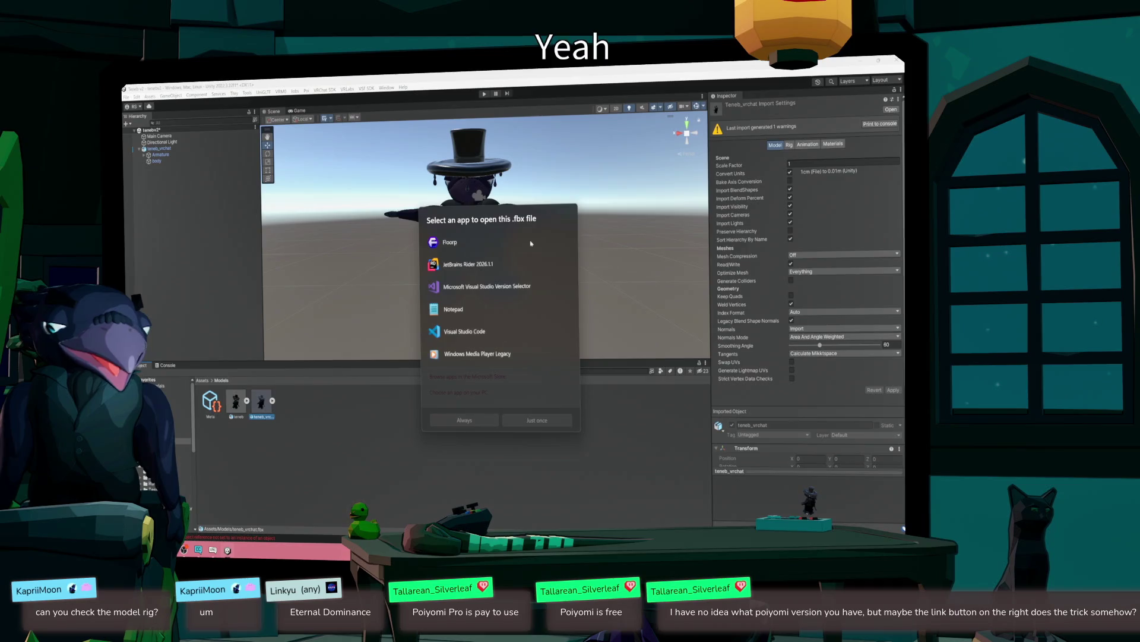
pyautogui.press('Escape')
pyautogui.click(789, 145)
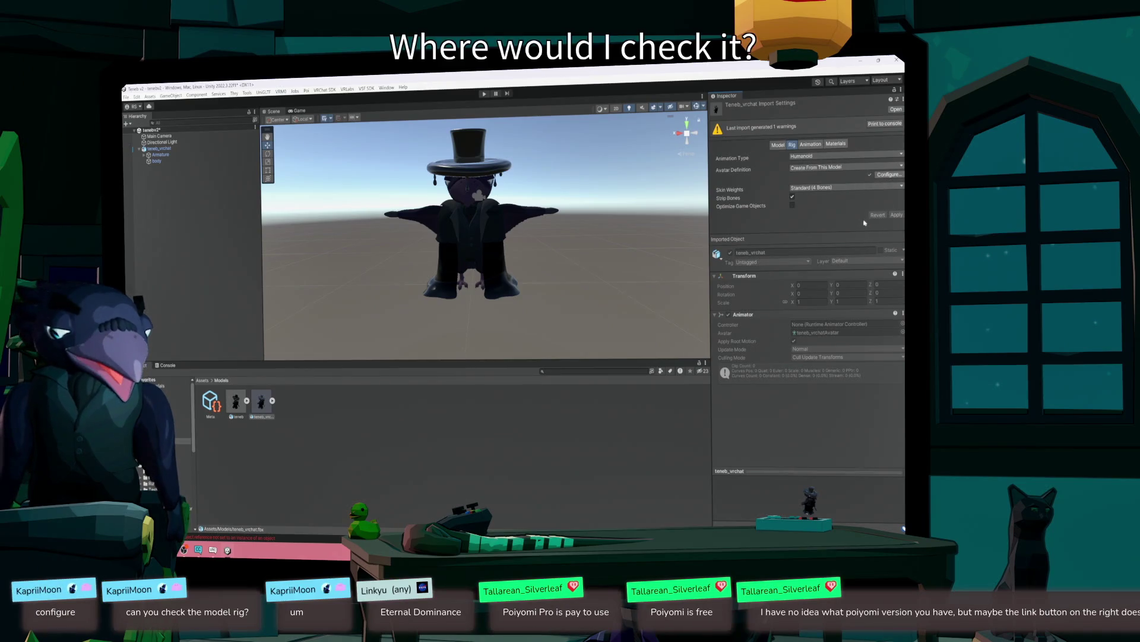
# - Open teneb_vrchat's Avatar Configuration, orbit to check its bone mapping, then show the Game view
pyautogui.click(888, 175)
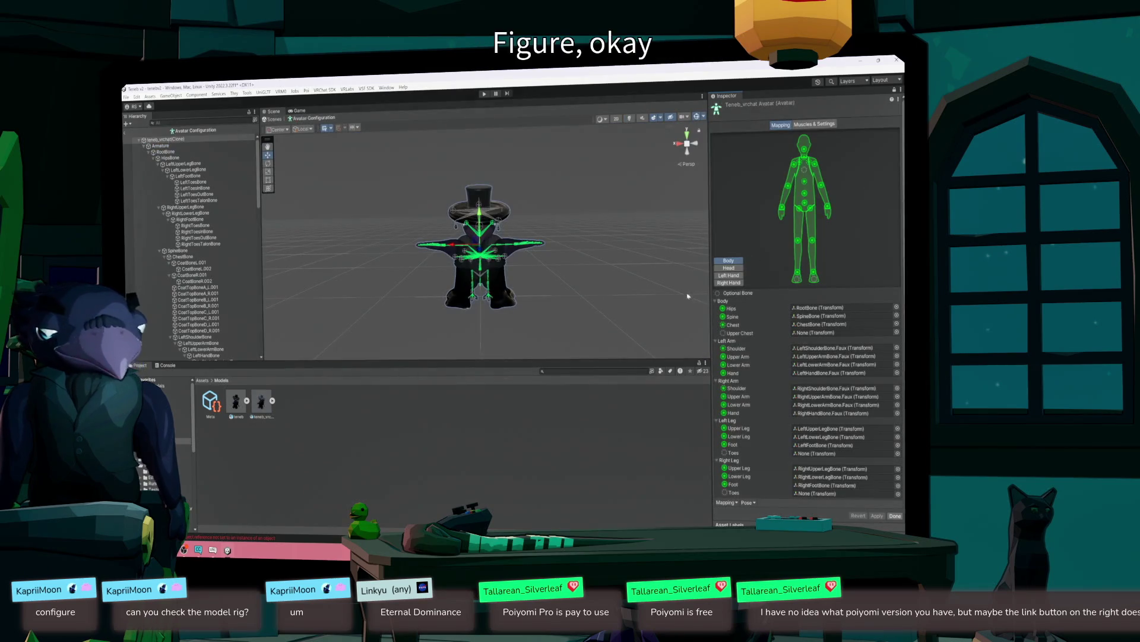
pyautogui.moveTo(598, 296); pyautogui.dragTo(568, 286)
pyautogui.scroll(5, 568, 286)
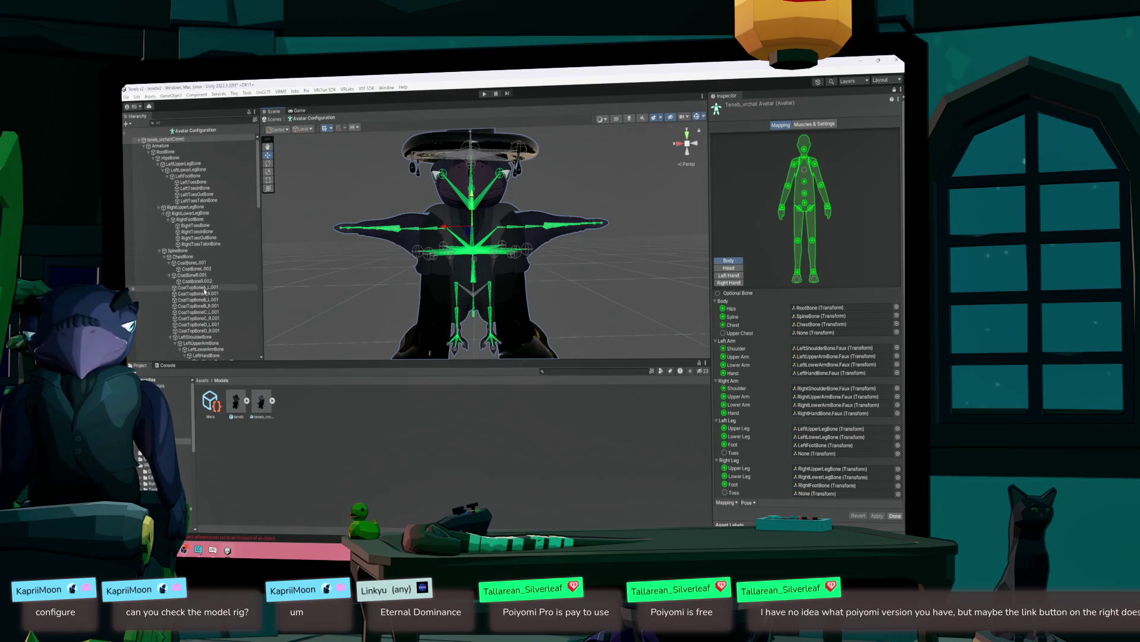
pyautogui.scroll(-2, 209, 318)
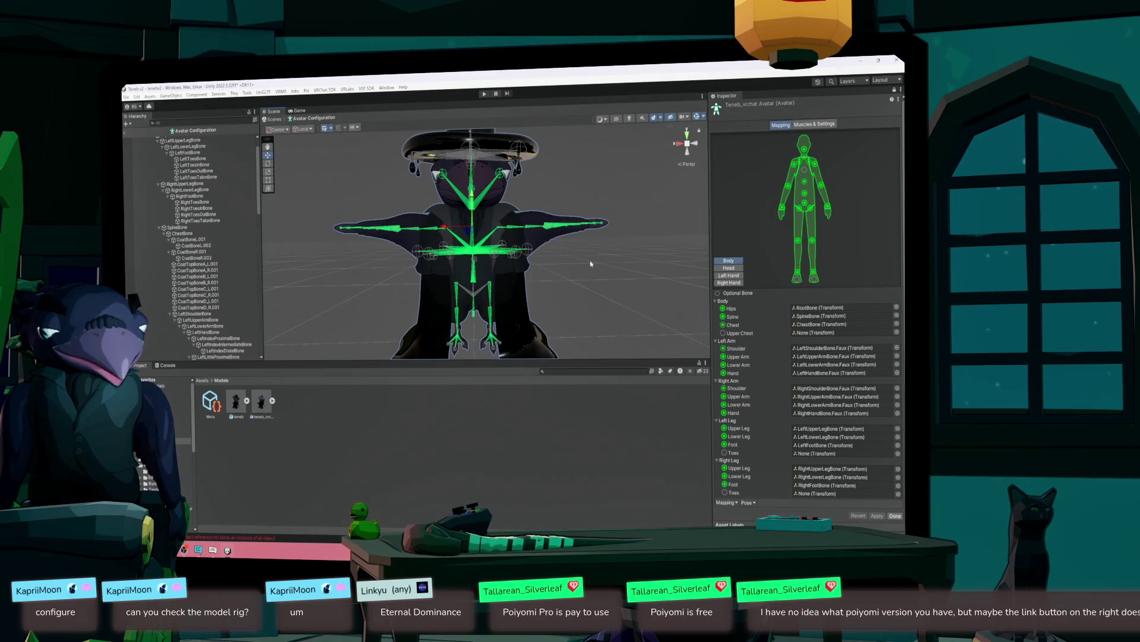
pyautogui.moveTo(592, 266)
pyautogui.keyDown('alt'); pyautogui.mouseDown()
pyautogui.moveTo(508, 311)
pyautogui.moveTo(585, 295)
pyautogui.moveTo(637, 252)
pyautogui.moveTo(628, 268)
pyautogui.mouseUp(); pyautogui.keyUp('alt')
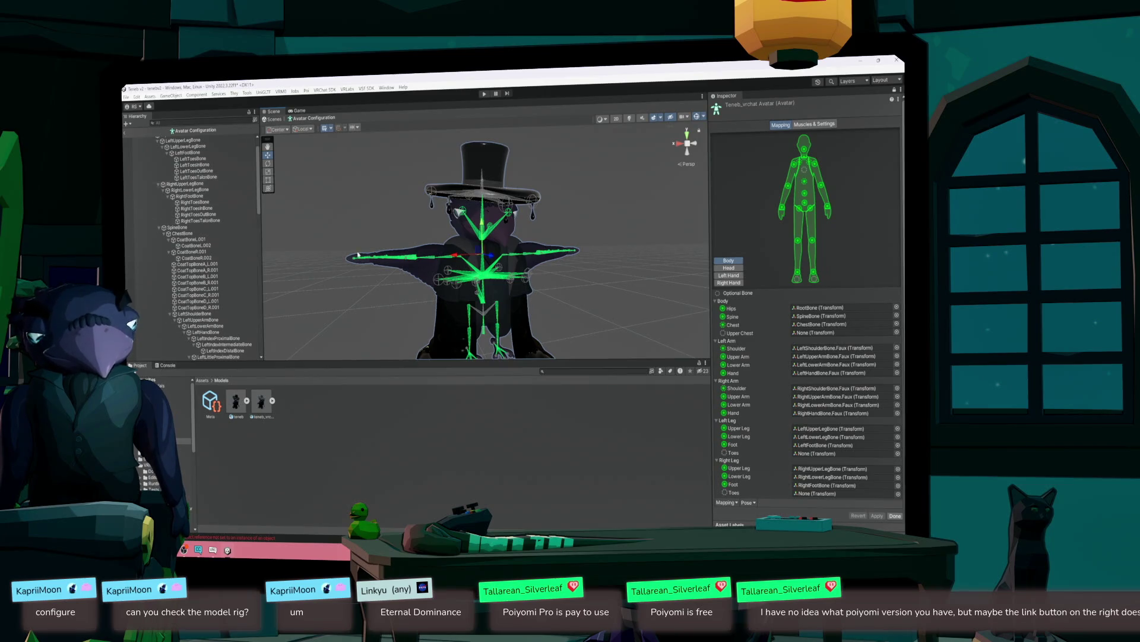
pyautogui.moveTo(558, 249)
pyautogui.keyDown('alt'); pyautogui.mouseDown()
pyautogui.moveTo(583, 295)
pyautogui.moveTo(420, 249)
pyautogui.mouseUp(); pyautogui.keyUp('alt')
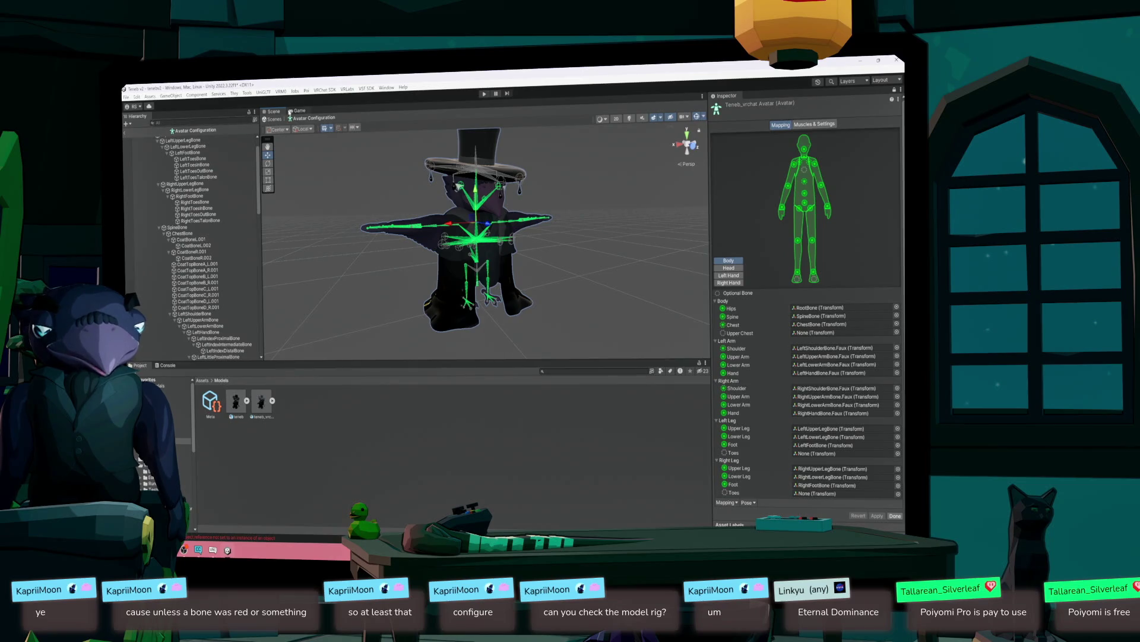
pyautogui.click(301, 112)
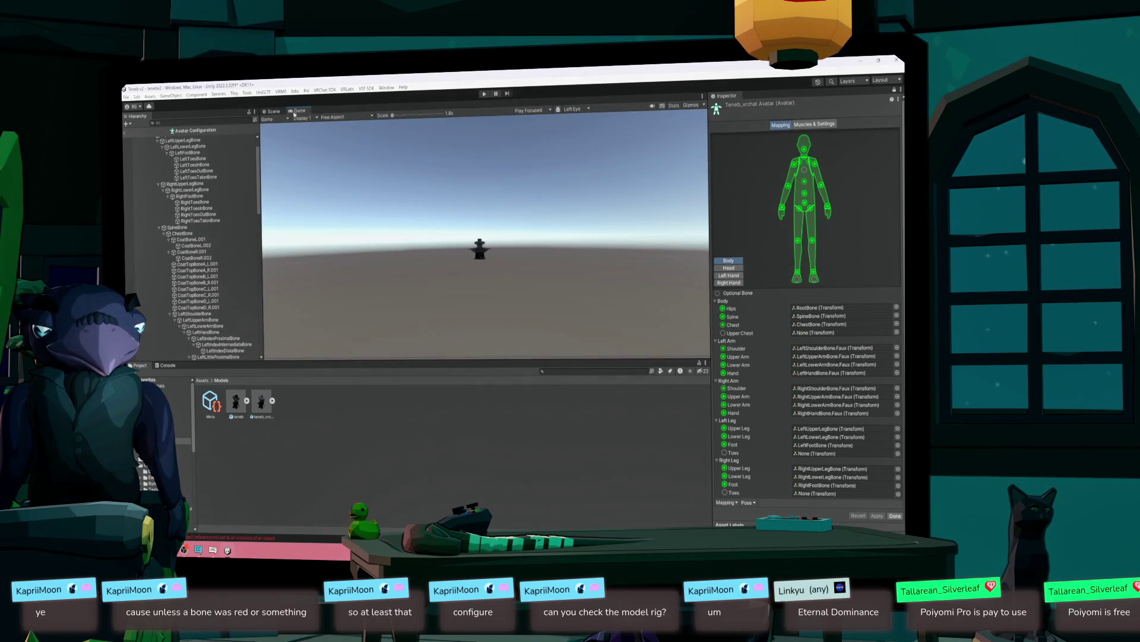
# - Leave Avatar Configuration and reselect the teneb_vrchat model's import settings, dismissing the app chooser
pyautogui.click(126, 133)
pyautogui.click(156, 149)
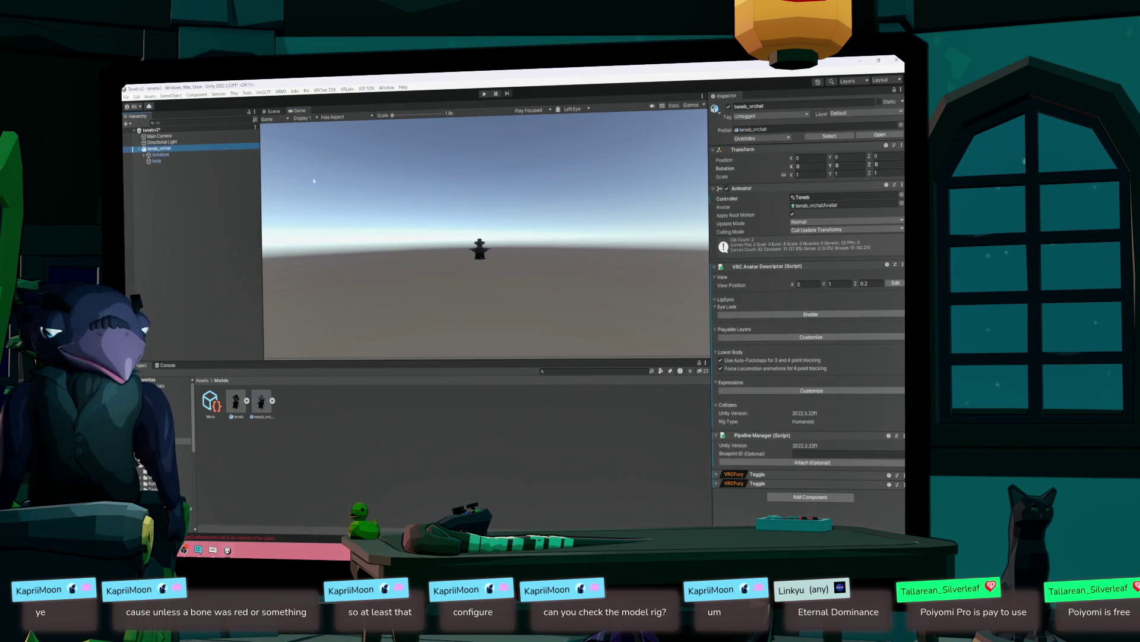
pyautogui.click(263, 402)
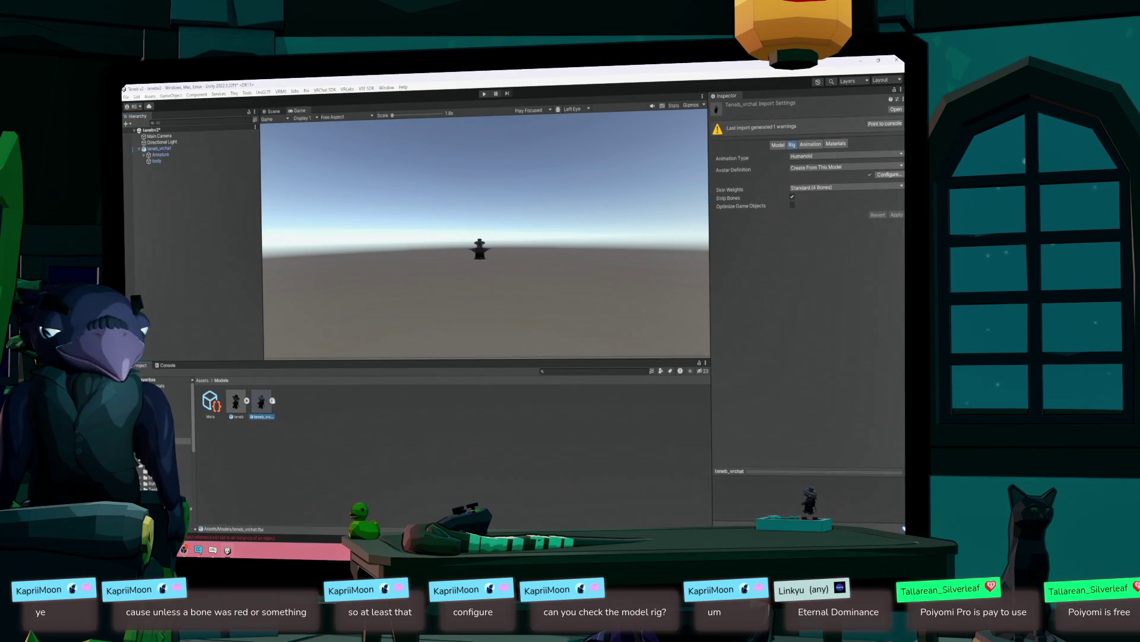
pyautogui.doubleClick(262, 403)
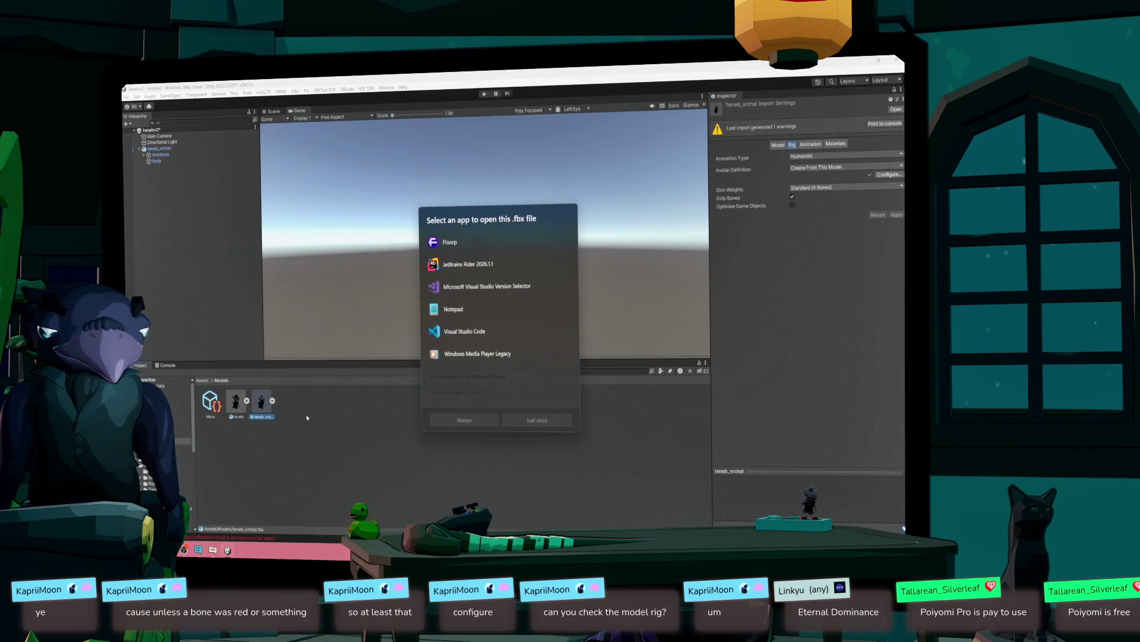
pyautogui.press('Escape')
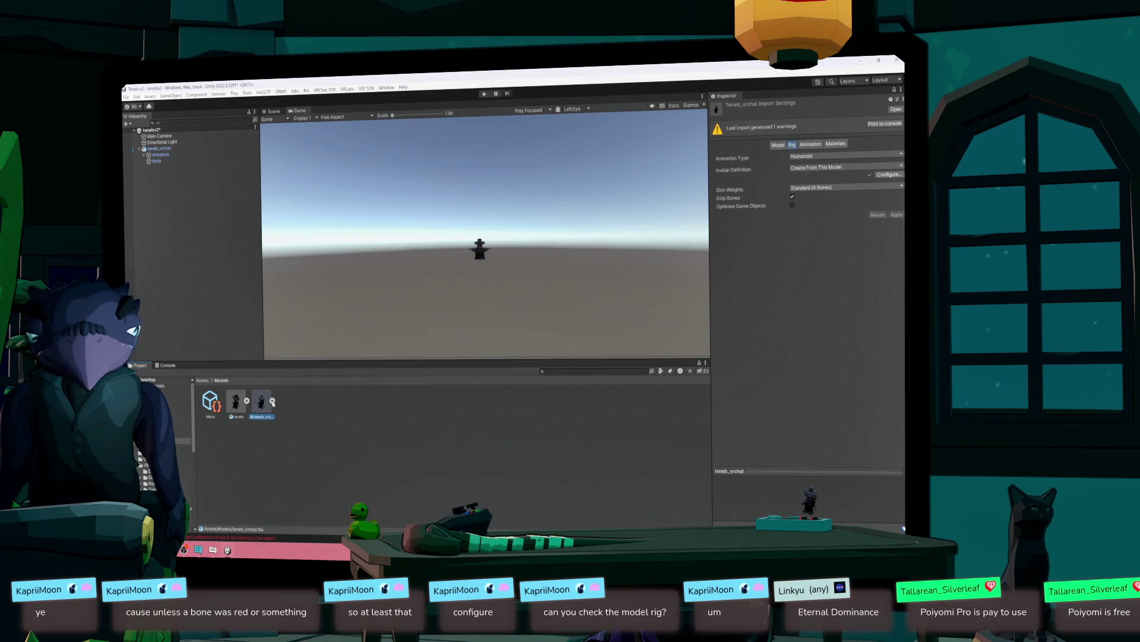
# - Review the teneb_vrchat model's Animation and Materials import tabs
pyautogui.click(811, 145)
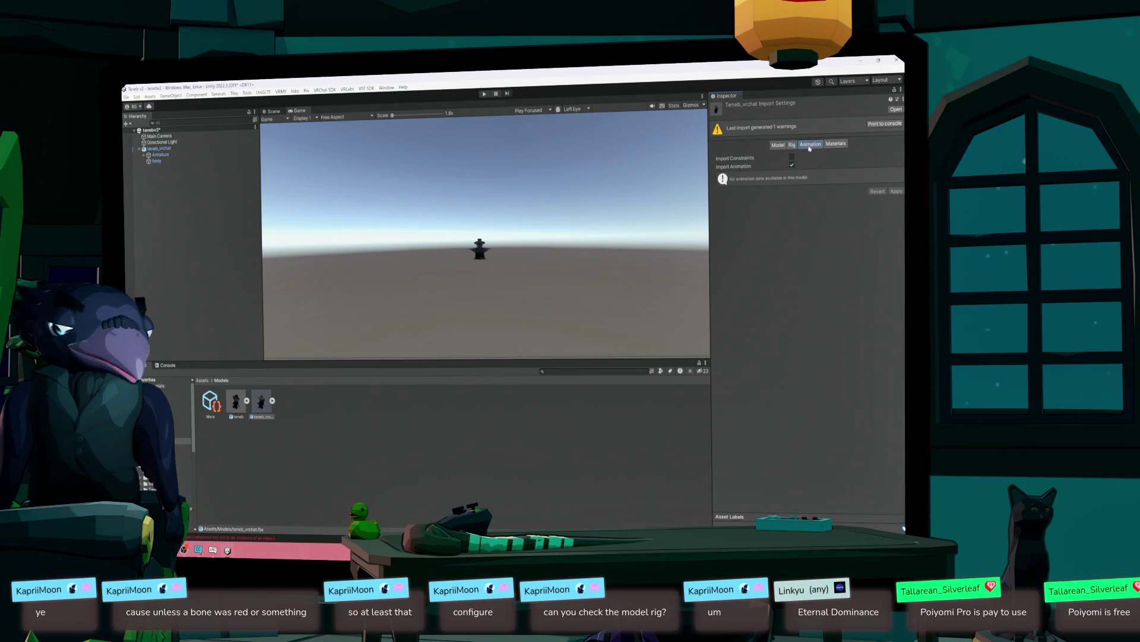
pyautogui.click(837, 144)
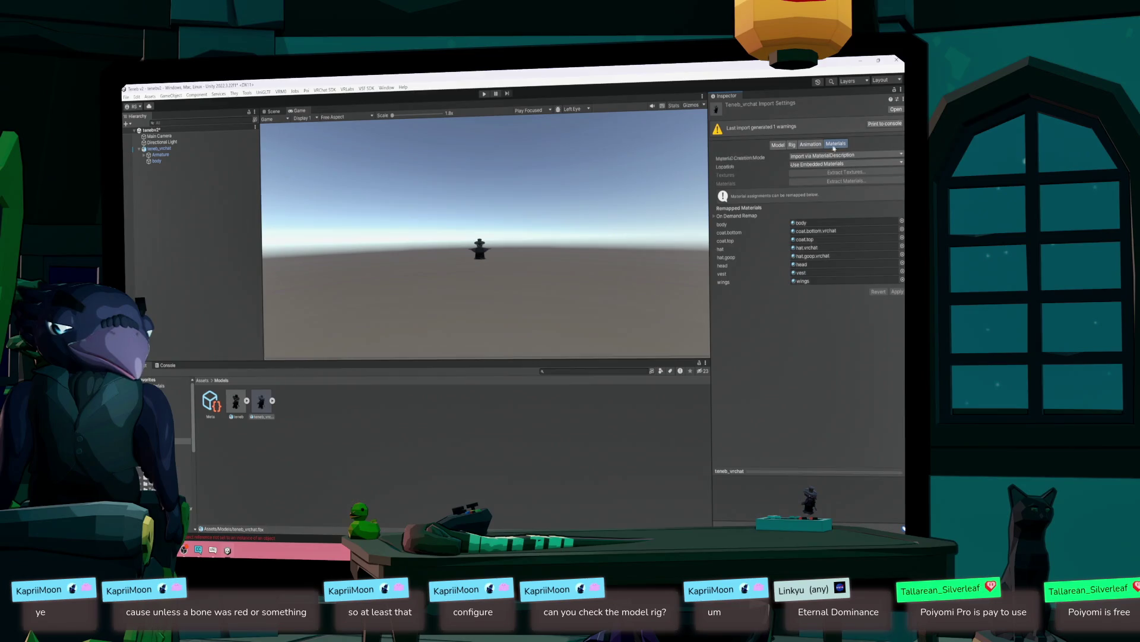
pyautogui.click(810, 145)
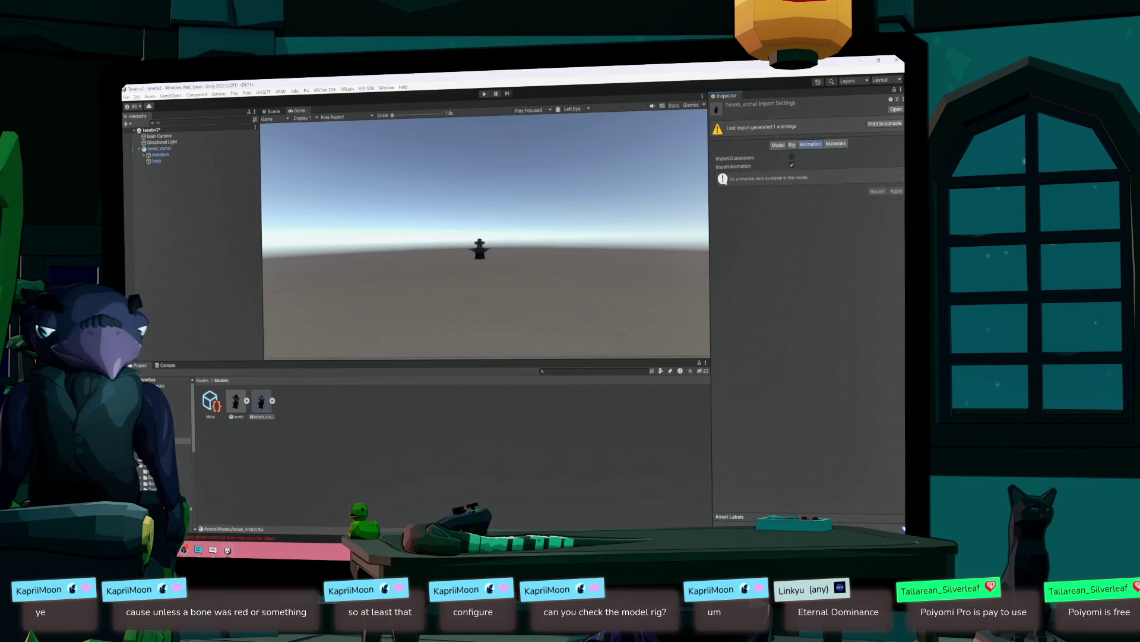
pyautogui.click(235, 403)
pyautogui.click(235, 402)
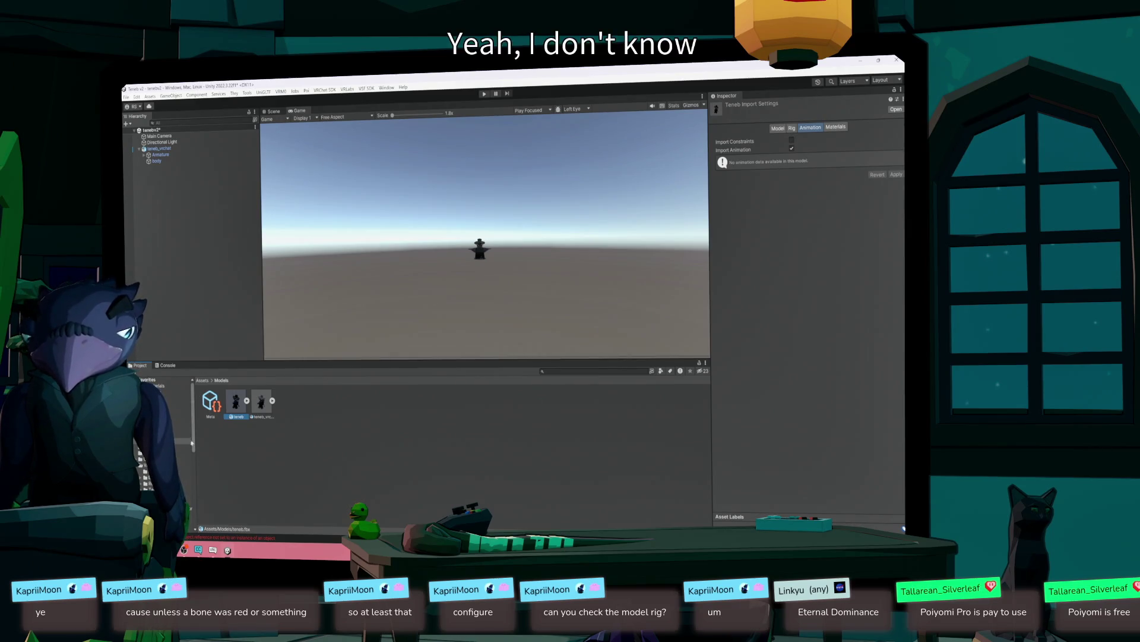
# - Open the vrm_import folder and select teneb_vrchat in the Hierarchy
pyautogui.moveTo(193, 442)
pyautogui.mouseDown()
pyautogui.moveTo(195, 520)
pyautogui.moveTo(189, 475)
pyautogui.mouseUp()
pyautogui.click(178, 412)
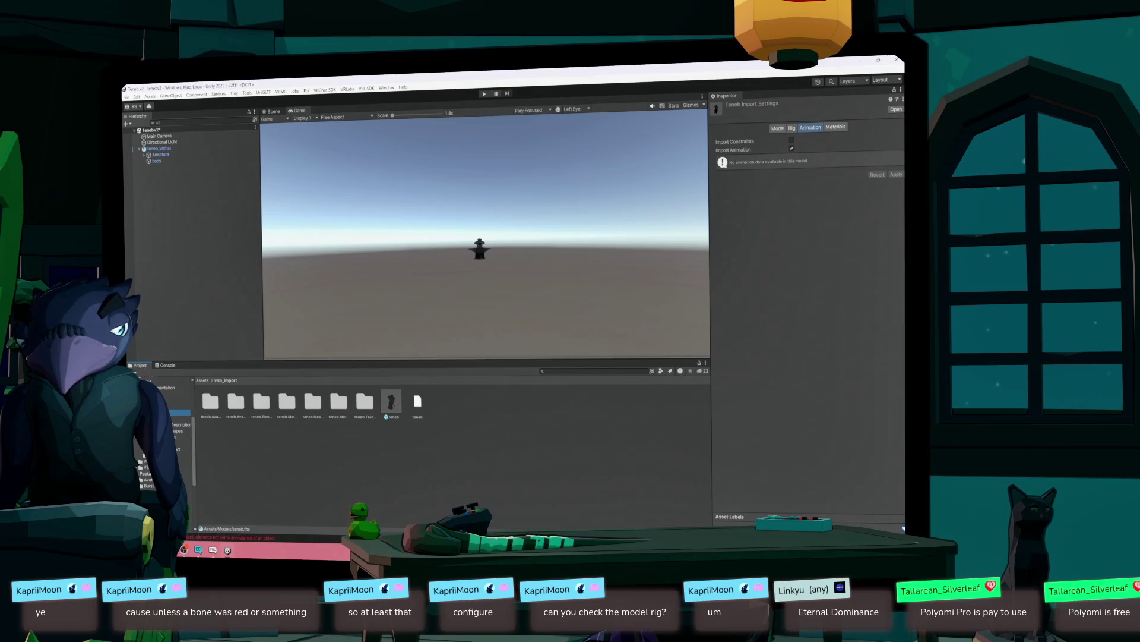
pyautogui.scroll(3, 163, 437)
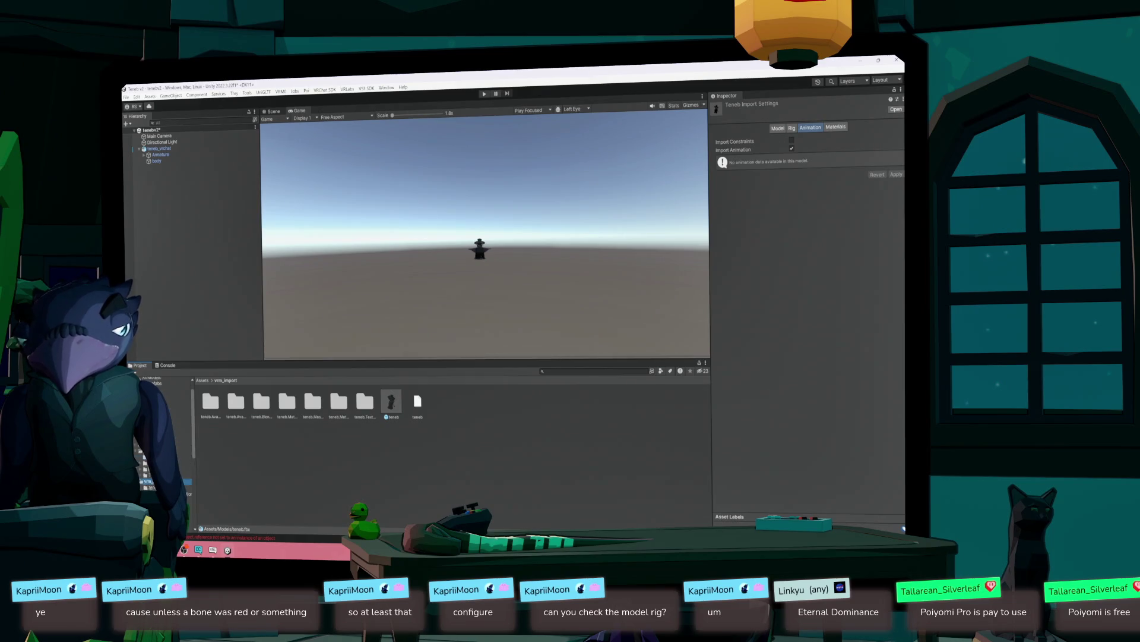
pyautogui.click(159, 149)
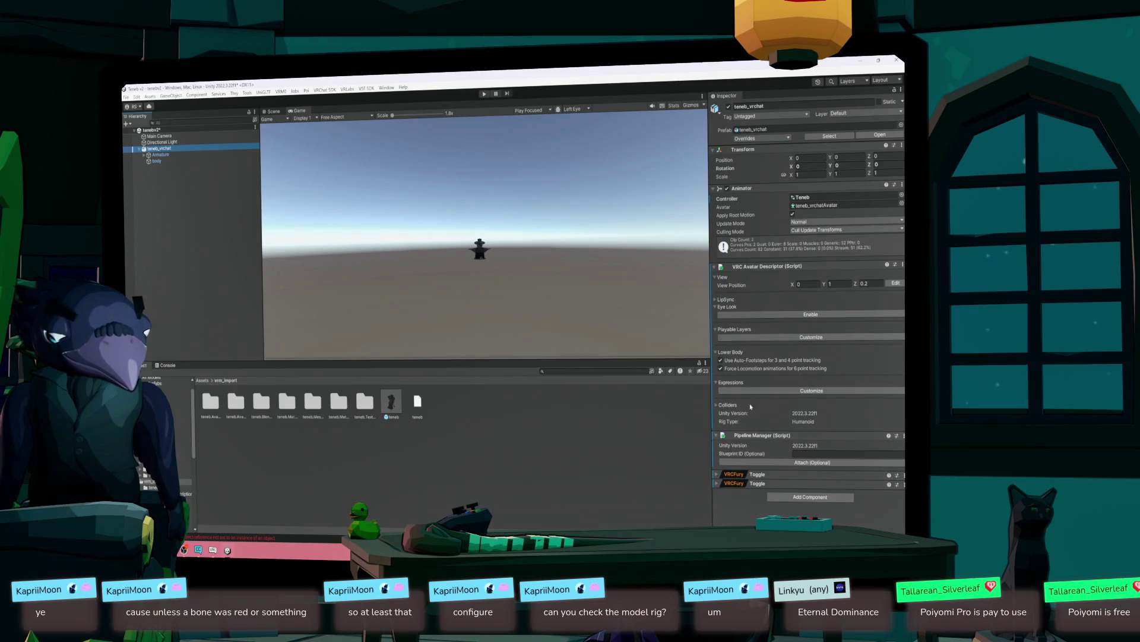
# - Open the Teneb animator controller and rearrange the WingsFolded, CoatGoopLoop and Exit nodes
pyautogui.doubleClick(803, 196)
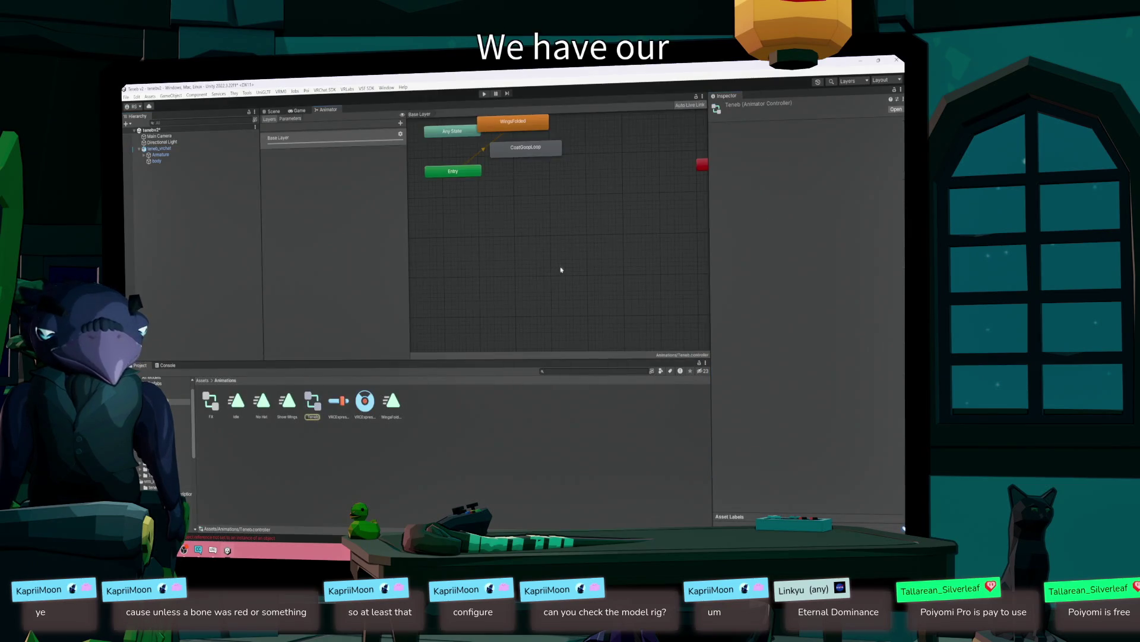
pyautogui.rightClick(561, 294)
pyautogui.click(581, 273)
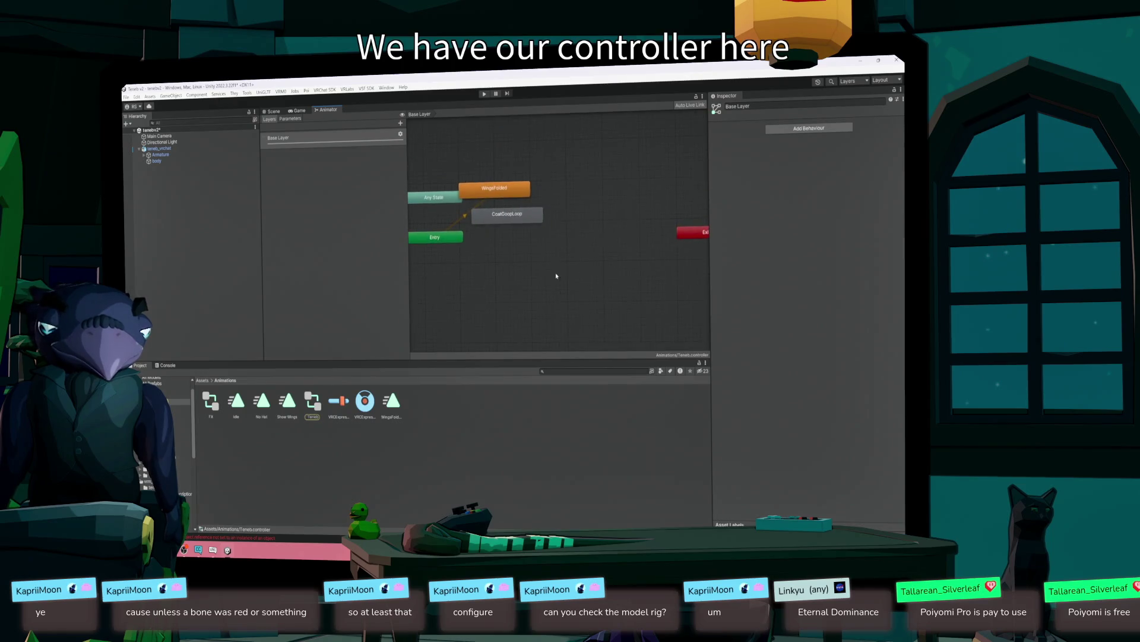
pyautogui.click(522, 194)
pyautogui.moveTo(522, 194)
pyautogui.mouseDown()
pyautogui.moveTo(581, 253)
pyautogui.moveTo(579, 242)
pyautogui.mouseUp()
pyautogui.scroll(-1, 580, 224)
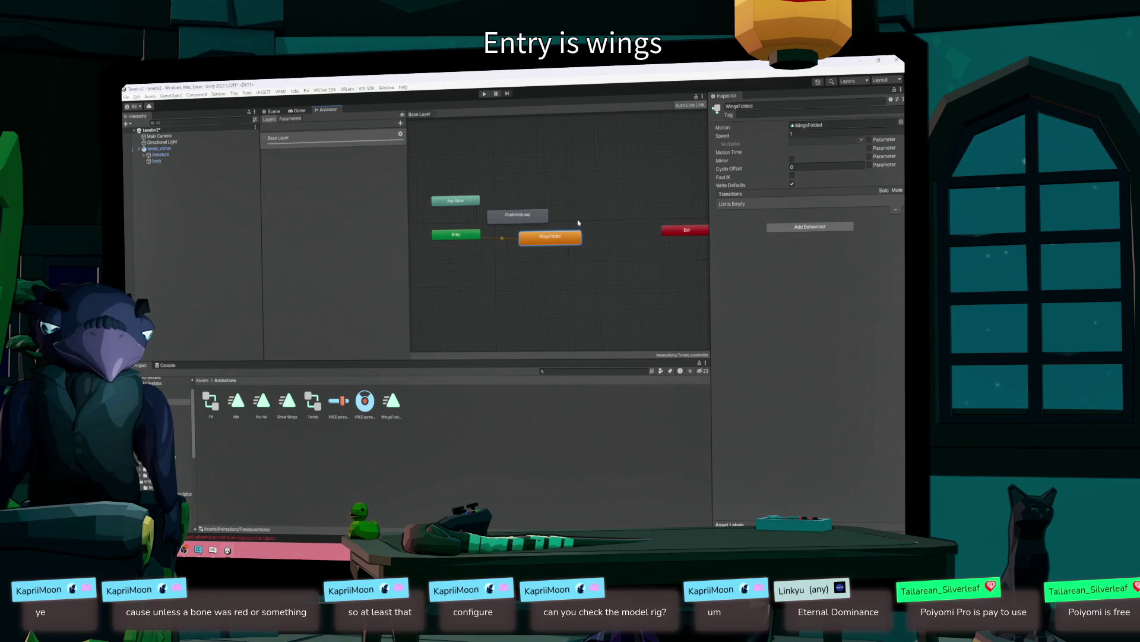
pyautogui.moveTo(539, 220); pyautogui.dragTo(571, 200)
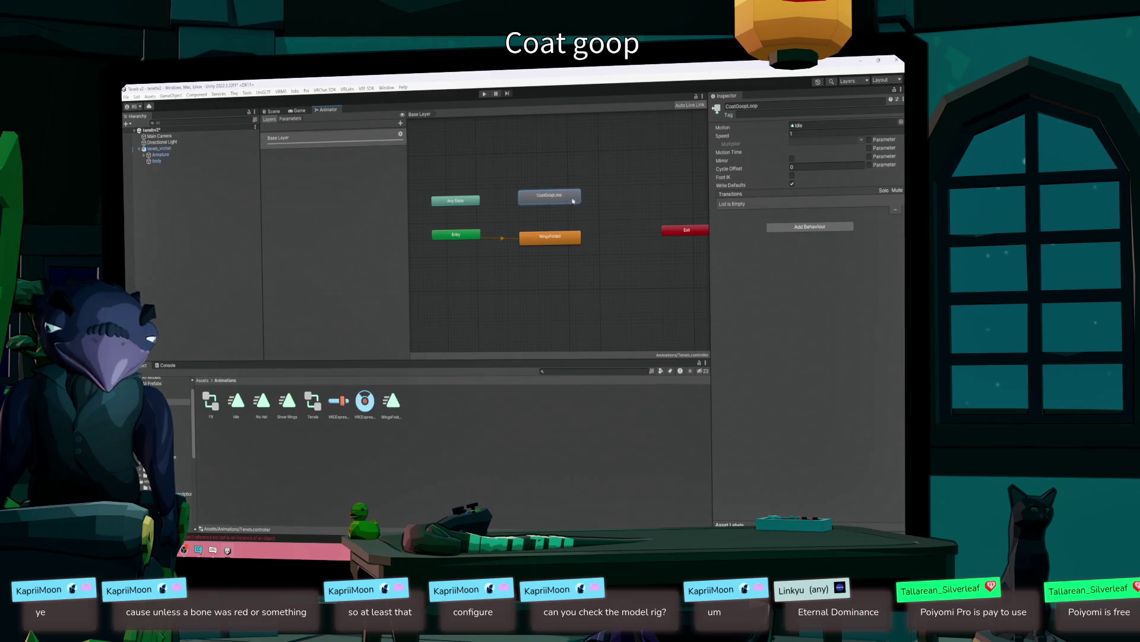
pyautogui.moveTo(566, 287)
pyautogui.mouseDown()
pyautogui.moveTo(603, 295)
pyautogui.moveTo(582, 298)
pyautogui.mouseUp()
pyautogui.moveTo(669, 252); pyautogui.dragTo(626, 255)
# - Open the WingsFolded state's motion clip to show its animation curves
pyautogui.click(573, 259)
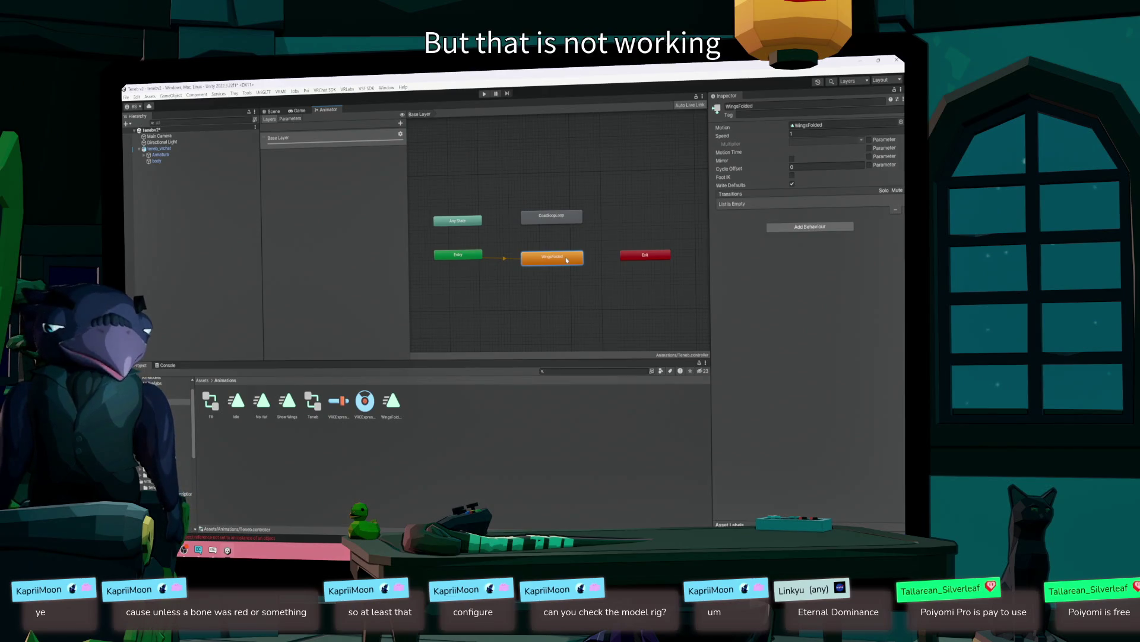
pyautogui.doubleClick(849, 125)
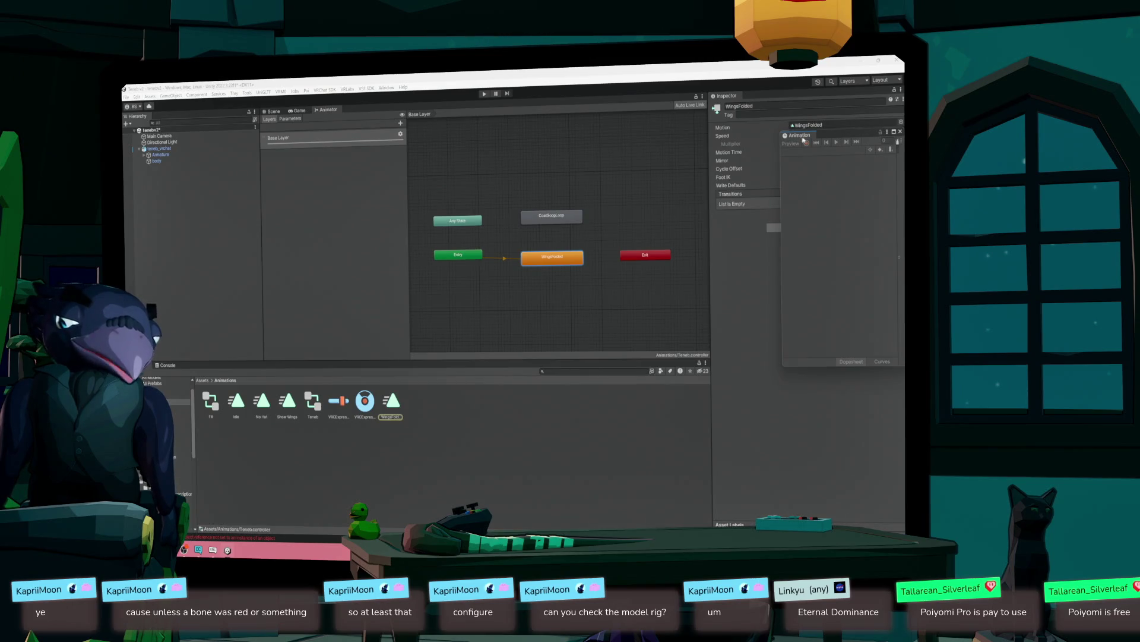
pyautogui.click(393, 408)
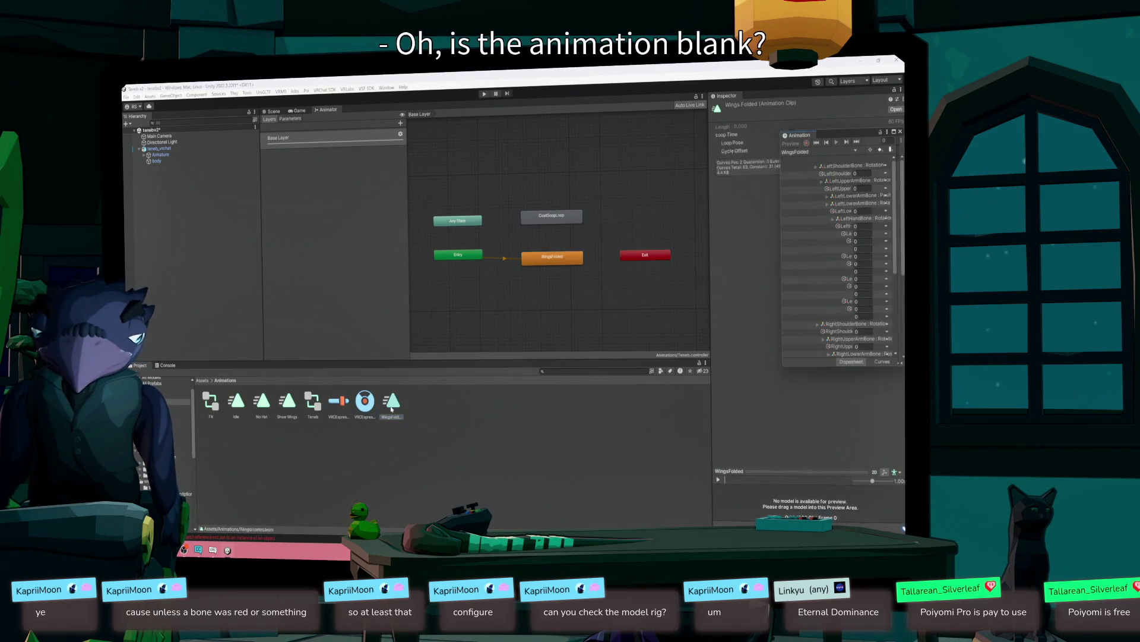
# - Enlarge the Animation window, review WingsFolded curves including wings.002, then load the Show Wings clip
pyautogui.moveTo(827, 141); pyautogui.dragTo(348, 121)
pyautogui.moveTo(418, 334)
pyautogui.mouseDown()
pyautogui.moveTo(690, 411)
pyautogui.moveTo(779, 528)
pyautogui.moveTo(759, 432)
pyautogui.moveTo(783, 389)
pyautogui.mouseUp()
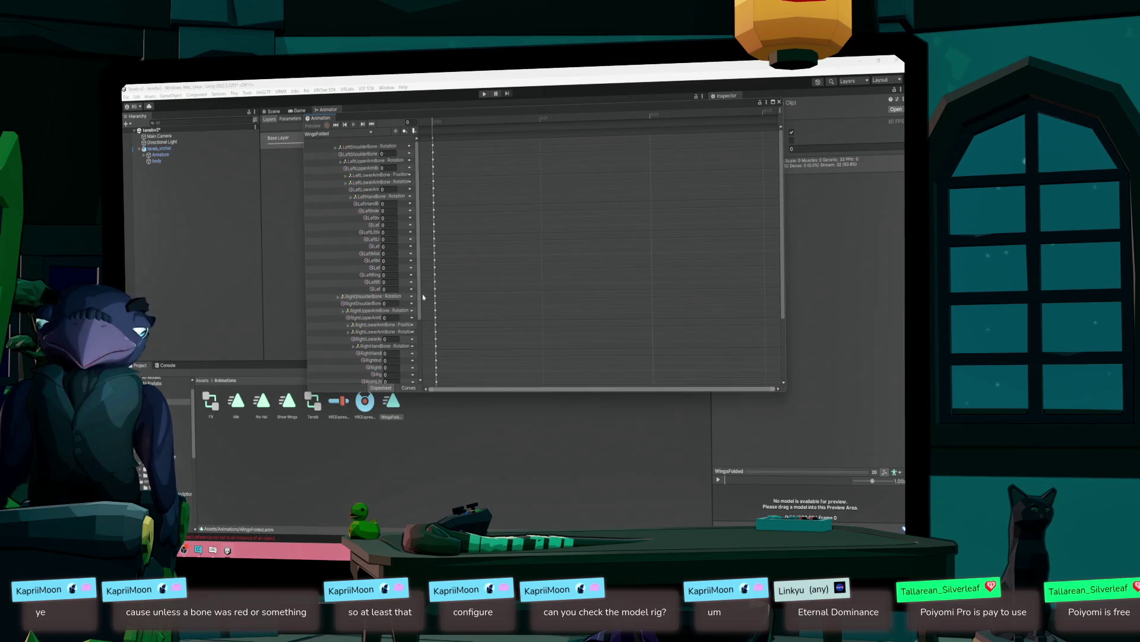
pyautogui.scroll(-5, 423, 297)
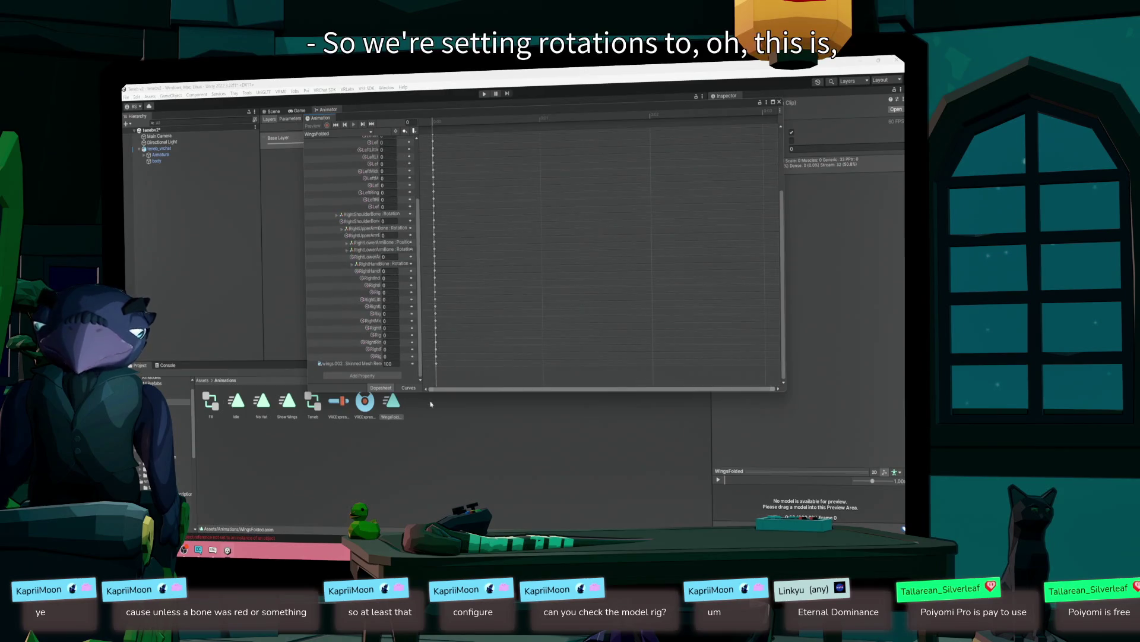
pyautogui.scroll(4, 419, 214)
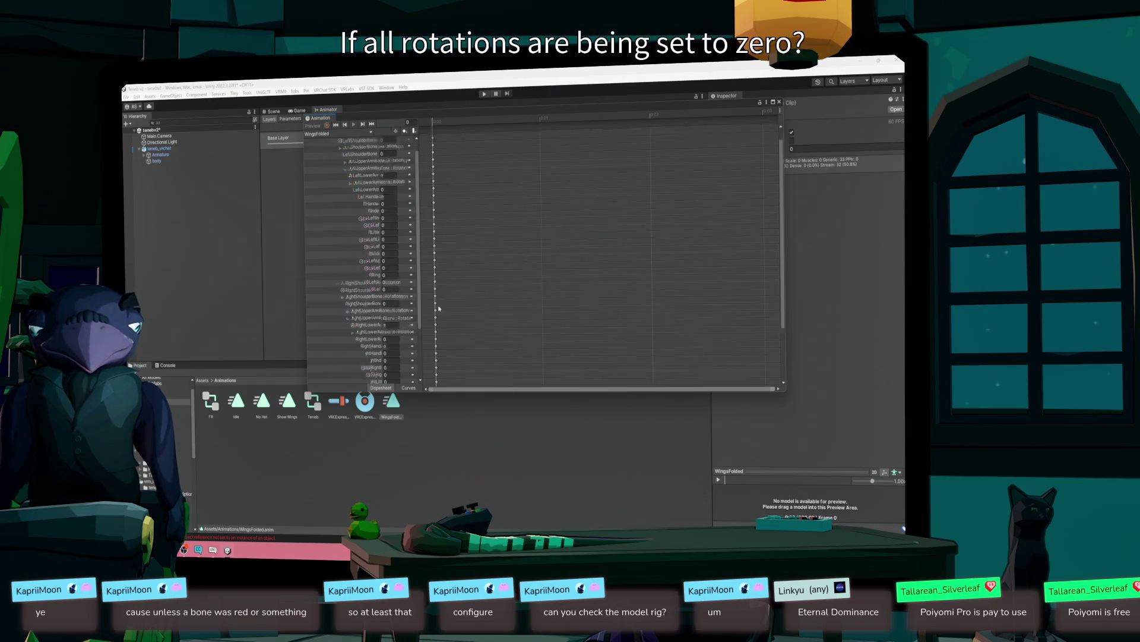
pyautogui.scroll(-3, 415, 237)
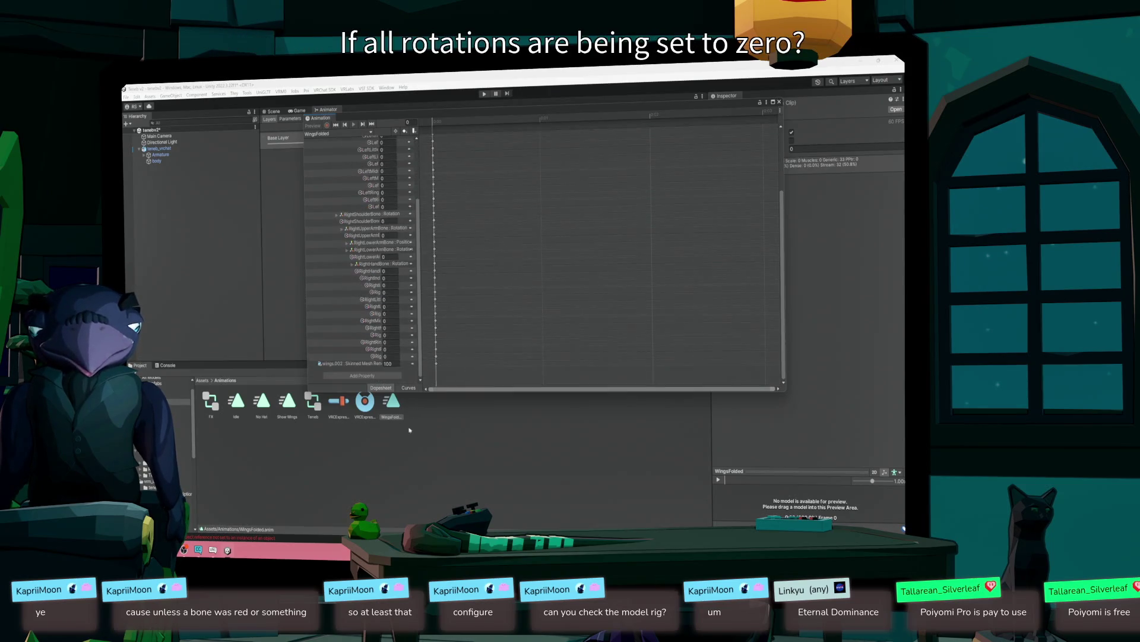
pyautogui.click(349, 364)
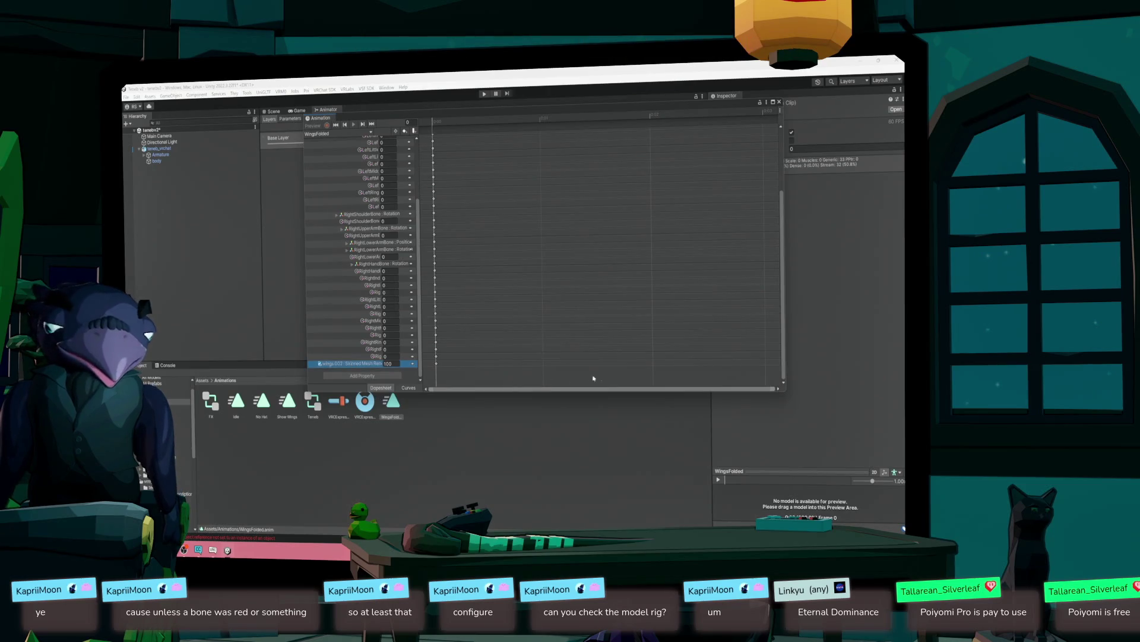
pyautogui.click(289, 404)
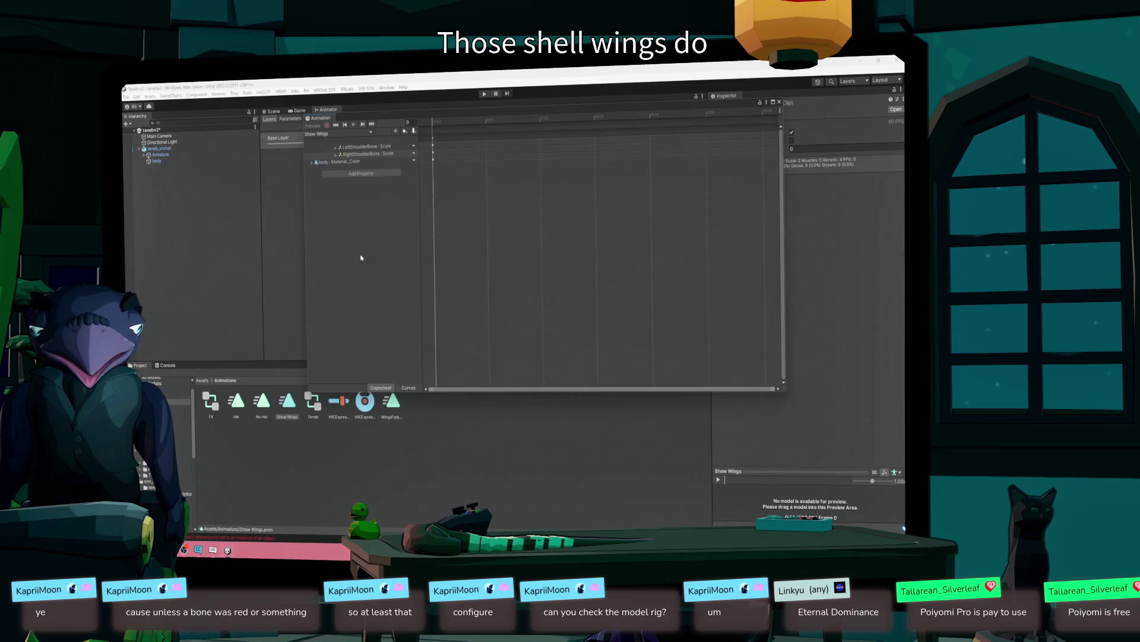
# - Expand the shoulder bone scales and body Material_Color curves, then close the Animation window
pyautogui.click(337, 148)
pyautogui.click(338, 176)
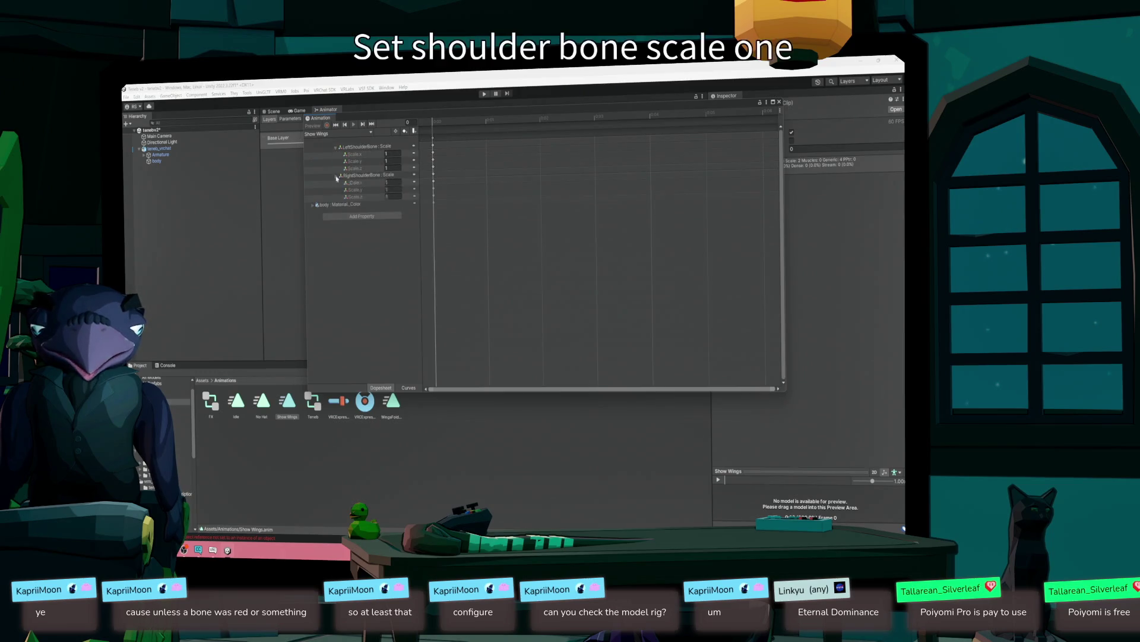
pyautogui.click(313, 205)
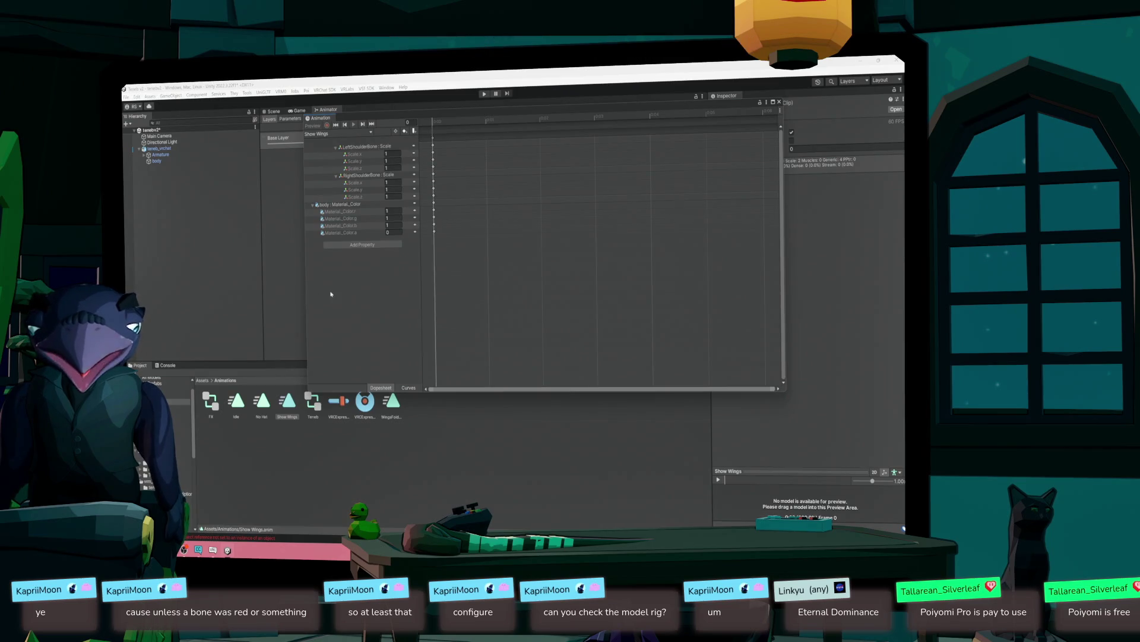
pyautogui.click(779, 102)
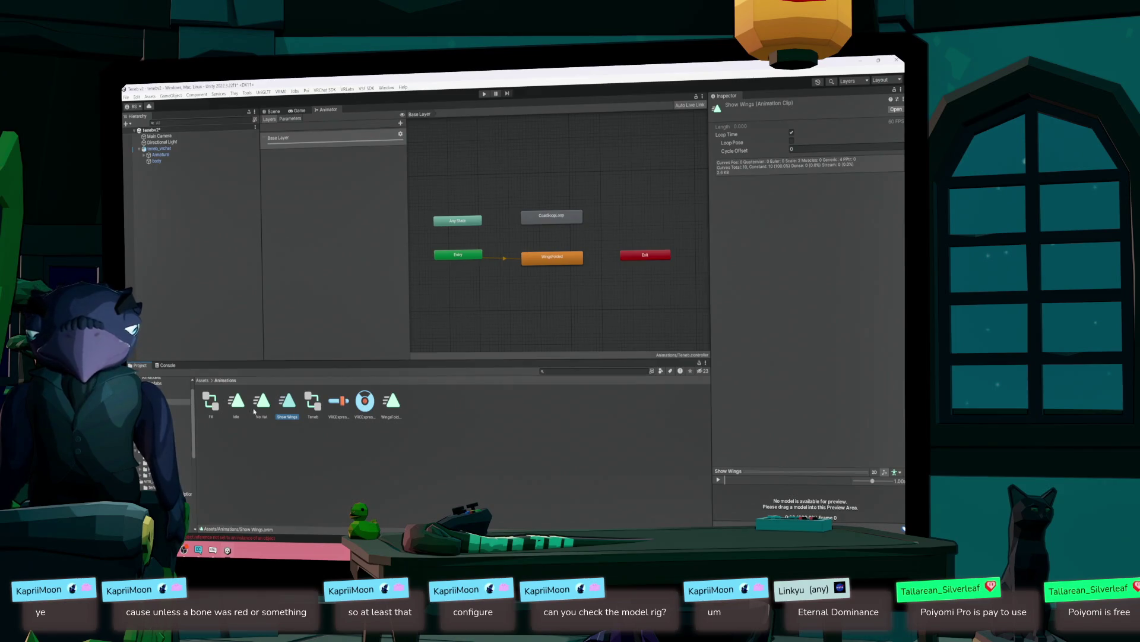
# - Open the No Hat clip and reveal its HatBone scale and position values
pyautogui.doubleClick(258, 406)
pyautogui.click(345, 154)
pyautogui.click(345, 148)
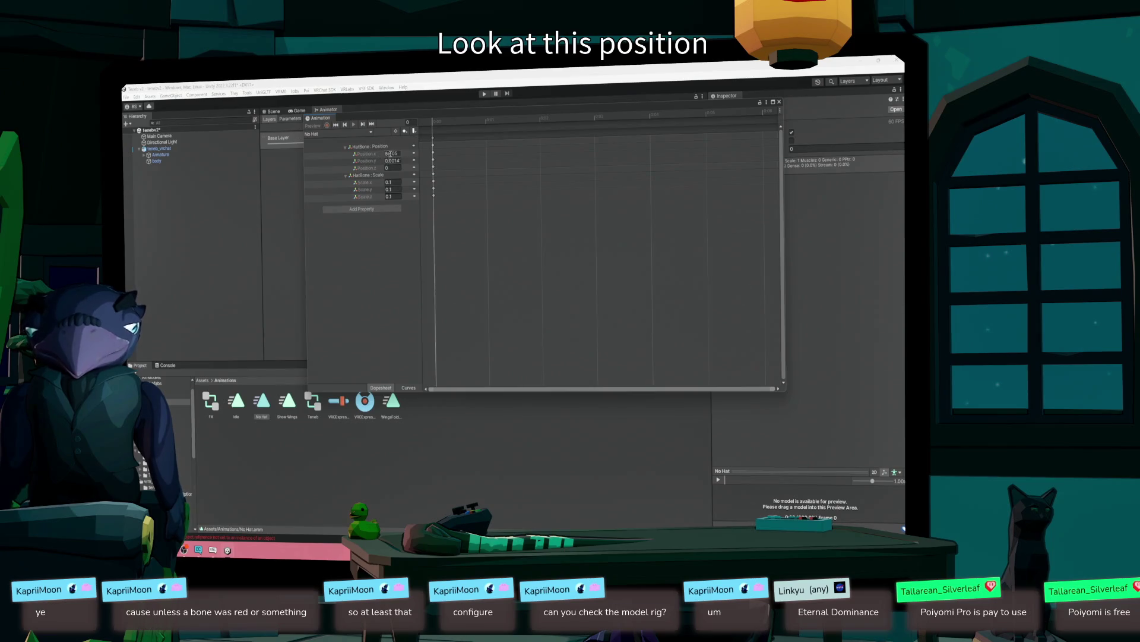
# - Load the Idle clip, move the Animation window aside, and switch to the Game view
pyautogui.click(238, 404)
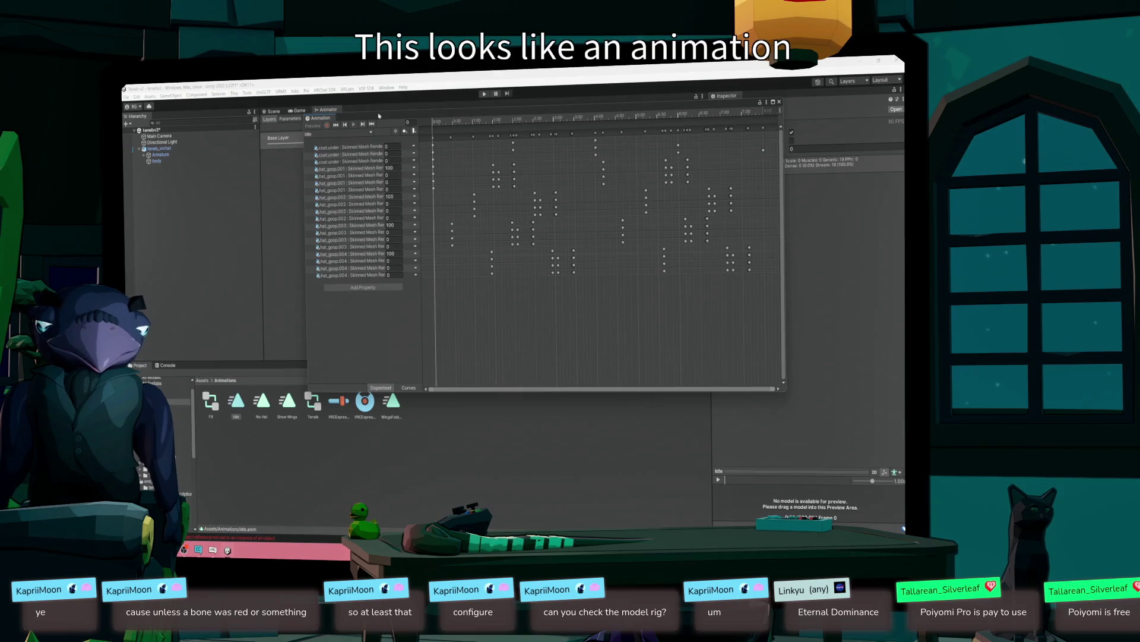
pyautogui.moveTo(377, 116)
pyautogui.mouseDown()
pyautogui.moveTo(466, 336)
pyautogui.moveTo(567, 258)
pyautogui.moveTo(565, 231)
pyautogui.mouseUp()
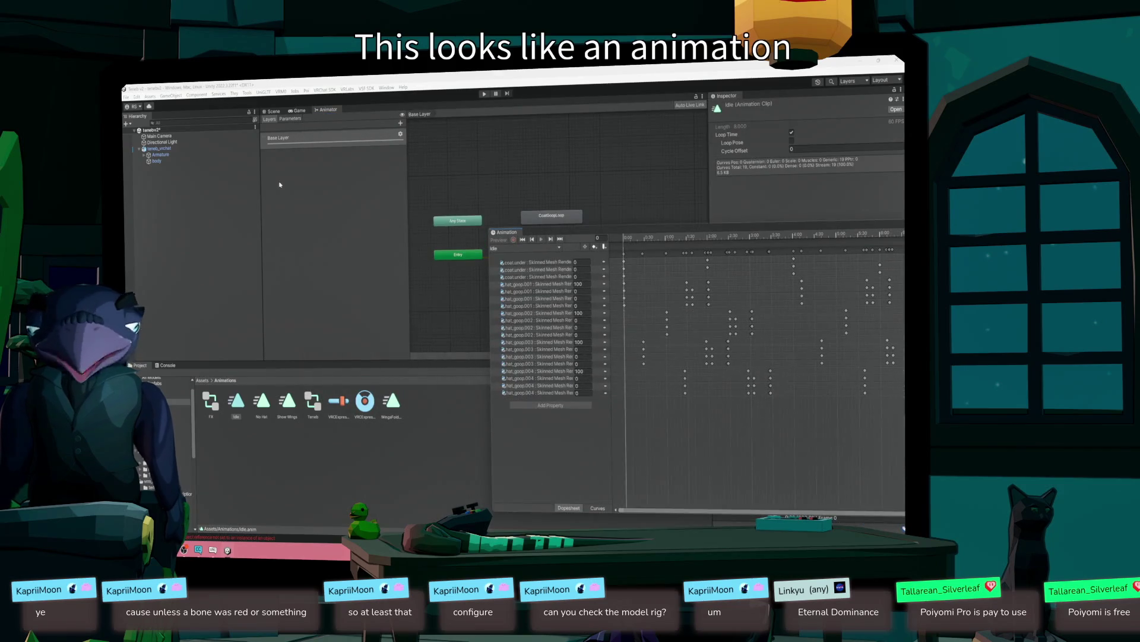
pyautogui.click(298, 111)
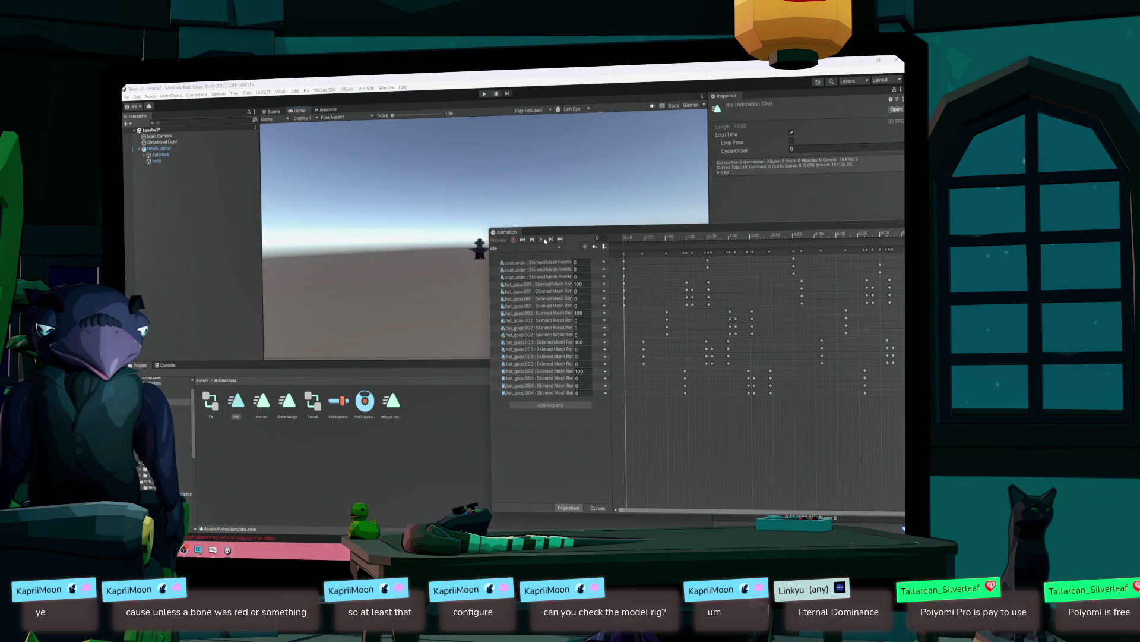
# - Select teneb_vrchat, play the WingsFolded preview, then reposition and close the Animation window
pyautogui.click(161, 148)
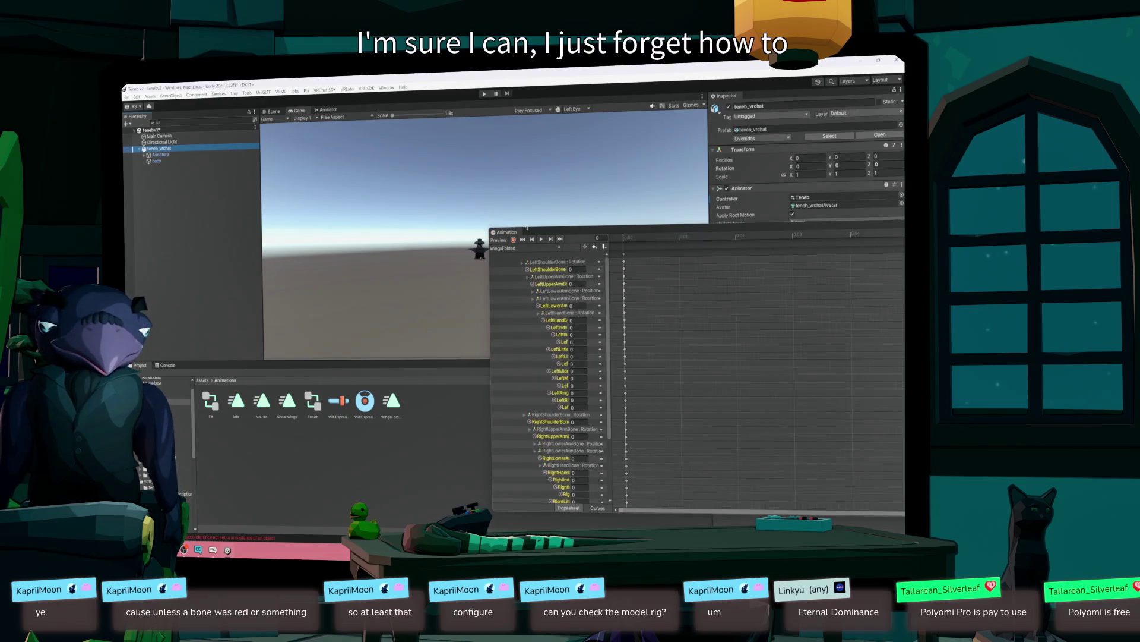
pyautogui.click(541, 239)
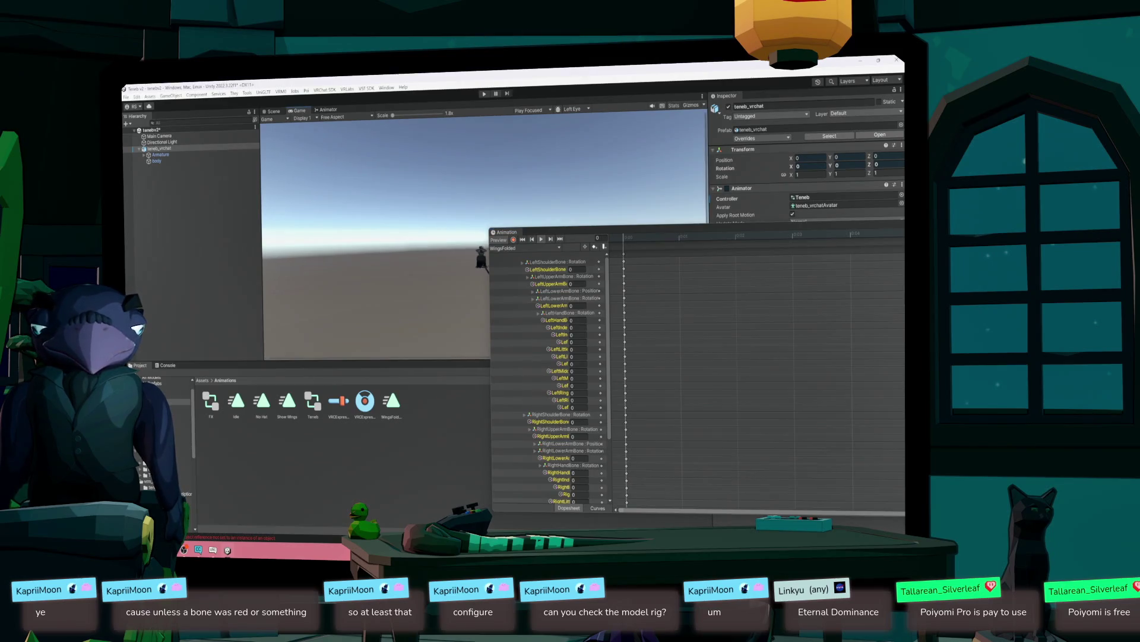
pyautogui.scroll(3, 436, 268)
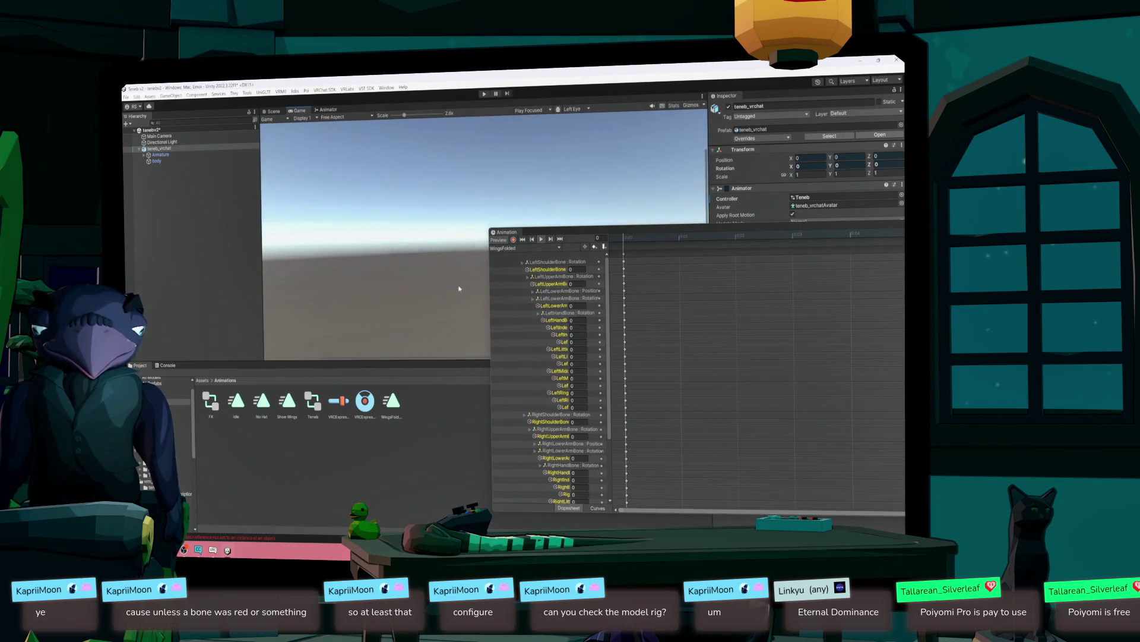
pyautogui.moveTo(644, 232)
pyautogui.mouseDown()
pyautogui.moveTo(284, 260)
pyautogui.moveTo(225, 349)
pyautogui.mouseUp()
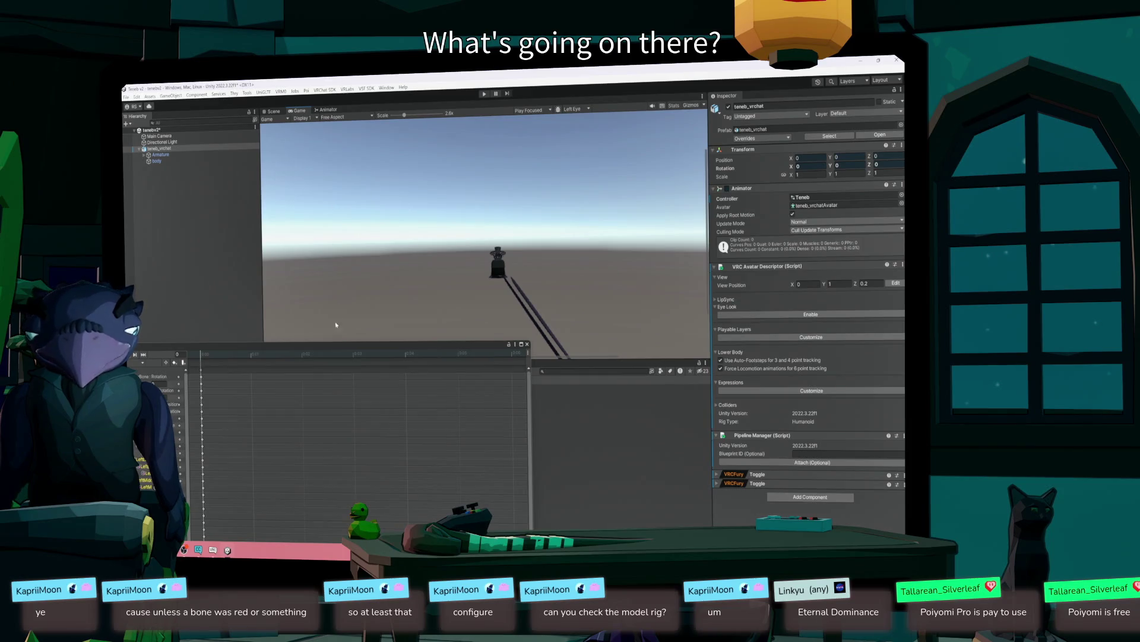
pyautogui.moveTo(184, 345); pyautogui.dragTo(332, 343)
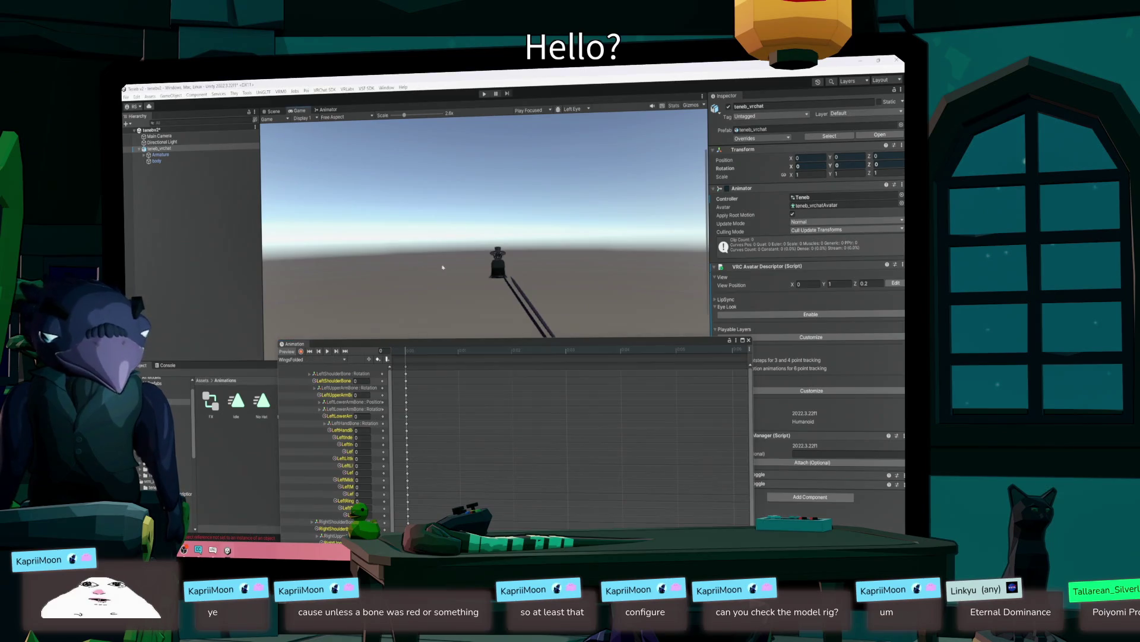
pyautogui.click(749, 340)
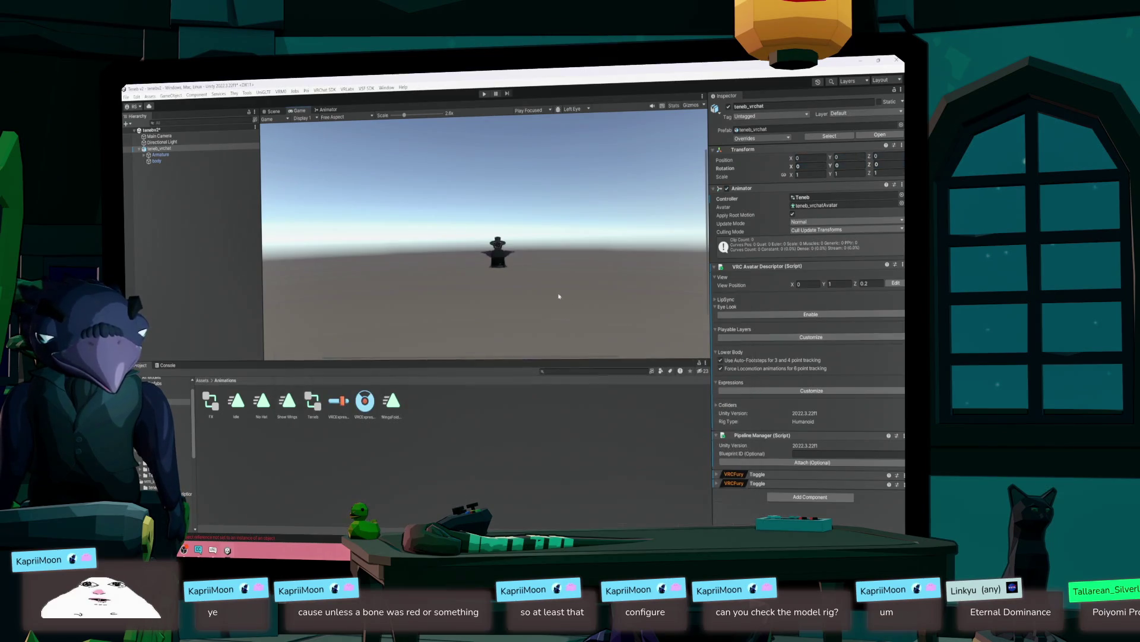
# - In the Scene view, orbit around the avatar and select its body mesh
pyautogui.click(273, 112)
pyautogui.scroll(-2, 388, 228)
pyautogui.scroll(2, 388, 228)
pyautogui.moveTo(388, 228); pyautogui.dragTo(439, 256)
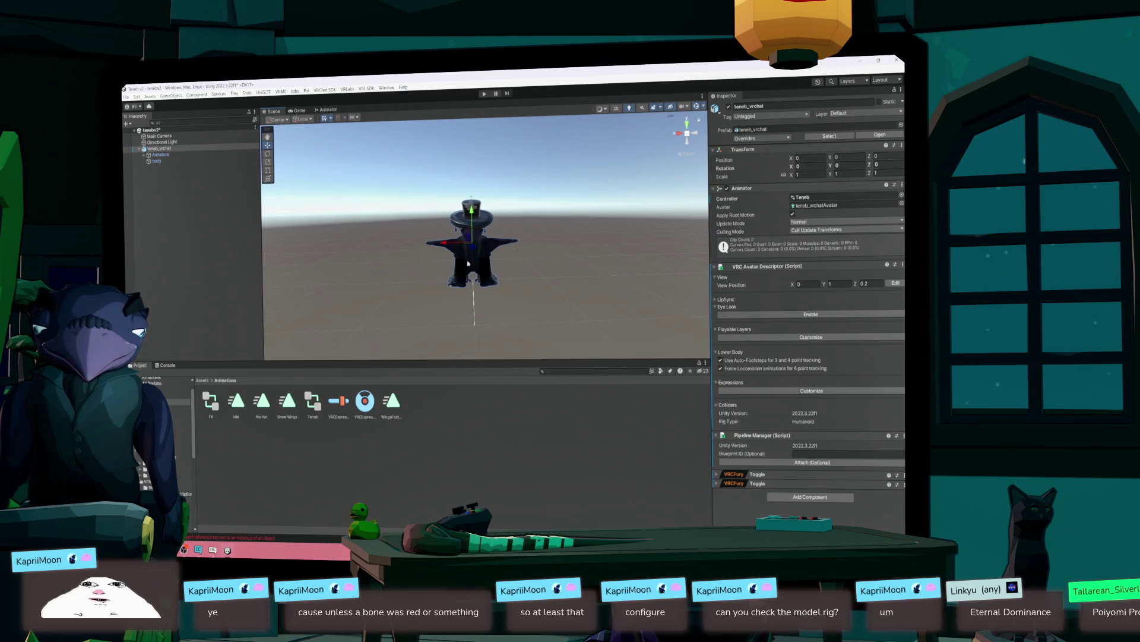
pyautogui.click(466, 266)
# - Open the Idle clip, then reselect teneb_vrchat and preview the WingsFolded pose
pyautogui.doubleClick(235, 409)
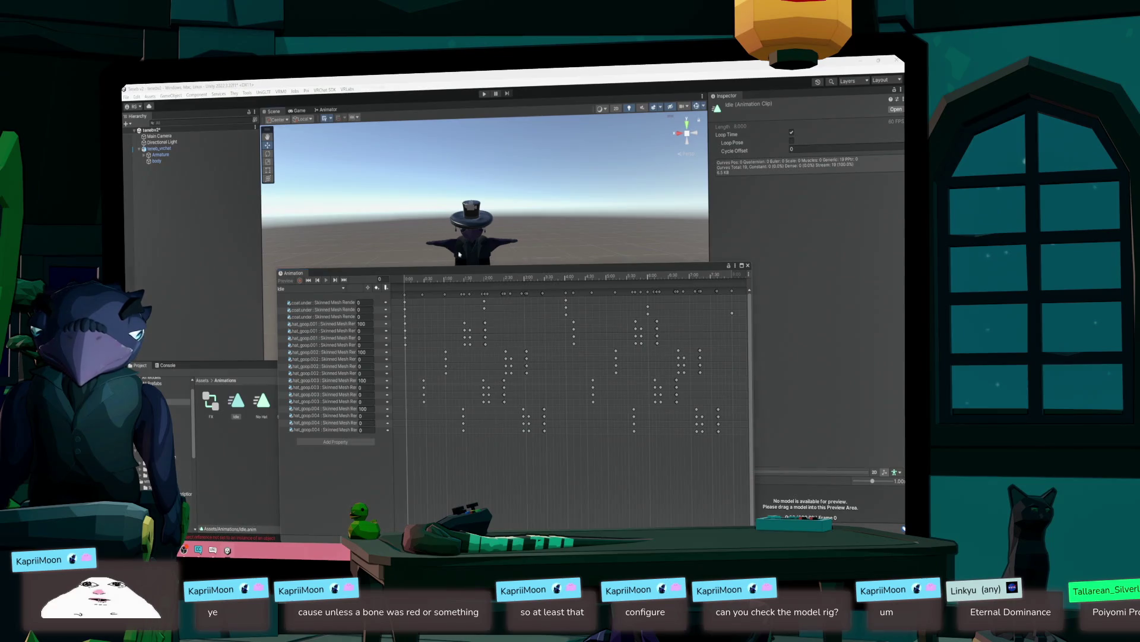
pyautogui.click(384, 298)
pyautogui.click(326, 282)
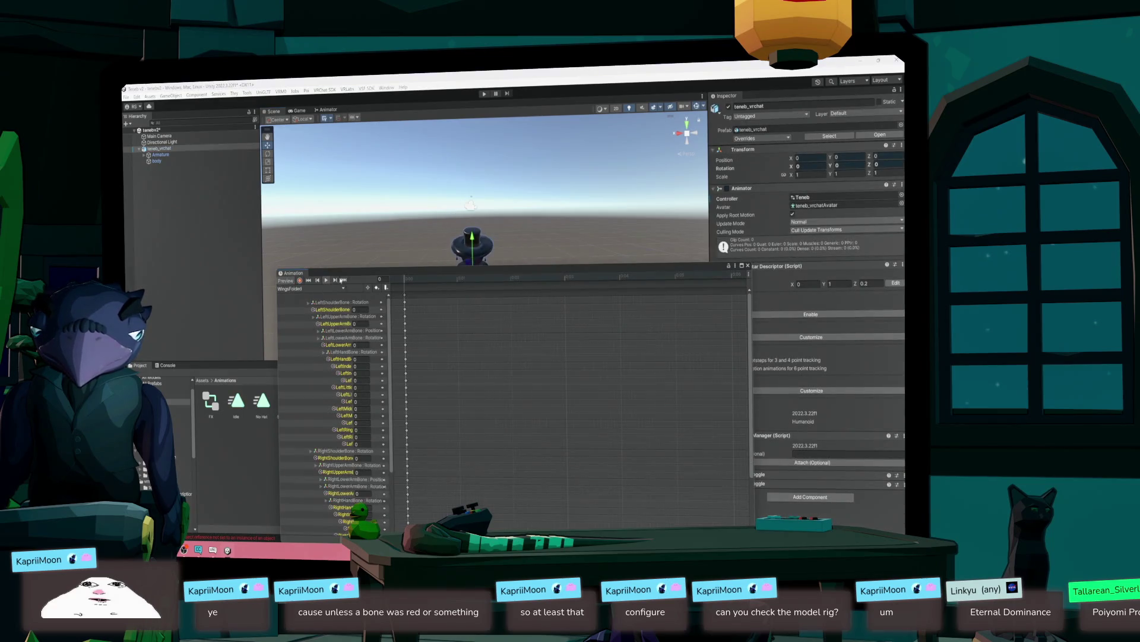
# - Float the Animation window and select the wings.002 binding to see its missing warning
pyautogui.moveTo(414, 271)
pyautogui.mouseDown()
pyautogui.moveTo(487, 366)
pyautogui.moveTo(592, 275)
pyautogui.moveTo(581, 302)
pyautogui.moveTo(460, 333)
pyautogui.moveTo(454, 323)
pyautogui.moveTo(508, 273)
pyautogui.moveTo(480, 280)
pyautogui.moveTo(488, 271)
pyautogui.mouseUp()
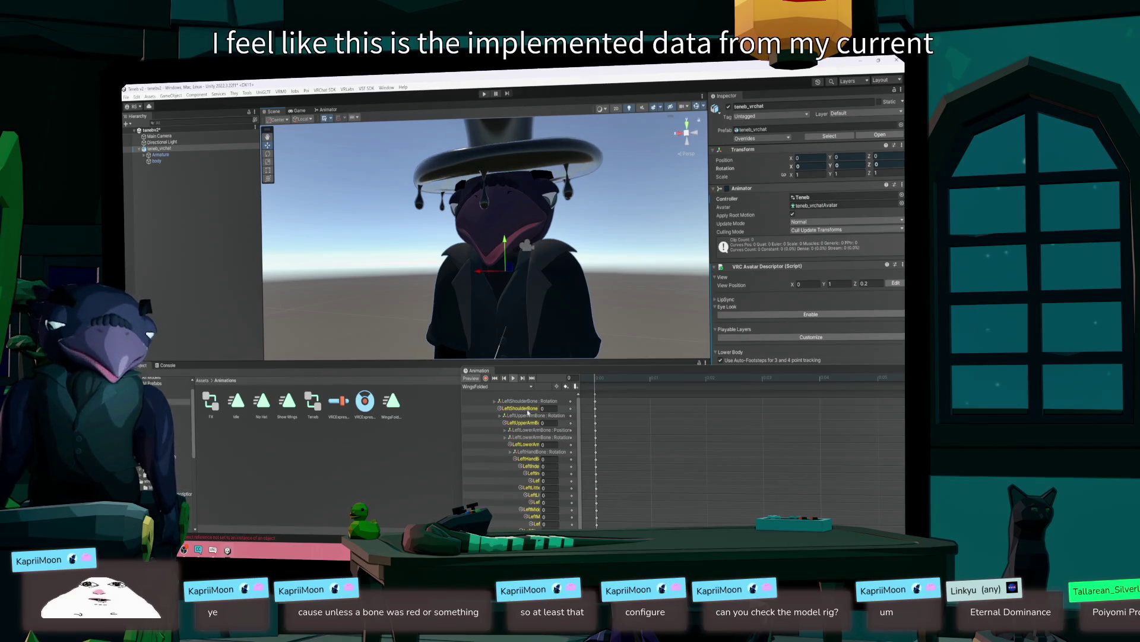
pyautogui.moveTo(479, 370)
pyautogui.mouseDown()
pyautogui.moveTo(466, 222)
pyautogui.moveTo(511, 228)
pyautogui.mouseUp()
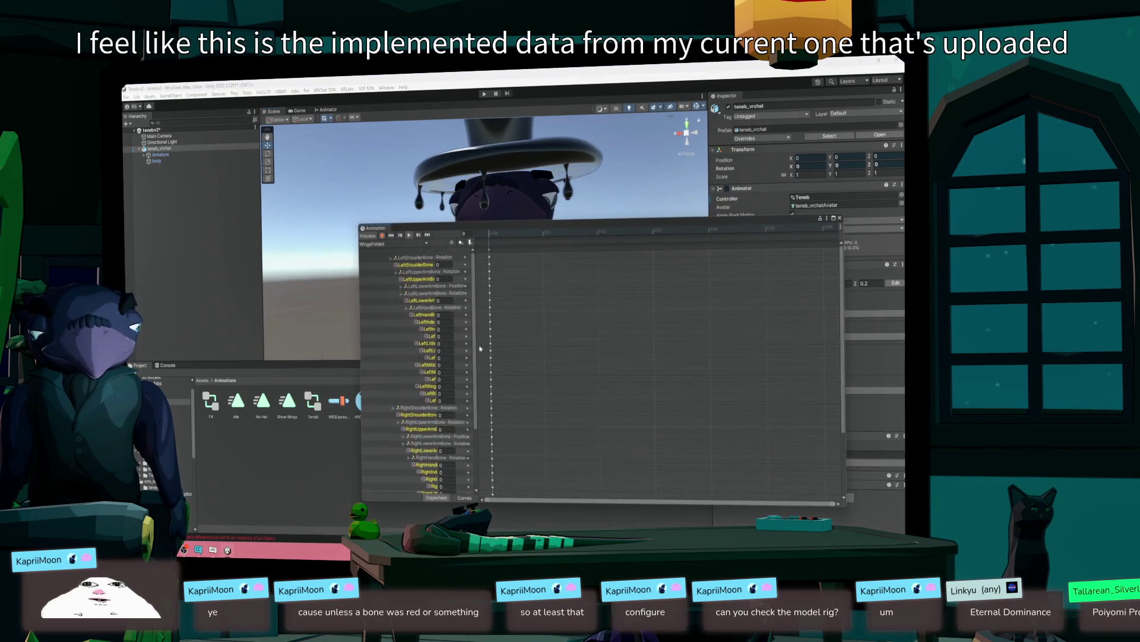
pyautogui.scroll(-5, 468, 454)
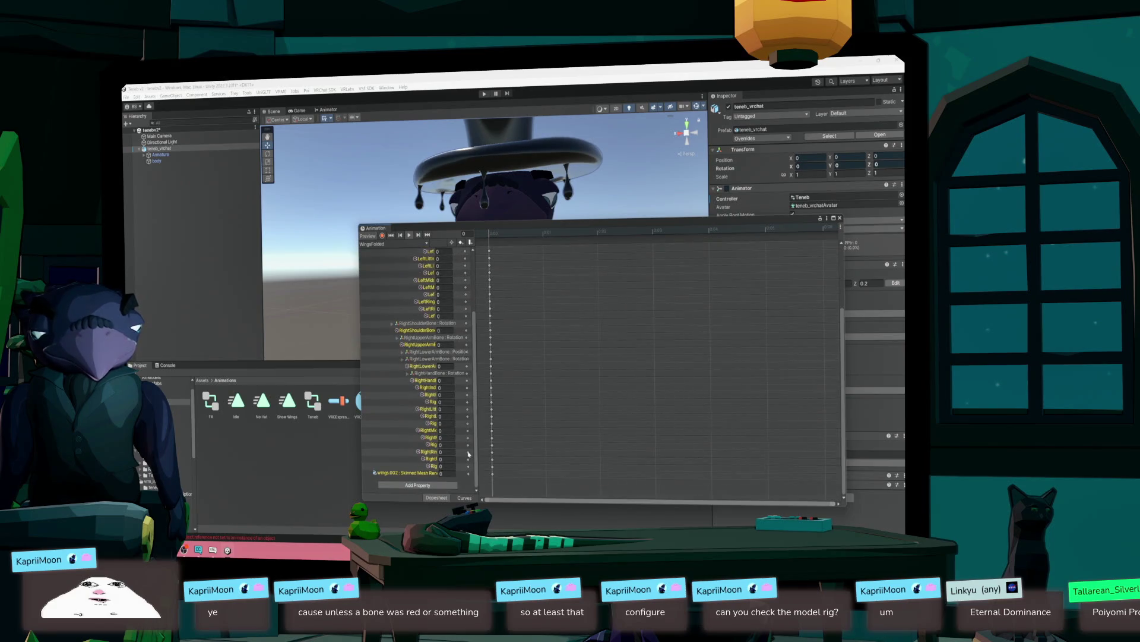
pyautogui.click(403, 474)
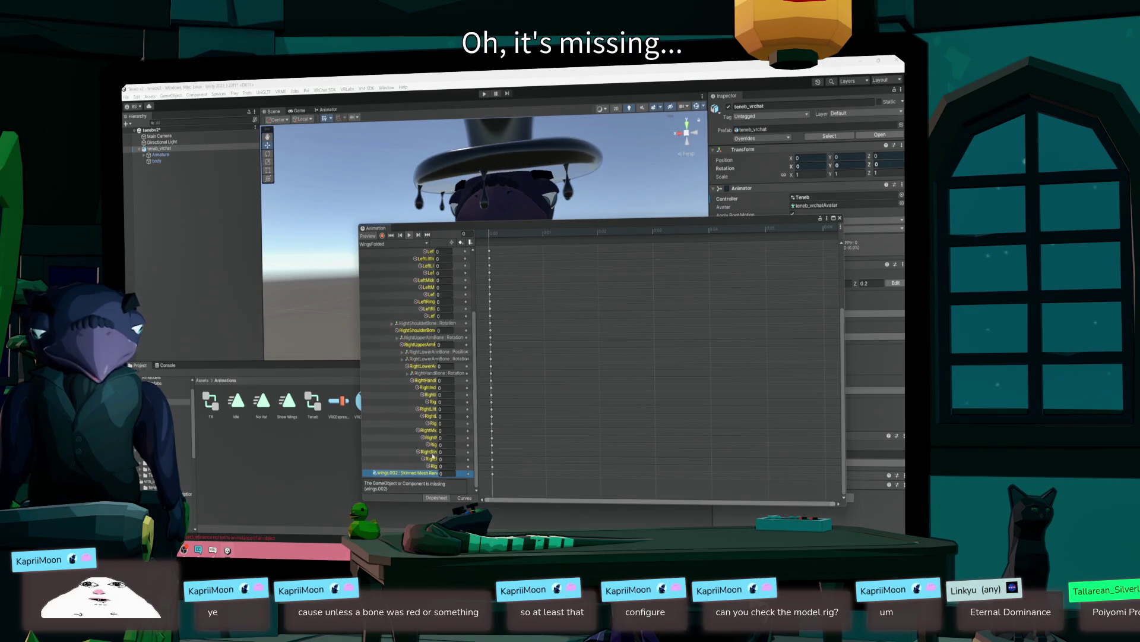
pyautogui.moveTo(476, 370)
pyautogui.mouseDown()
pyautogui.moveTo(475, 267)
pyautogui.moveTo(475, 332)
pyautogui.mouseUp()
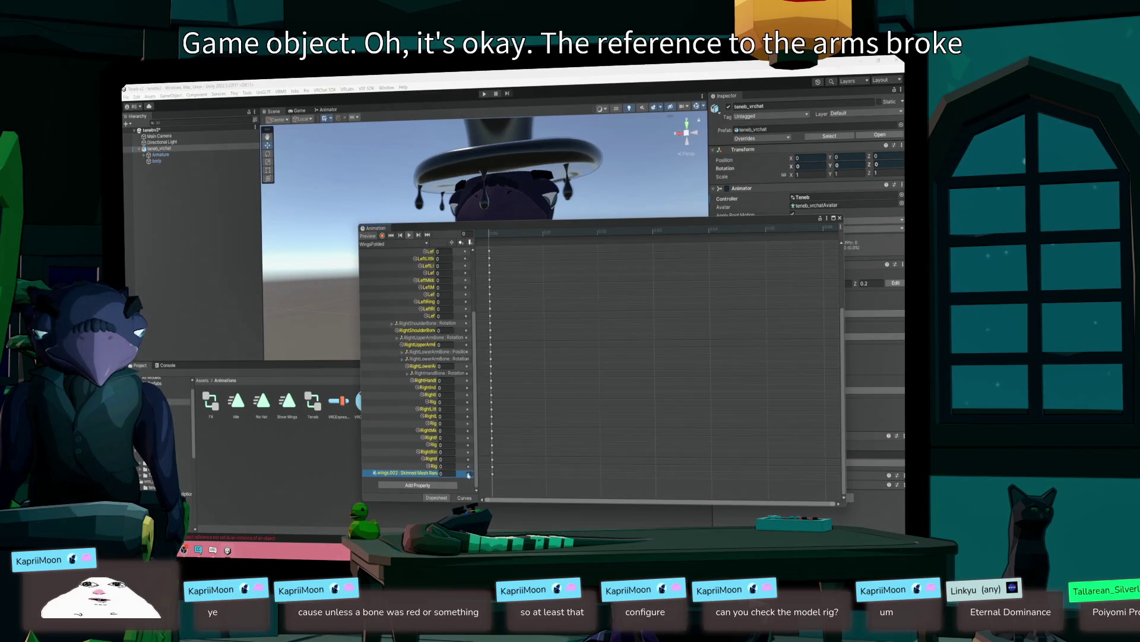
# - Check the wings.002 binding's options without removing it, close the Animation window, and select body
pyautogui.rightClick(398, 474)
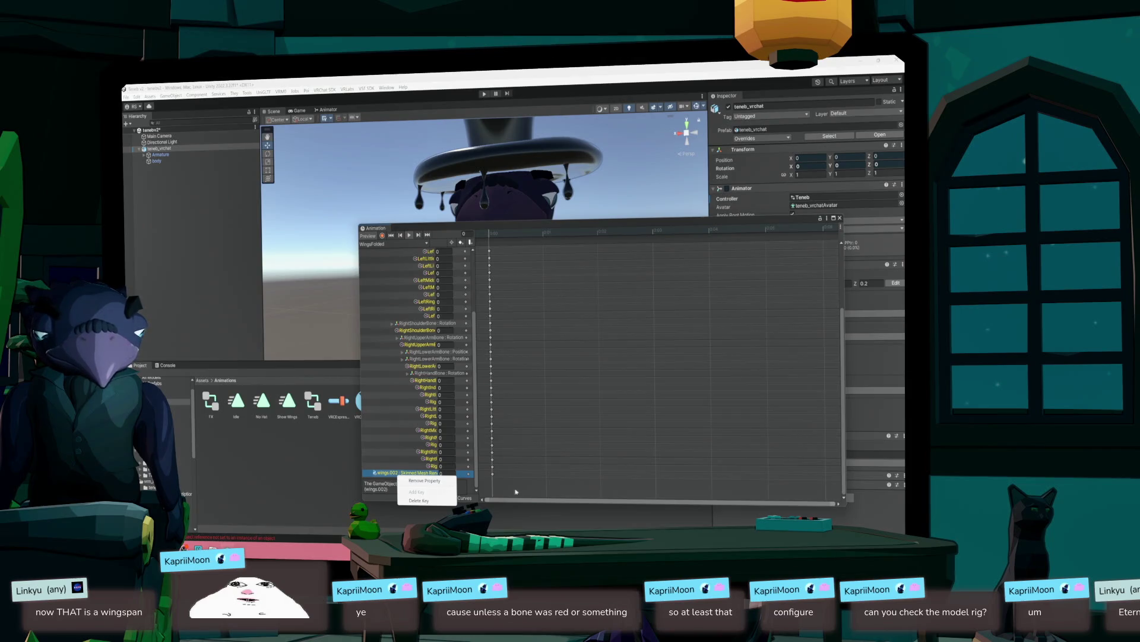
pyautogui.click(529, 502)
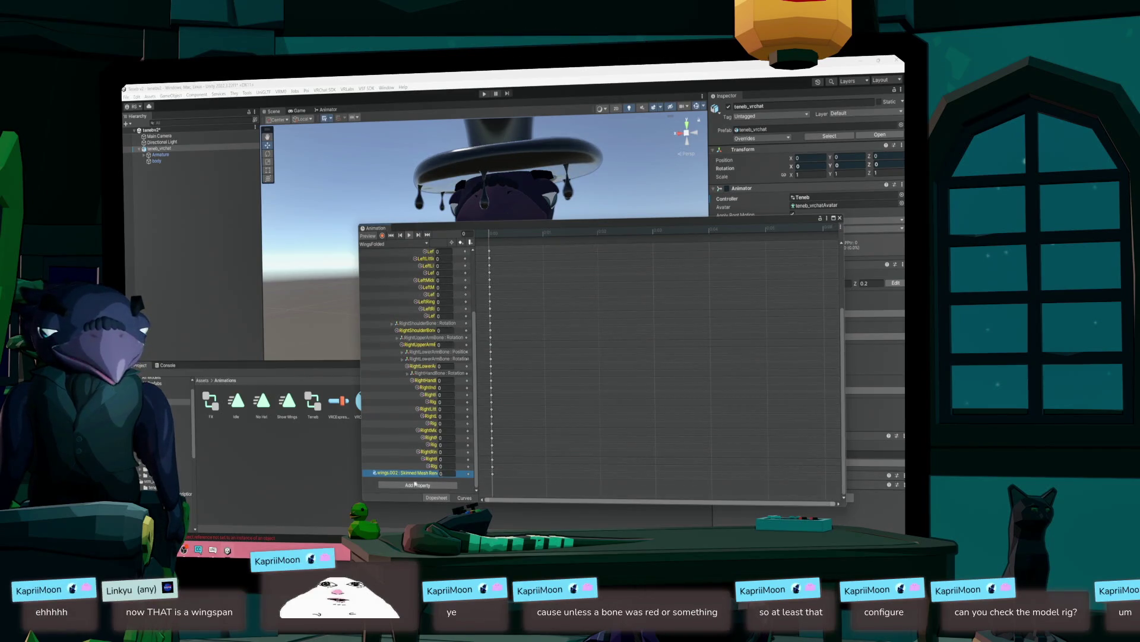
pyautogui.moveTo(380, 477)
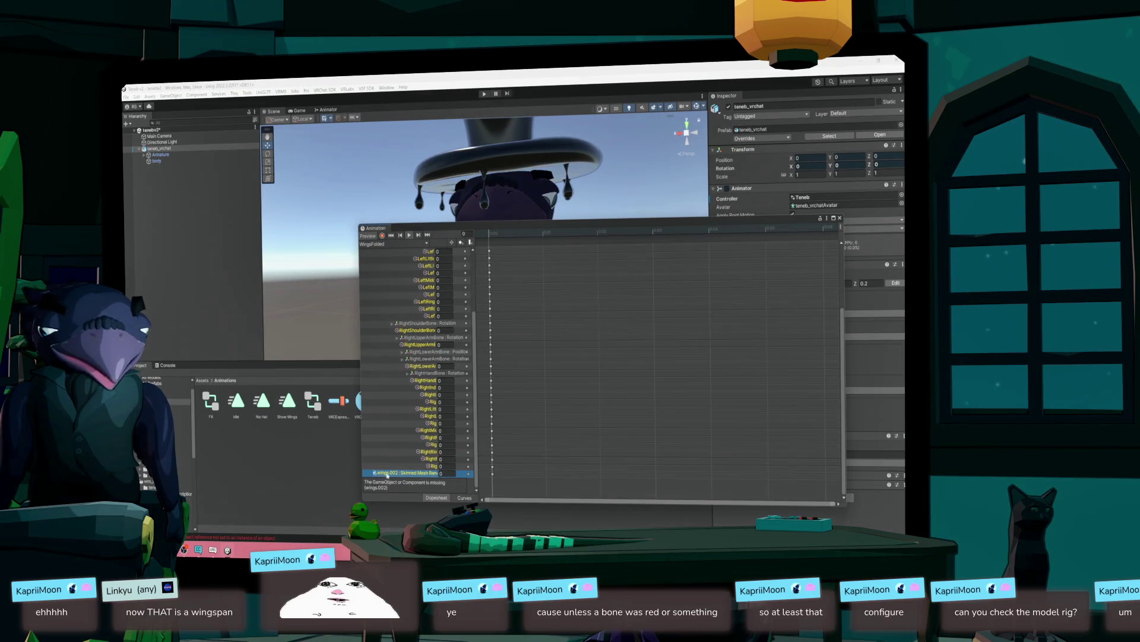
pyautogui.rightClick(388, 476)
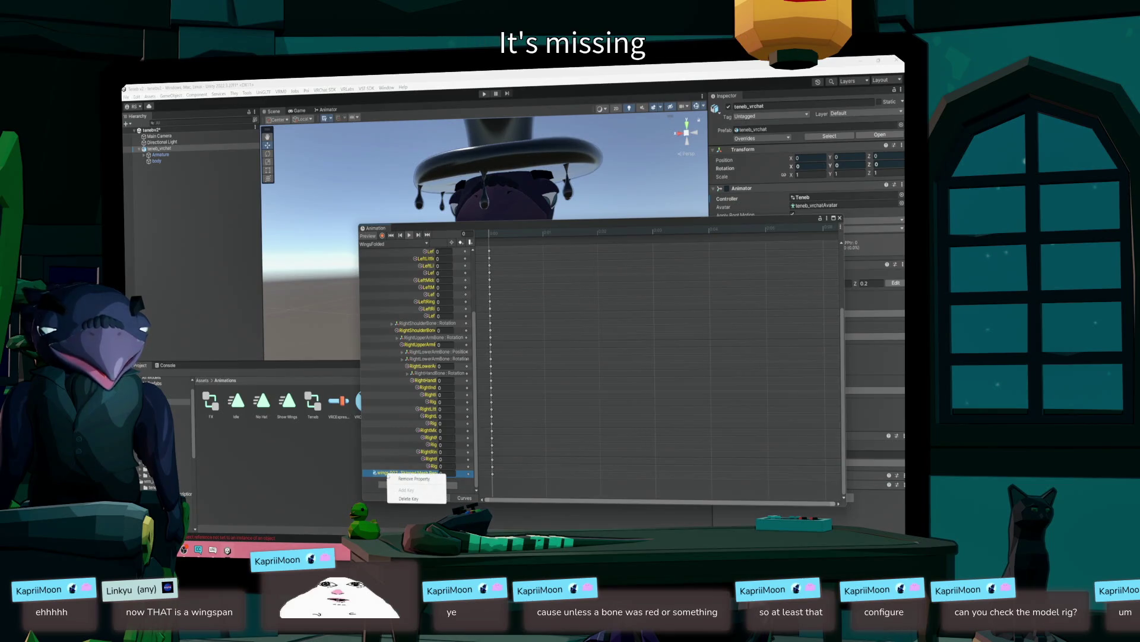
pyautogui.click(839, 220)
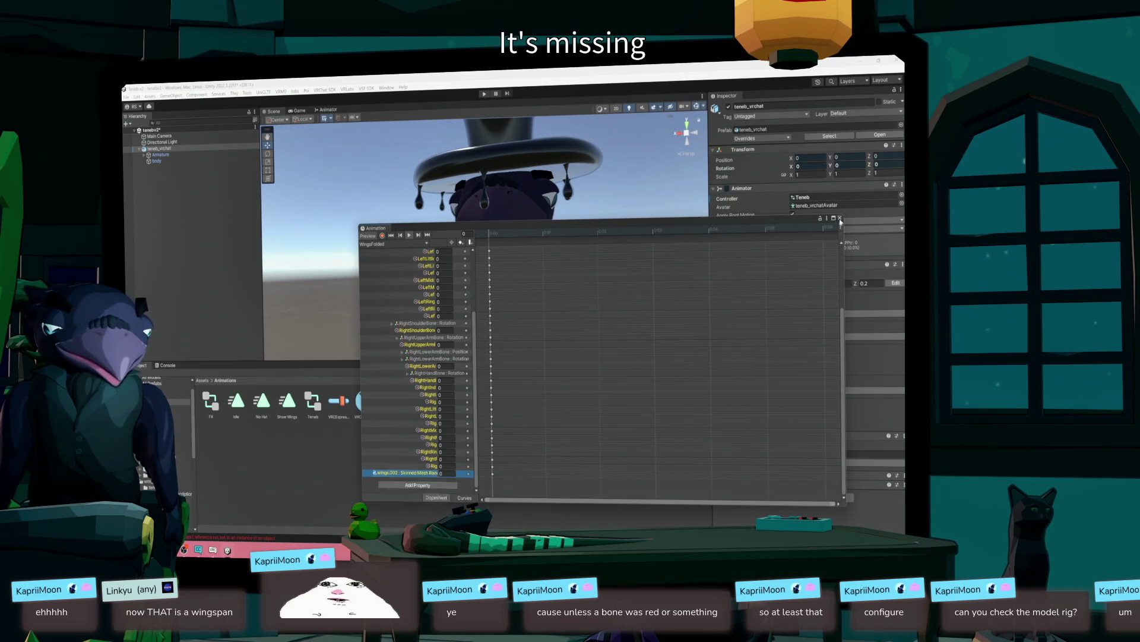
pyautogui.click(840, 218)
pyautogui.click(157, 160)
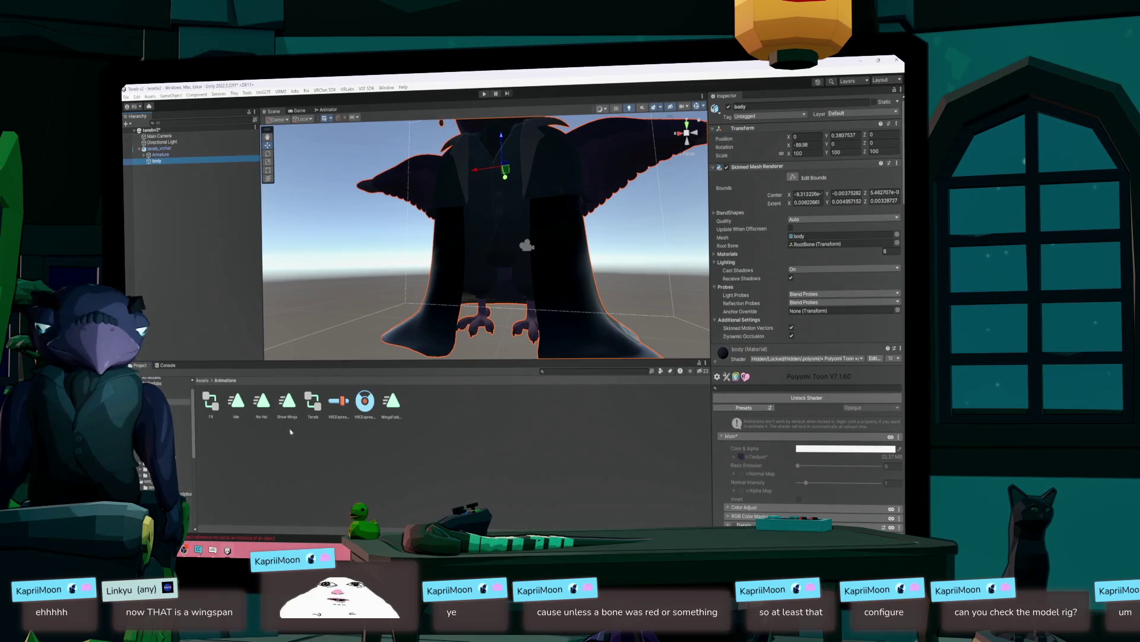
# - Scroll the body's Skinned Mesh Renderer settings, then expand Armature, RootBone and HipsBone
pyautogui.scroll(-3, 752, 334)
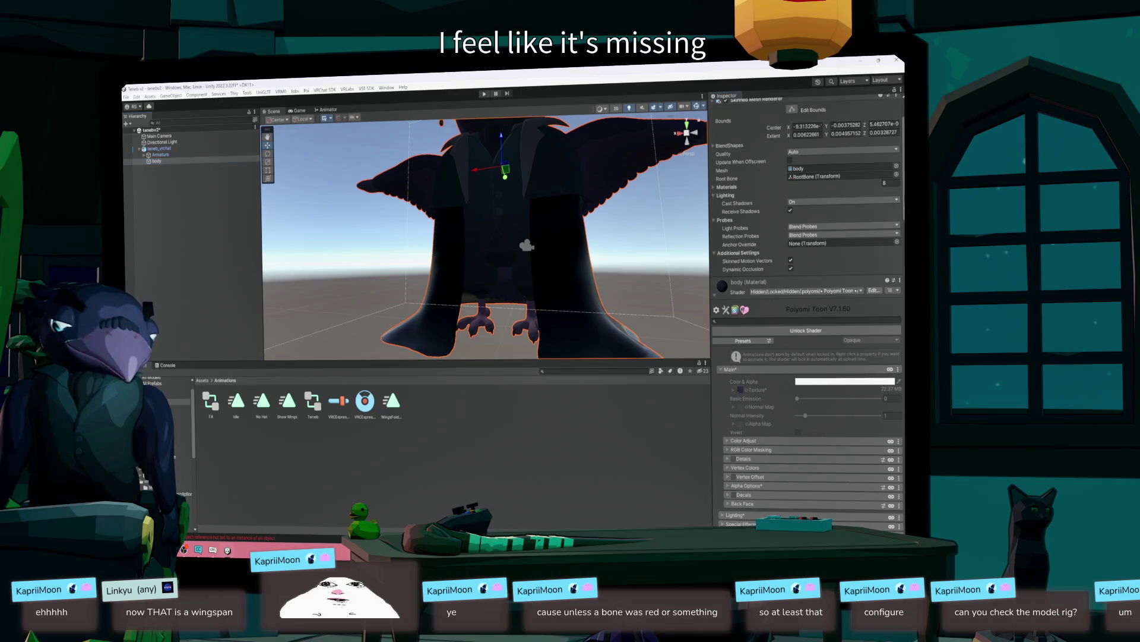
pyautogui.scroll(-15, 808, 309)
pyautogui.scroll(15, 807, 297)
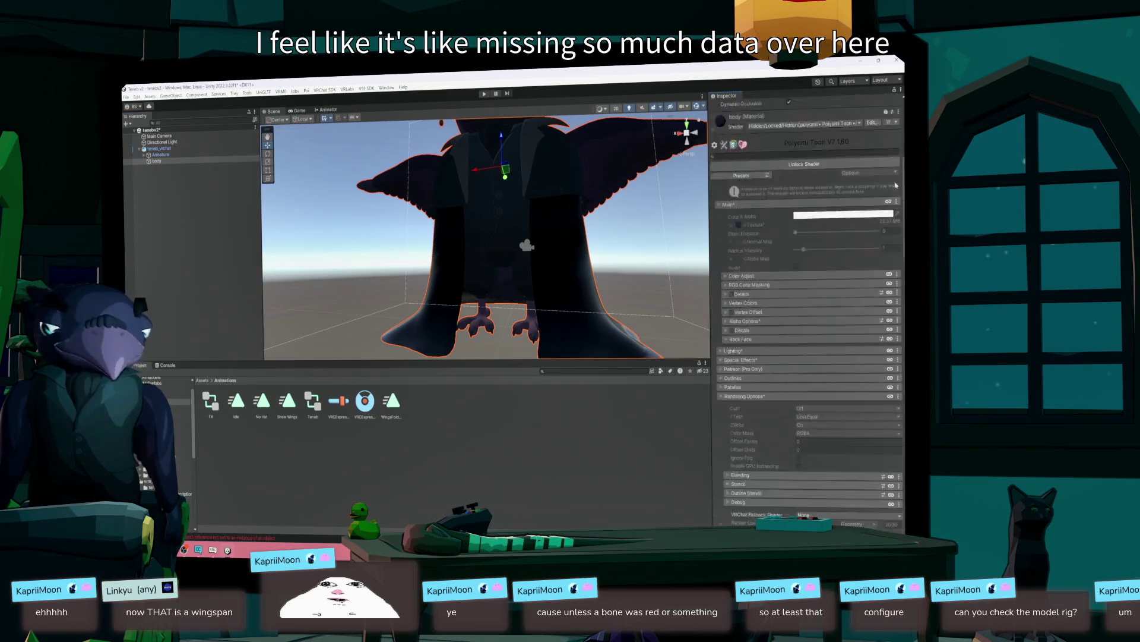
pyautogui.click(144, 155)
pyautogui.click(150, 161)
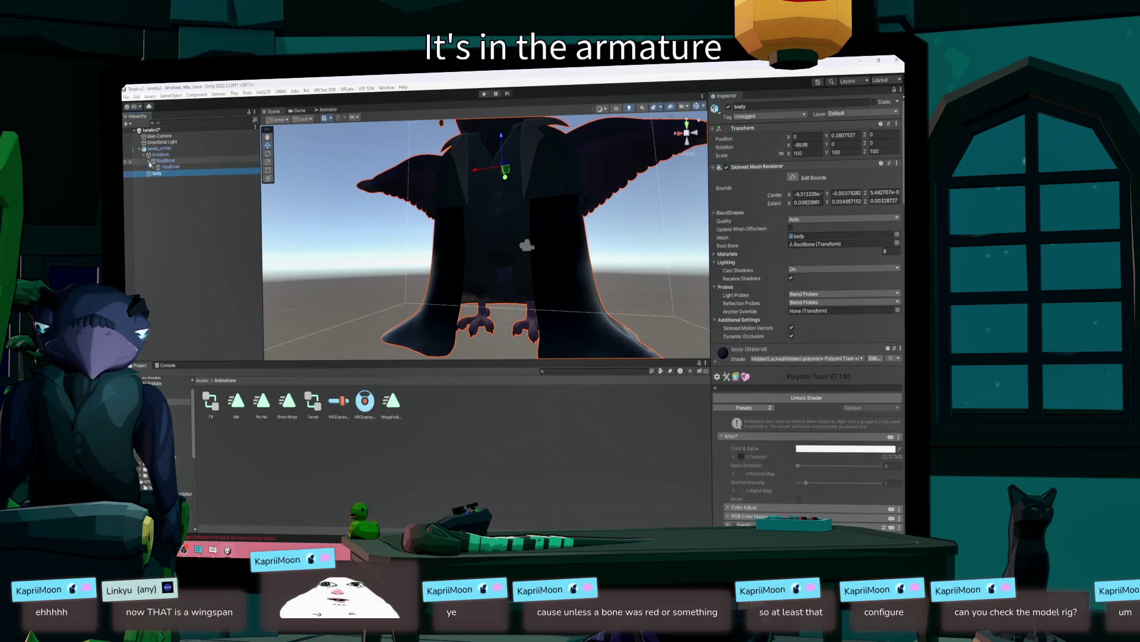